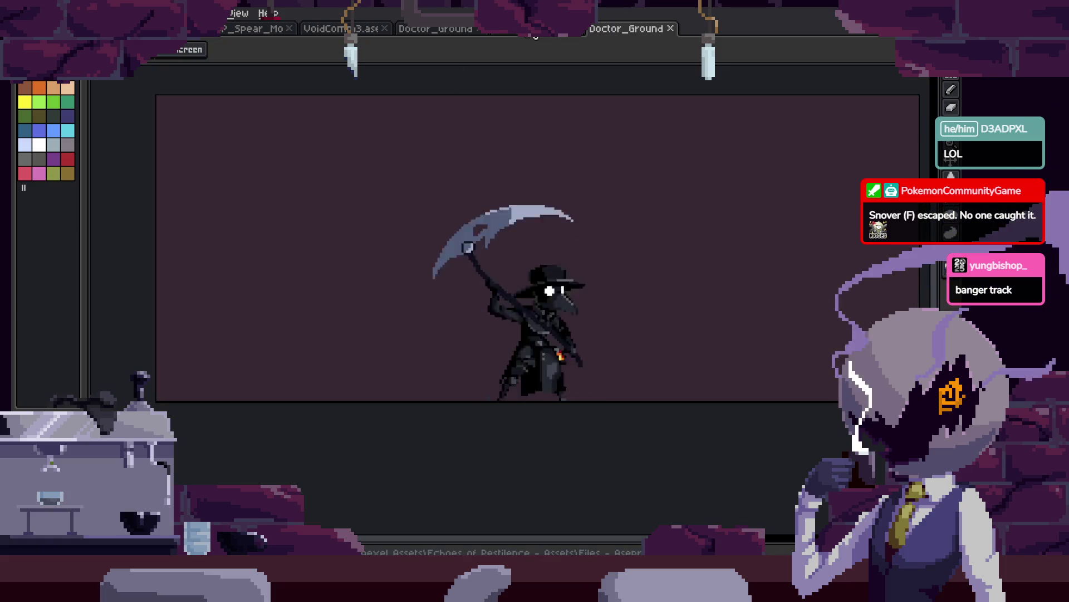
Close the VoidComp3.ase tab and return to the Doctor_Ground scythe animation file.
left_click(426, 31)
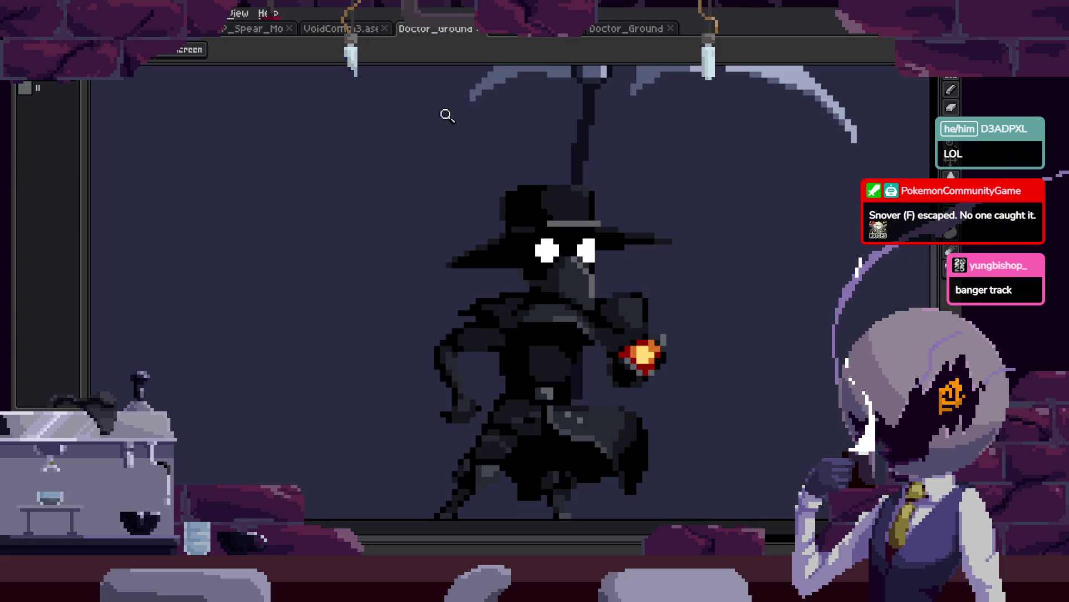
left_click(357, 31)
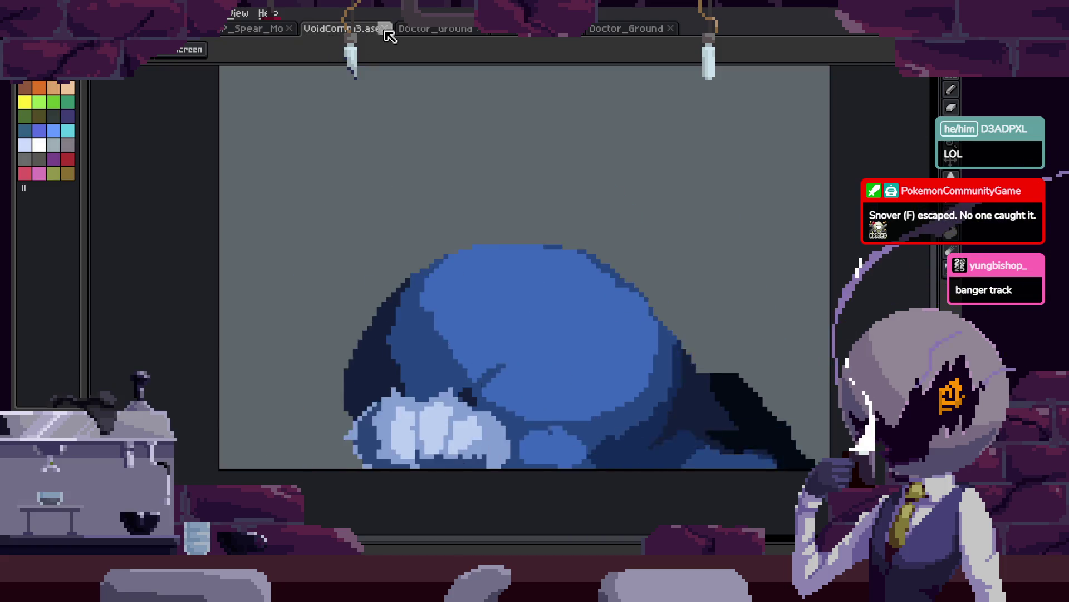
left_click(385, 29)
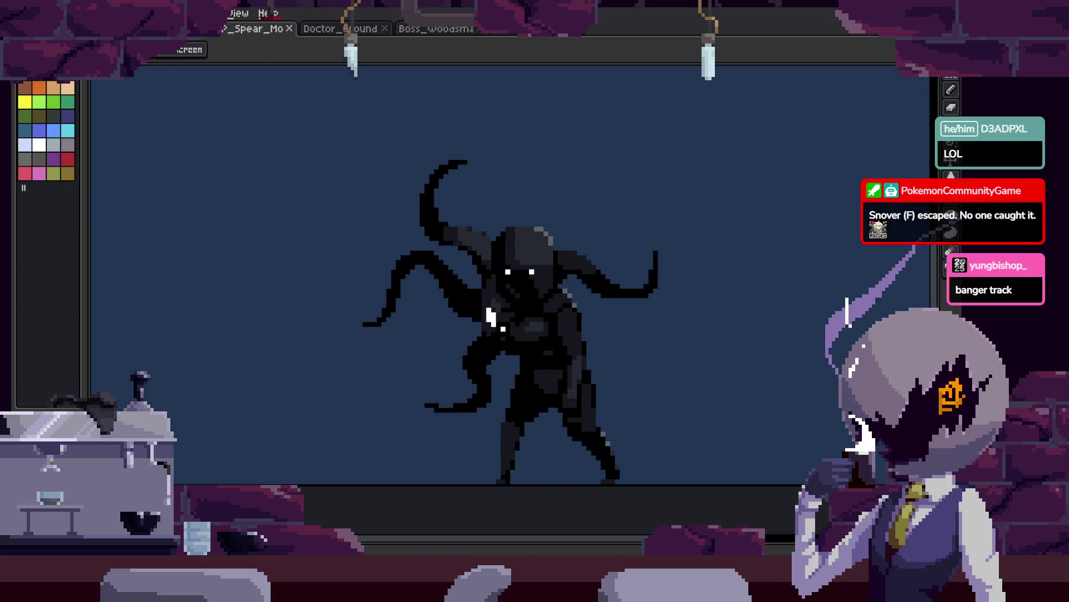
key("ctrl+Tab")
key("ctrl+shift+Tab")
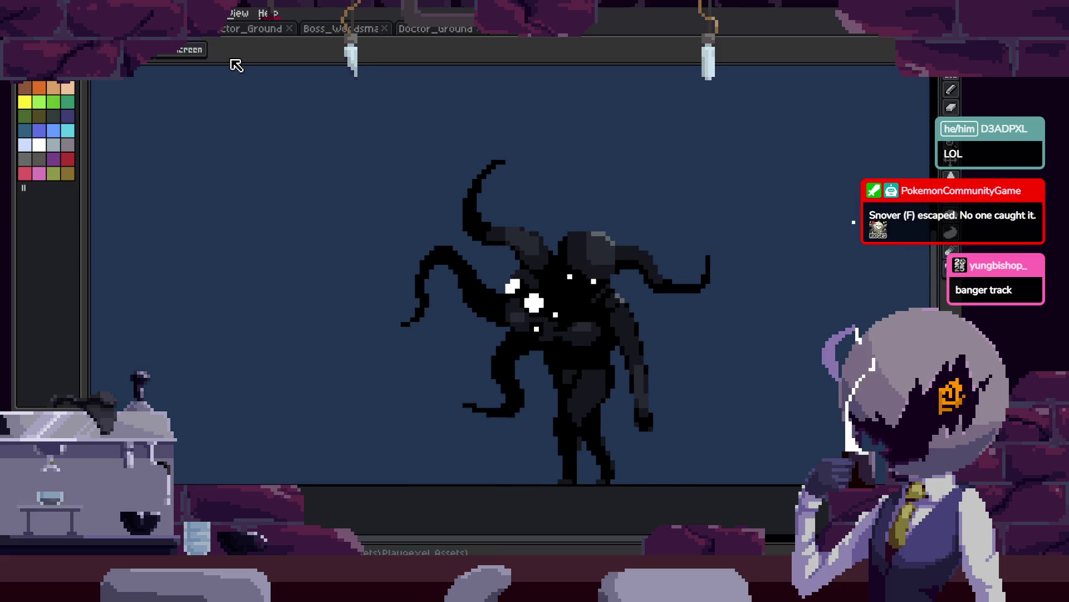
left_click(446, 32)
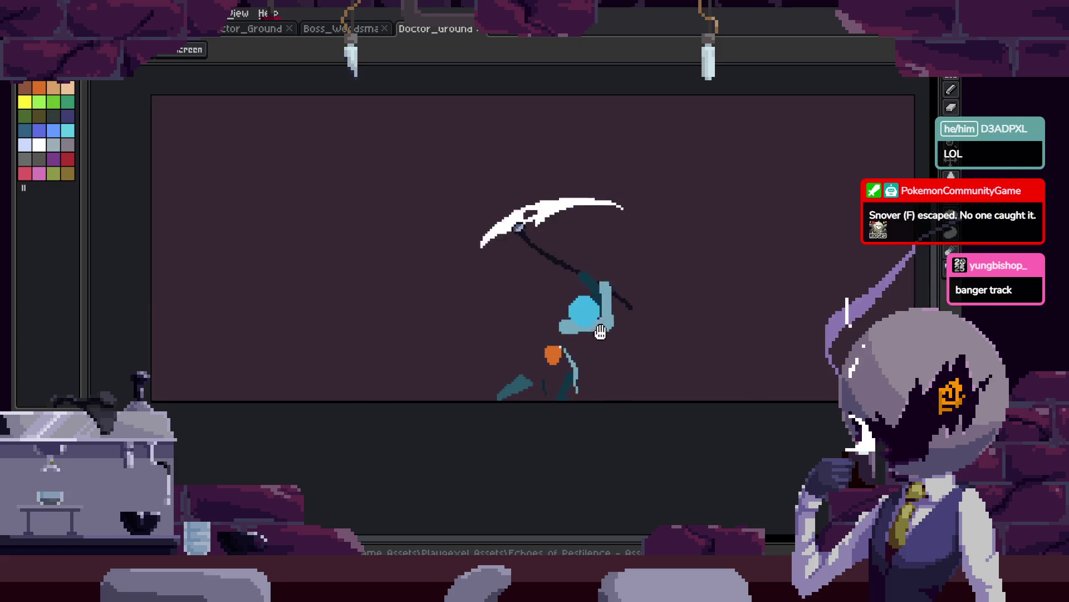
left_click(571, 344)
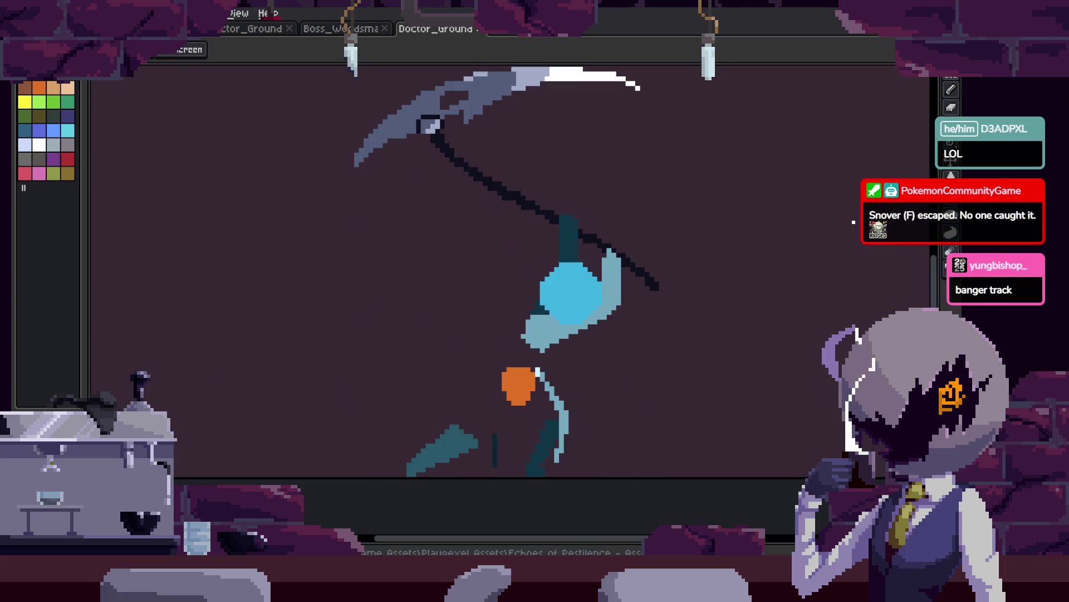
Hide the timeline, zoom in, and Magic Wand-select the pale blade curve.
right_click(639, 286)
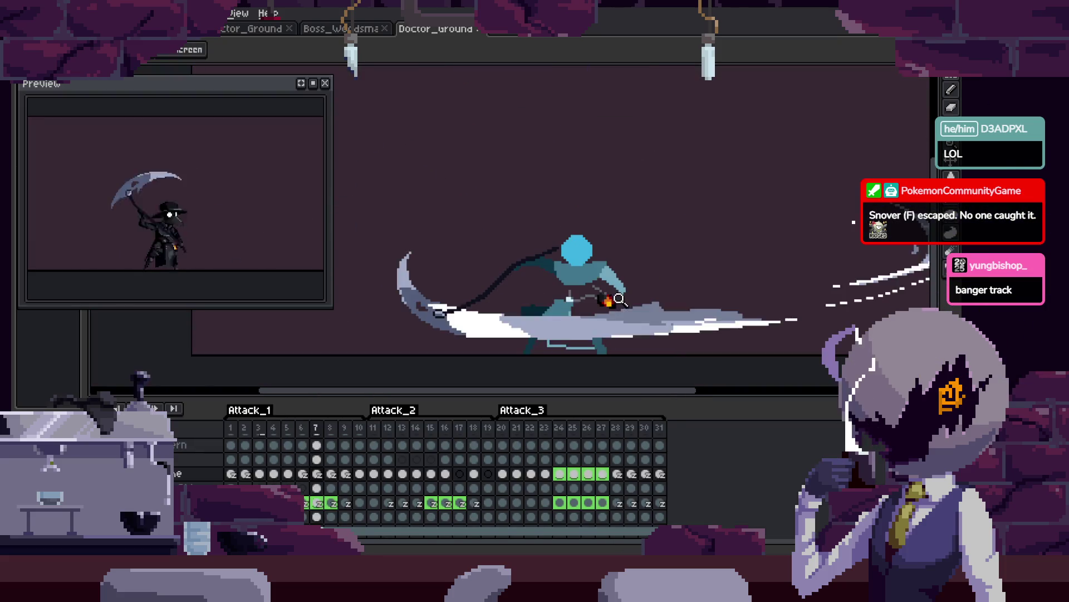
key("Tab")
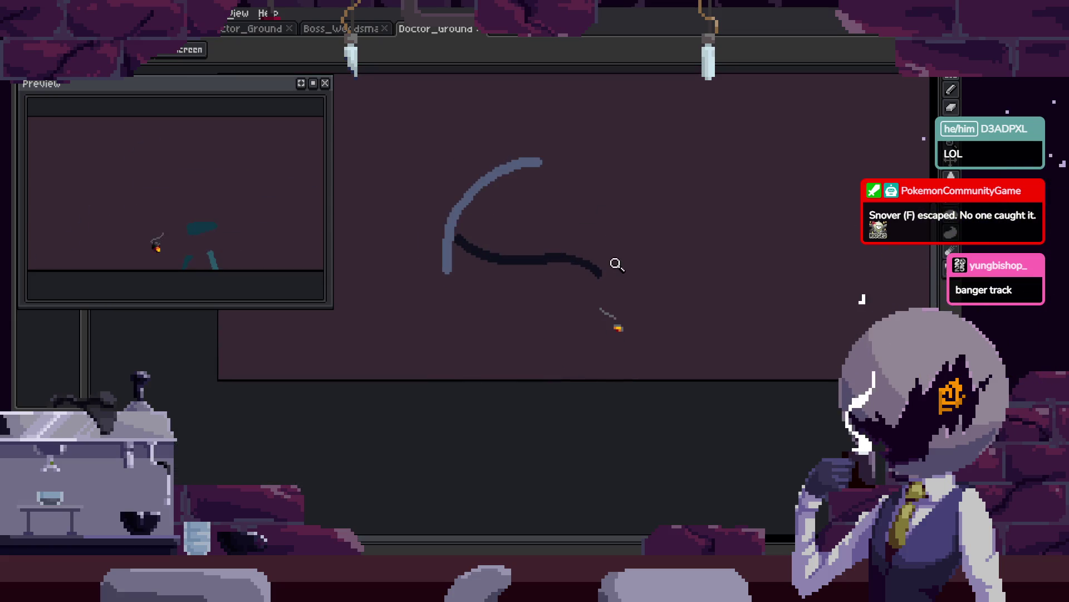
left_click(489, 223)
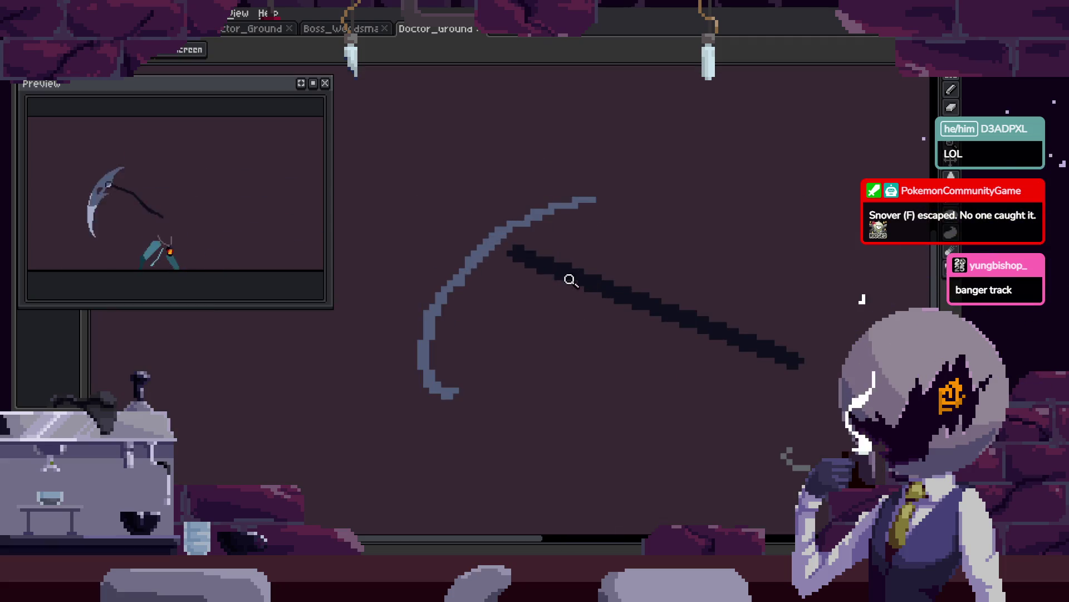
key("w")
left_click(620, 131)
Squash and rotate the blade to a steeper diagonal, move it into place, and preview the animation.
mouse_move(524, 111)
left_mouse_down()
mouse_move(485, 245)
mouse_move(499, 218)
left_mouse_up()
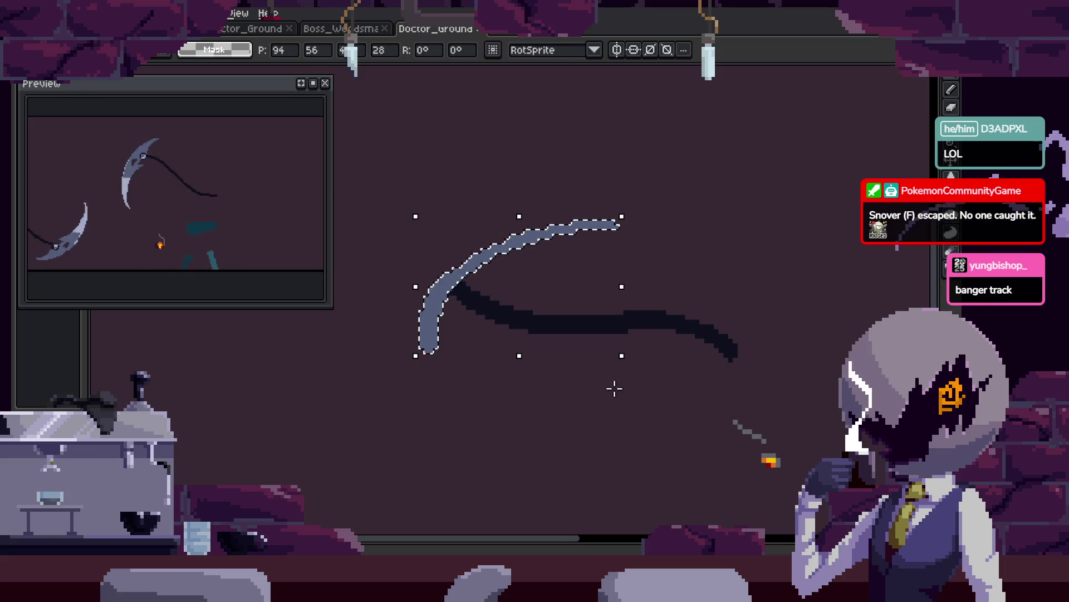
left_click_drag(642, 376, 671, 320)
left_click(470, 370)
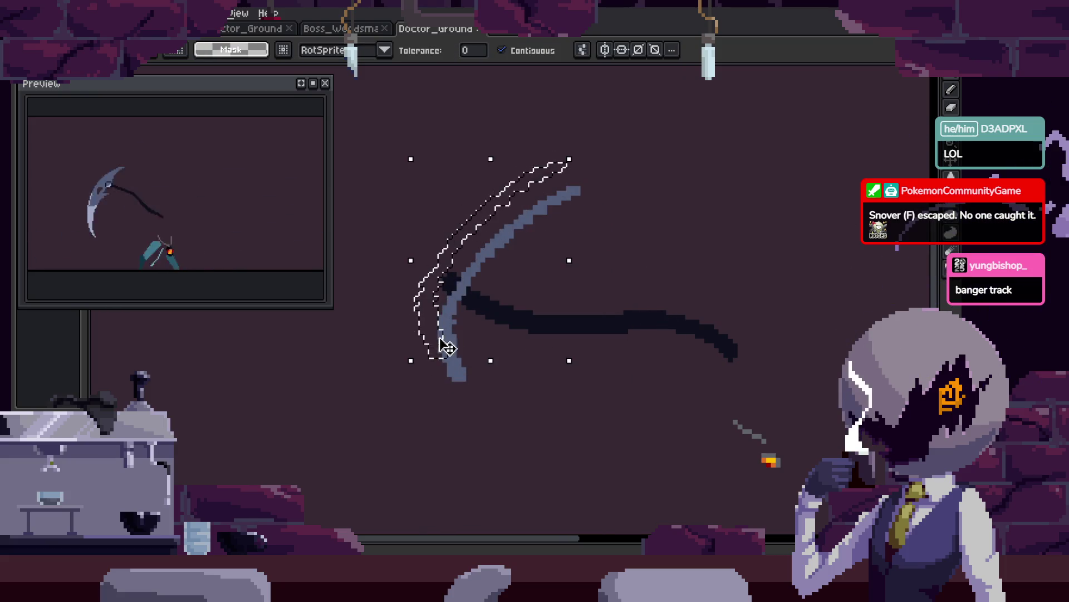
left_click_drag(463, 372, 444, 343)
key("ctrl+d")
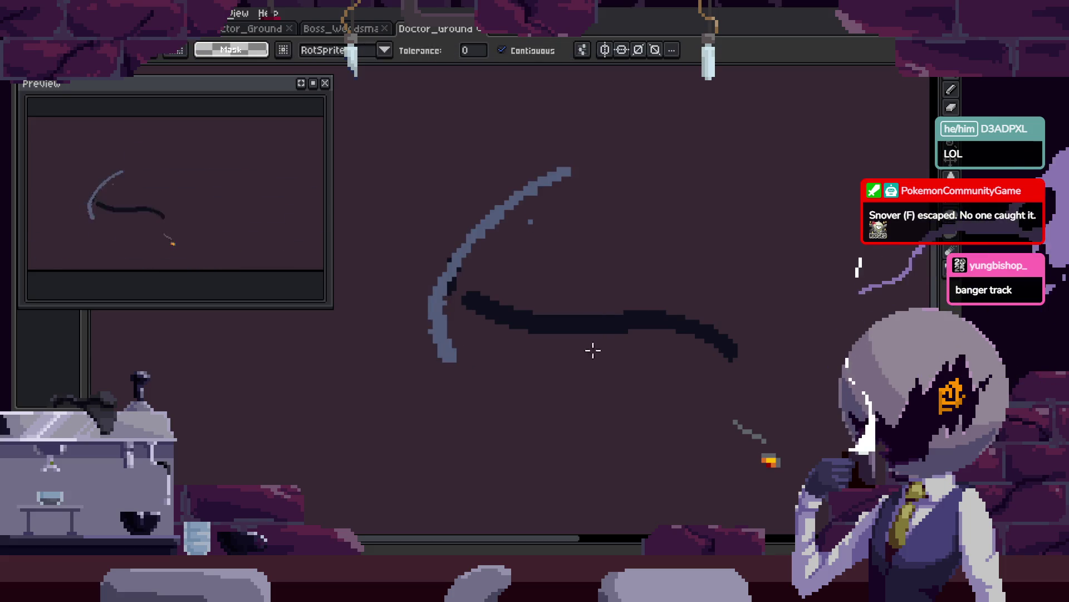
key("z")
key("Return")
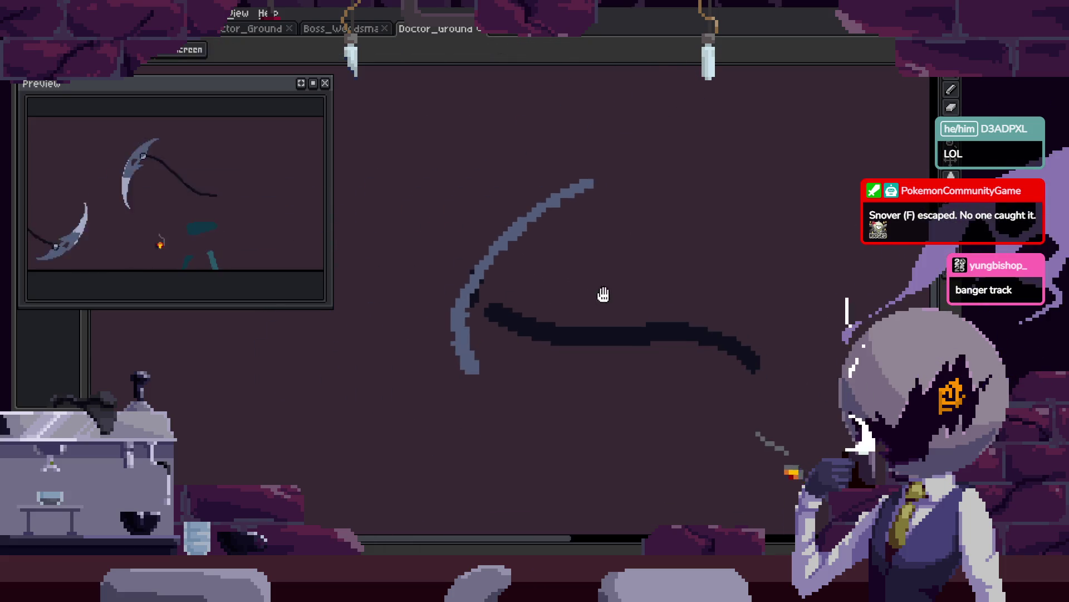
scroll(683, 313, "down", 3)
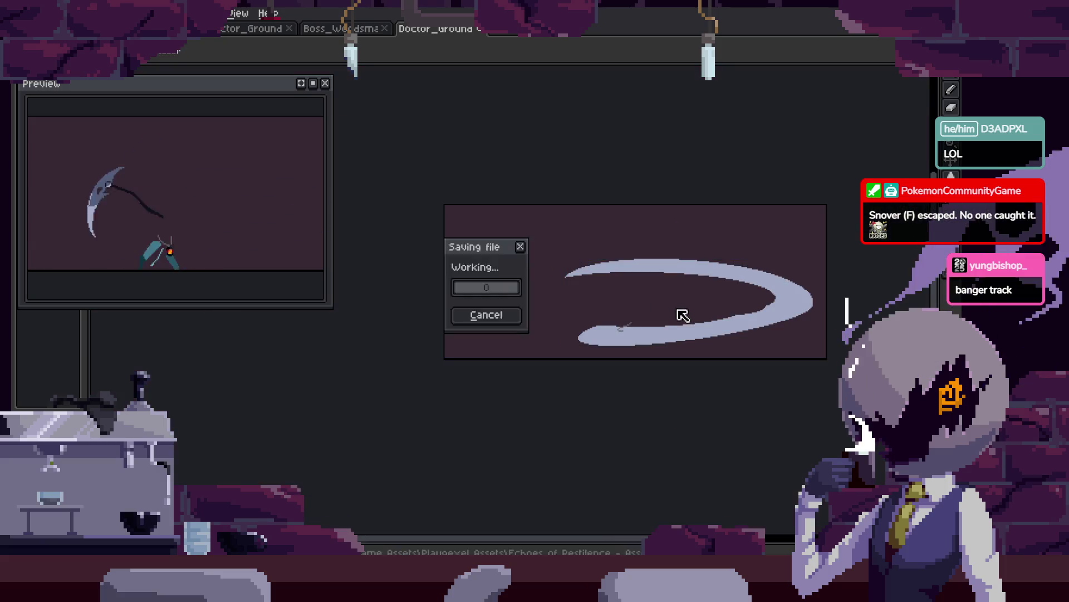
Pencil a light wedge joining the two pale smear bands.
scroll(700, 304, "up", 3)
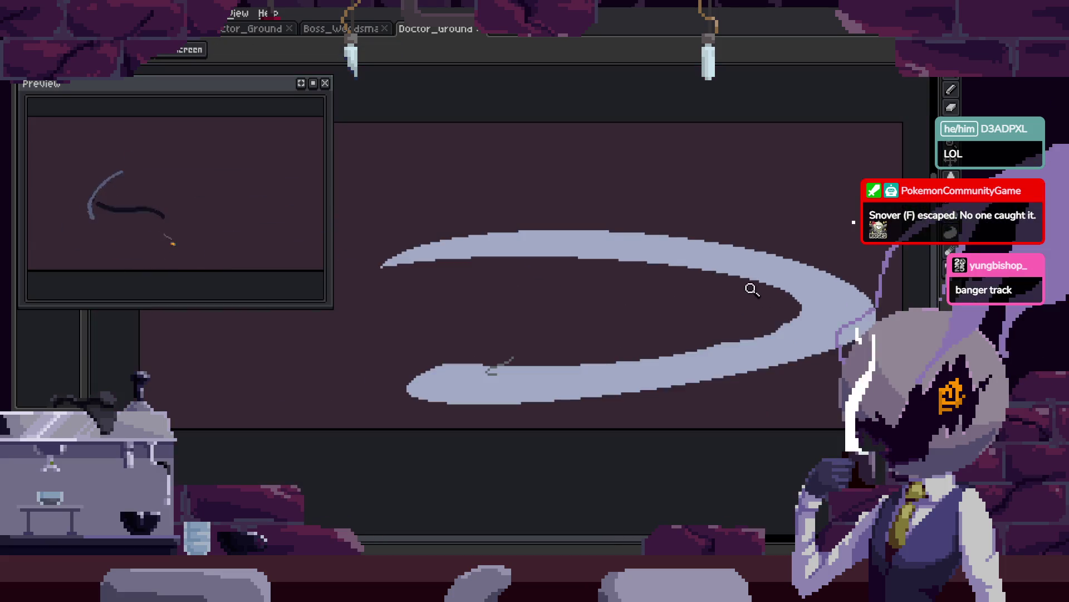
key("w")
key("b")
mouse_move(635, 262)
left_mouse_down()
mouse_move(788, 351)
mouse_move(769, 363)
left_mouse_up()
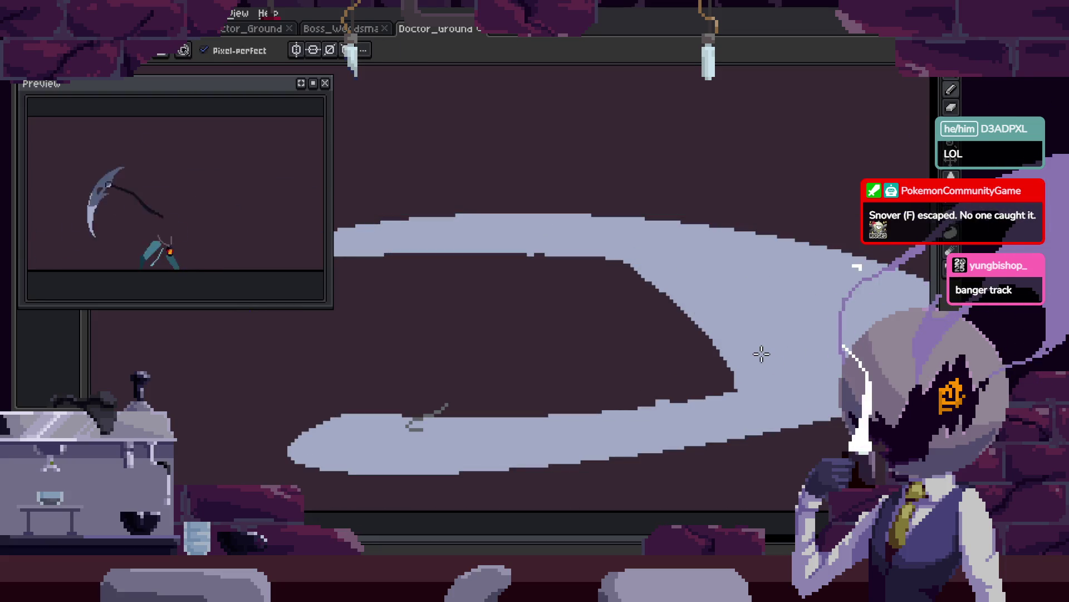
Erase a band from the lower smear using the previous smear selection.
scroll(444, 244, "down", 1)
key("w")
left_click(396, 241)
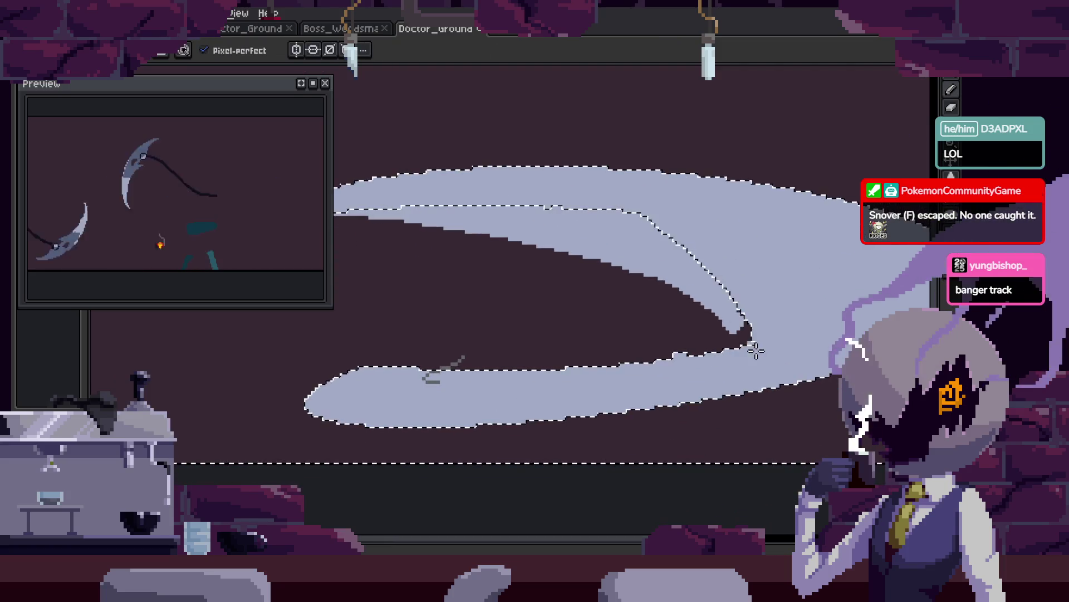
key("ctrl+d")
key("b")
key("e")
key("ctrl+shift+d")
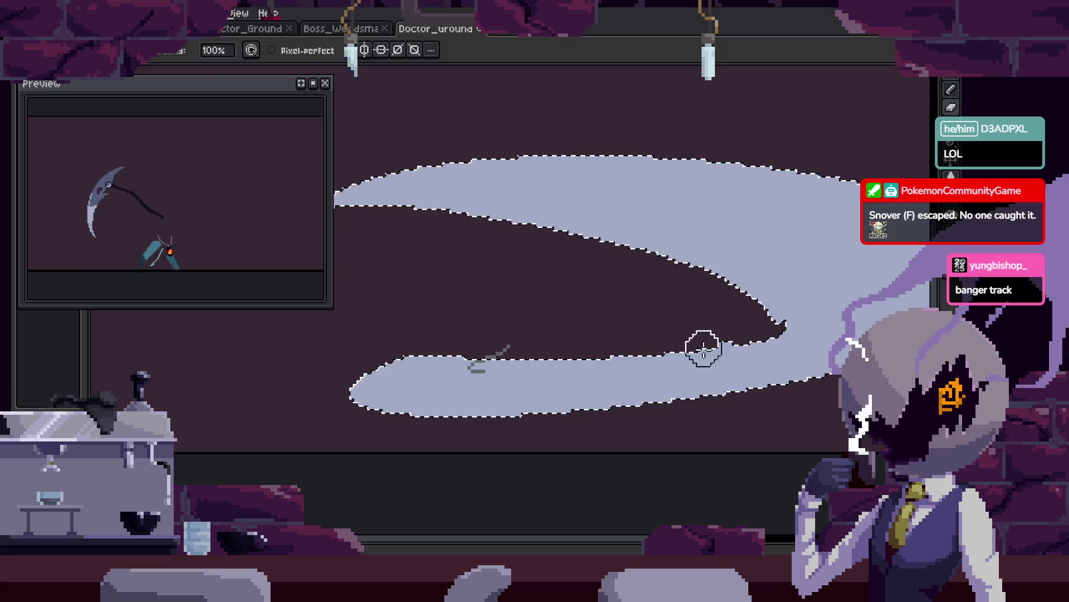
mouse_move(743, 327)
left_mouse_down()
mouse_move(440, 354)
mouse_move(465, 374)
mouse_move(345, 377)
left_mouse_up()
key("ctrl+d")
Select the dark area of the smear frame and move it down and left.
key("b")
scroll(760, 352, "up", 2)
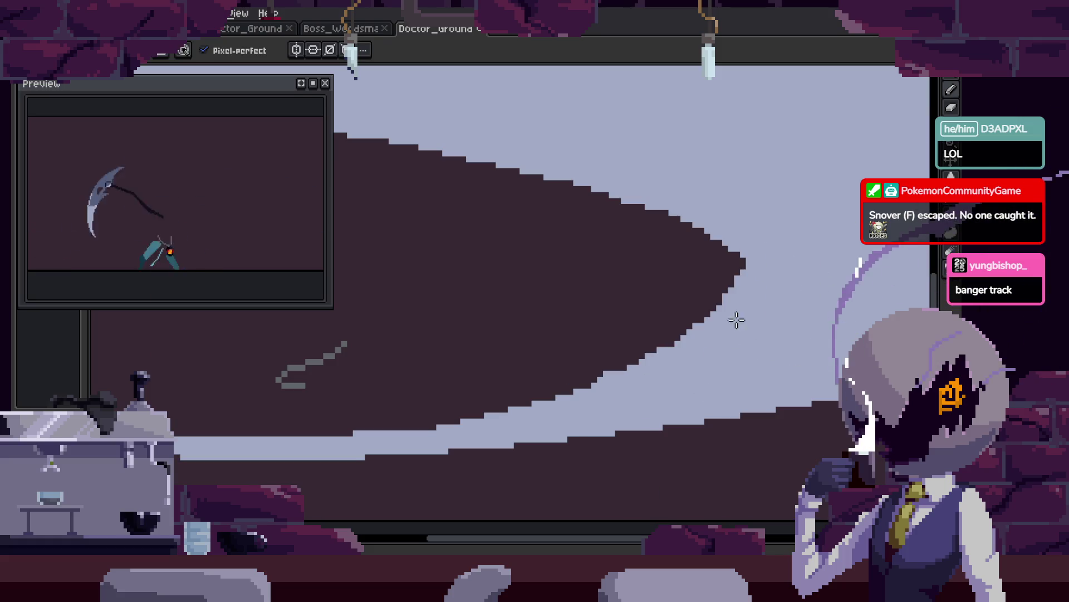
scroll(728, 317, "down", 1)
key("z")
scroll(513, 387, "down", 5)
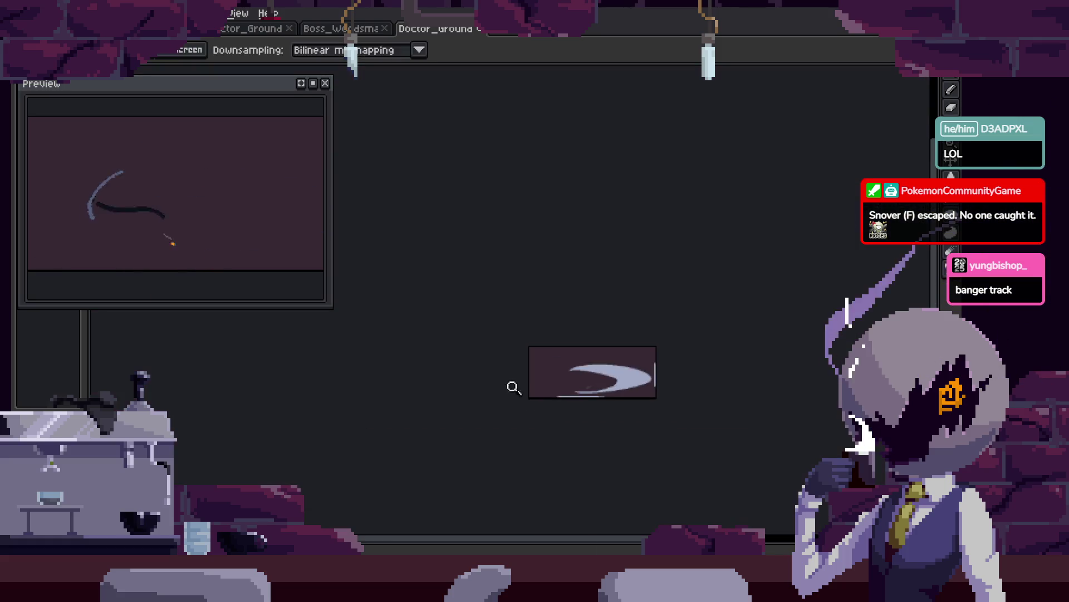
scroll(631, 406, "up", 5)
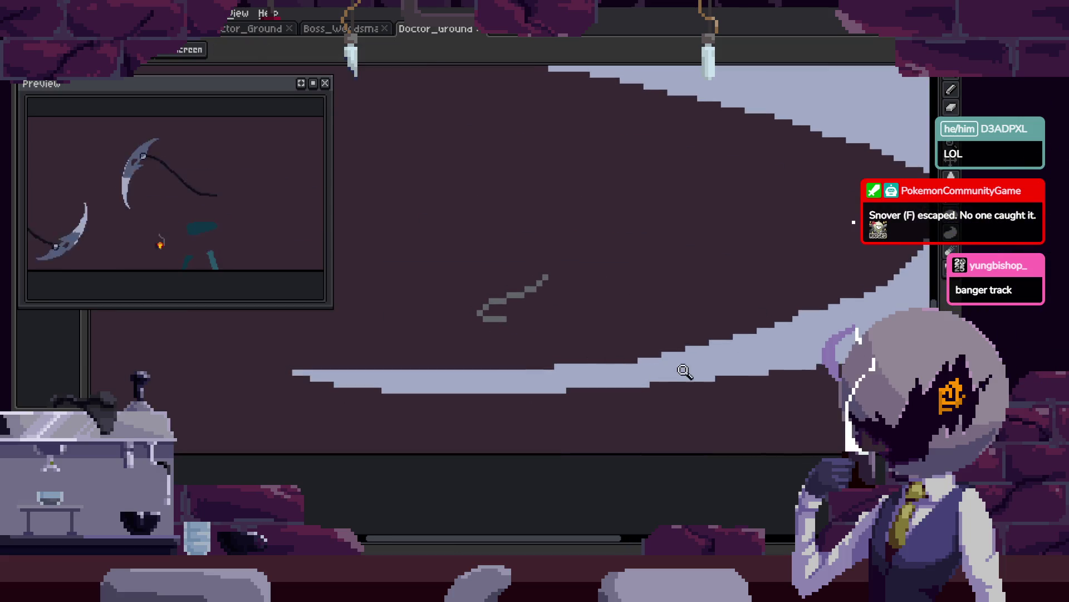
key("w")
left_click(631, 337)
mouse_move(631, 337)
left_mouse_down()
mouse_move(406, 365)
mouse_move(679, 408)
left_mouse_up()
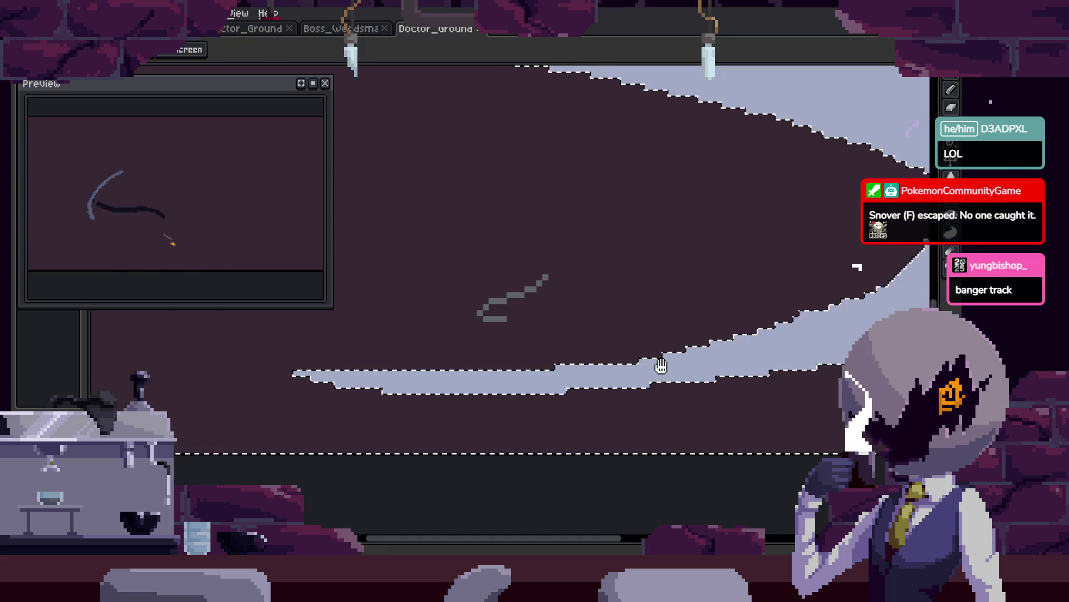
key("b")
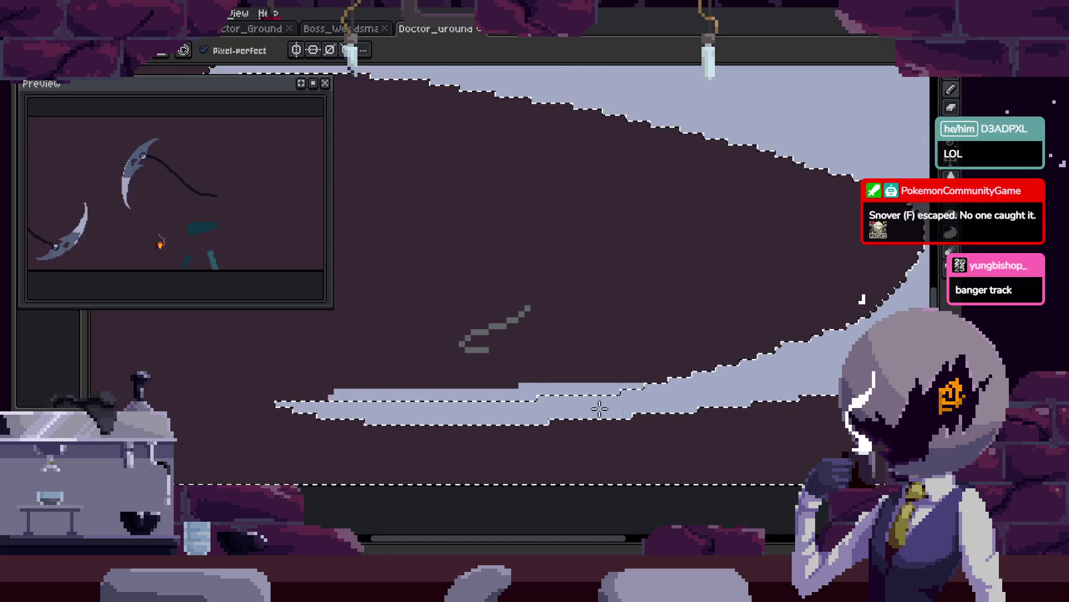
Erase a strip off the smear's top and add light pixels along its top edge.
scroll(373, 390, "up", 2)
key("e")
key("ctrl+d")
left_click_drag(323, 353, 503, 362)
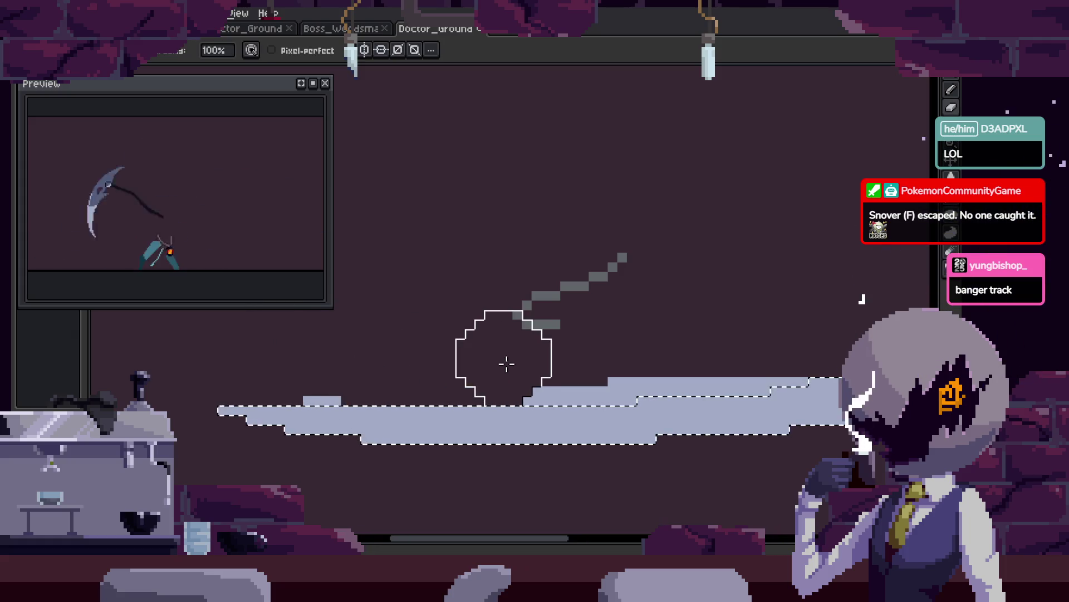
key("b")
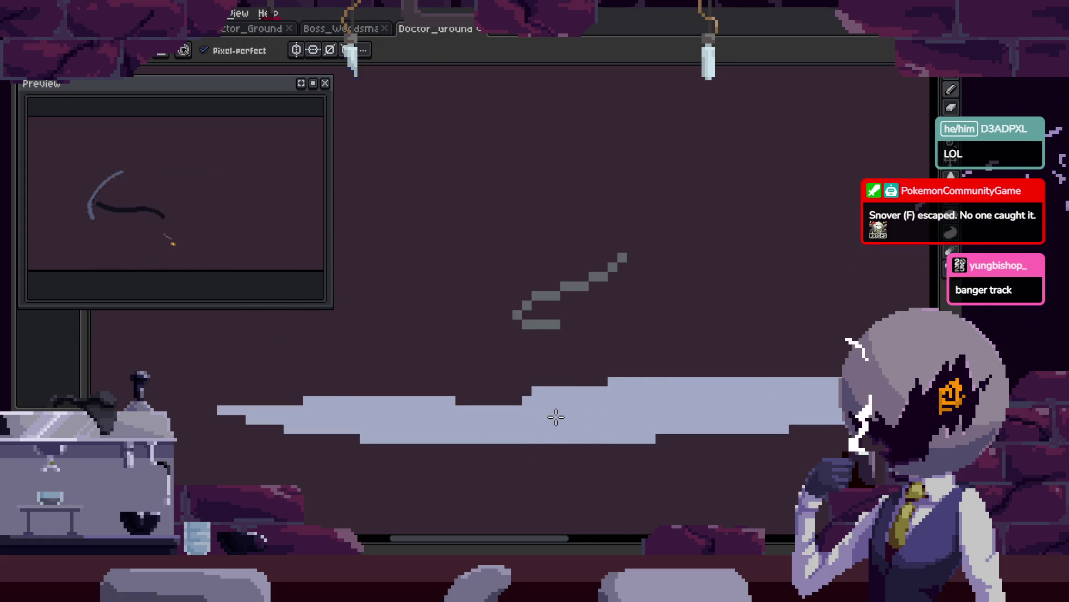
left_click_drag(420, 413, 499, 405)
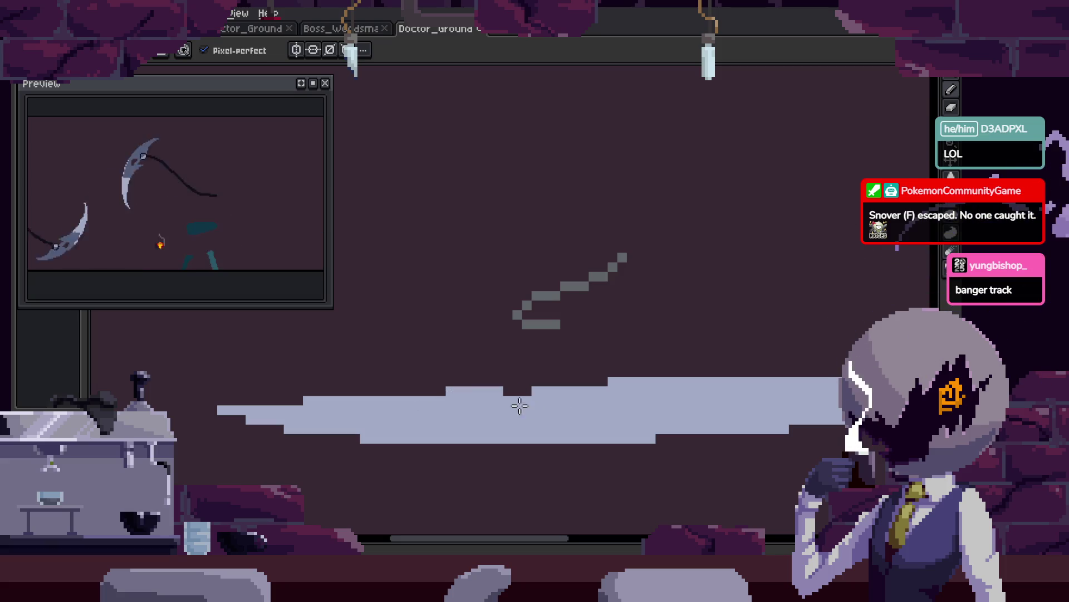
Smooth the crescent smear's stepped inner edge with a large round brush, zooming in and out to check it.
key("Return")
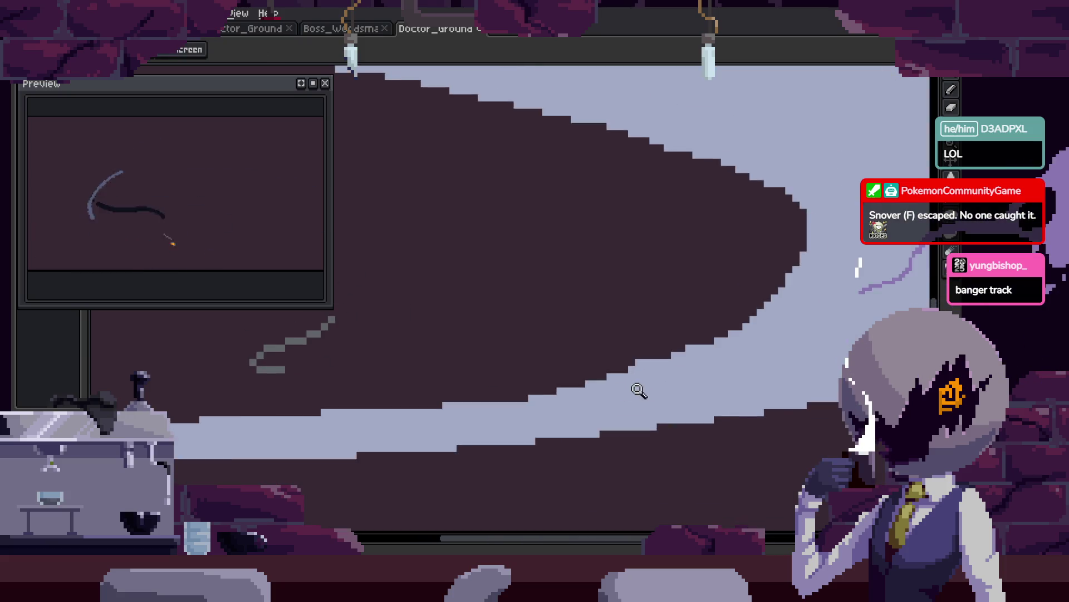
key("e")
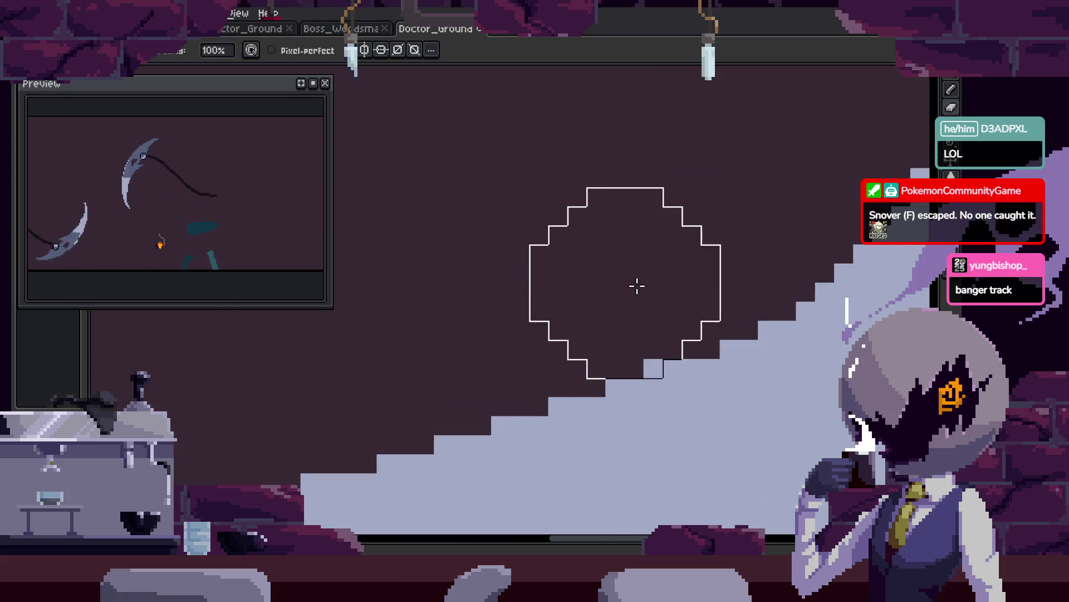
key("z")
scroll(644, 322, "down", 2)
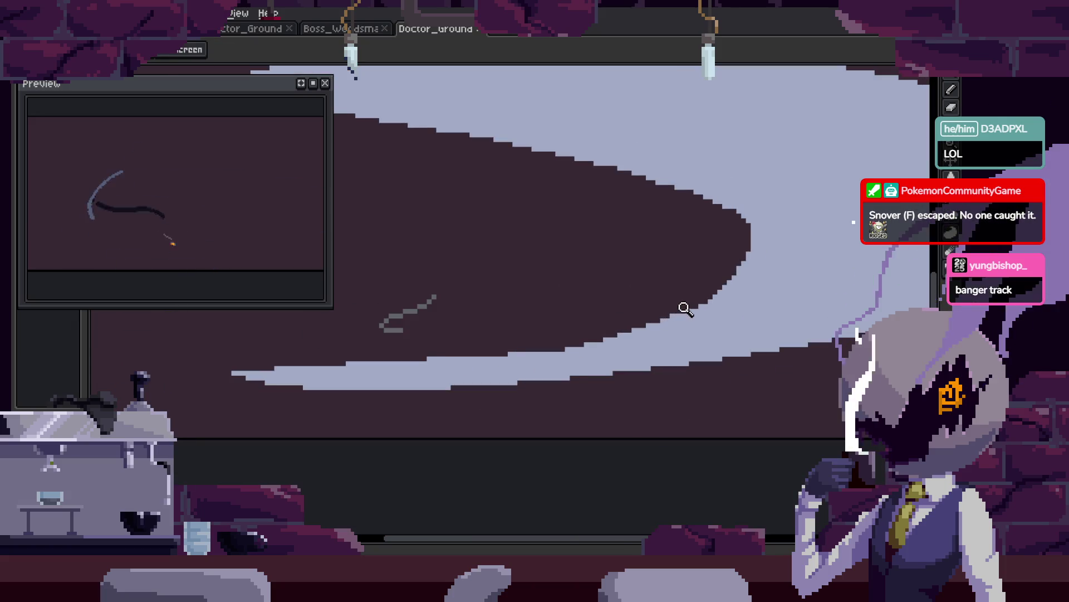
scroll(680, 306, "up", 2)
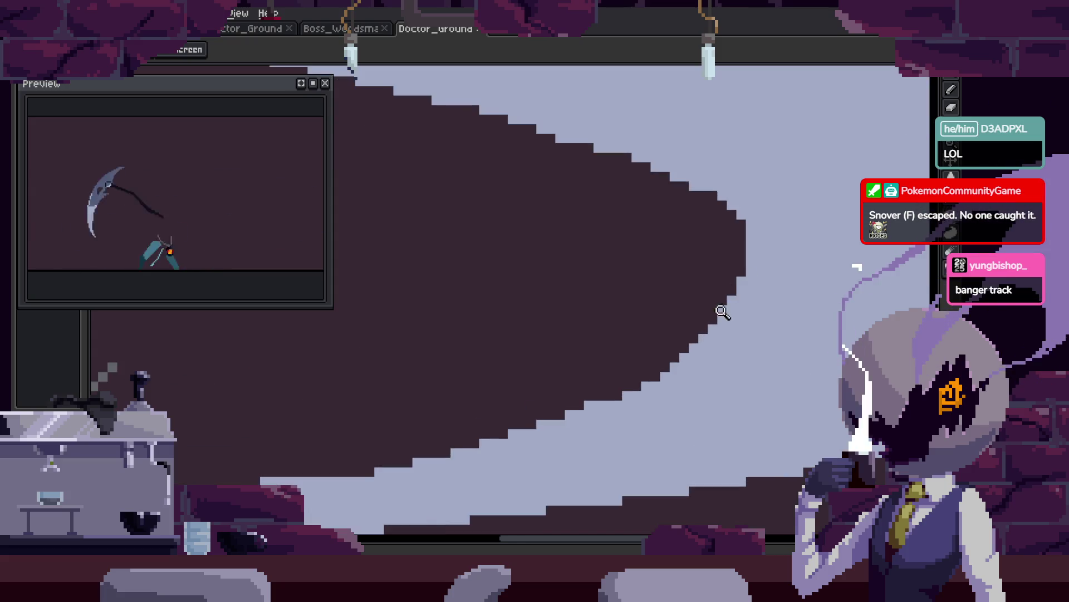
key("e")
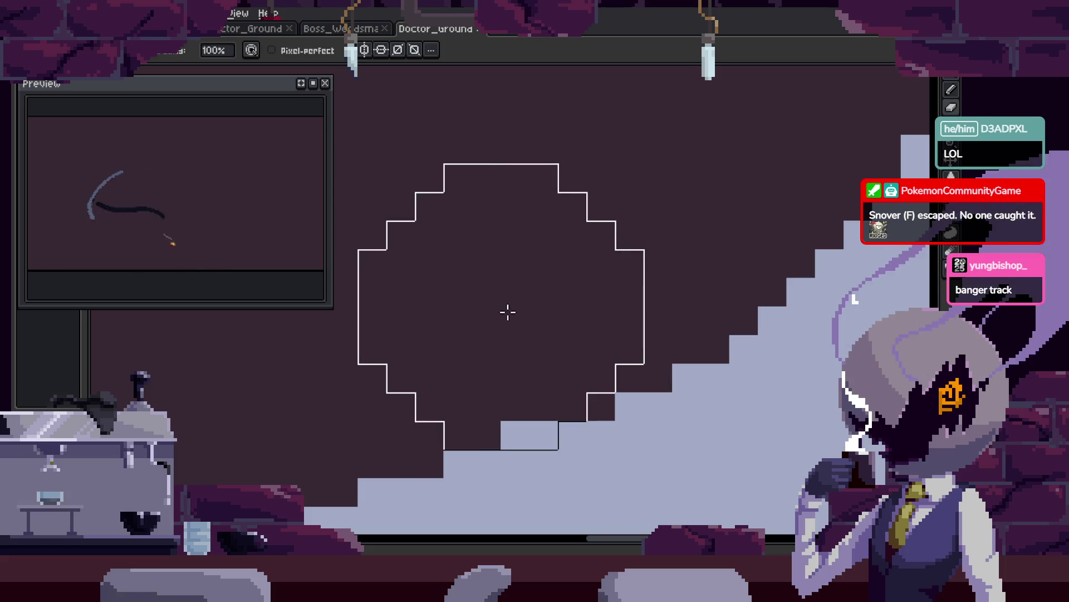
key("z")
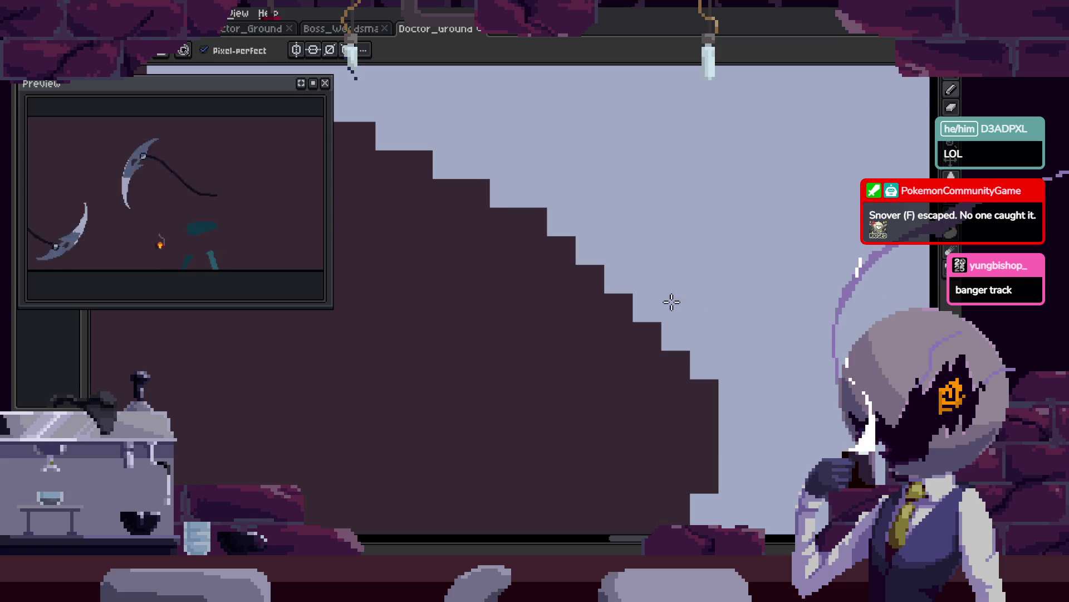
scroll(672, 312, "down", 2)
key("e")
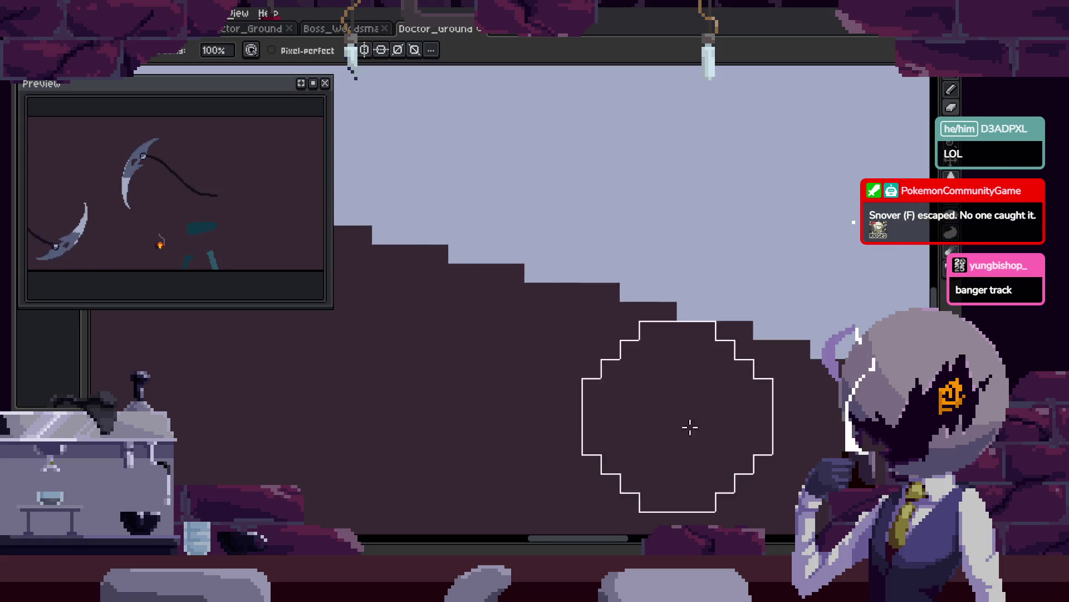
key("z")
scroll(600, 413, "down", 3)
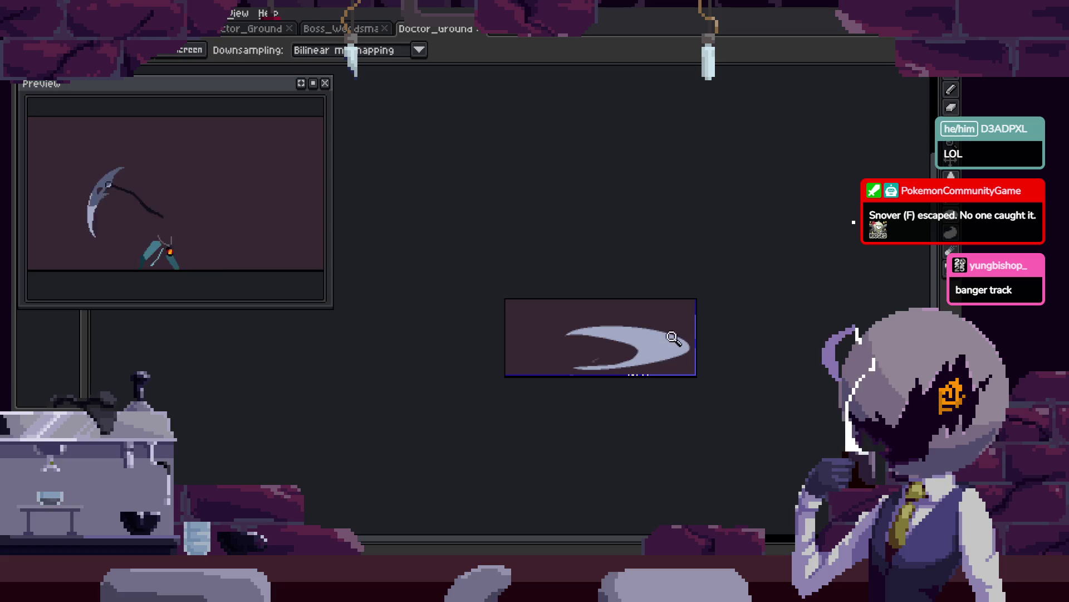
scroll(675, 340, "up", 5)
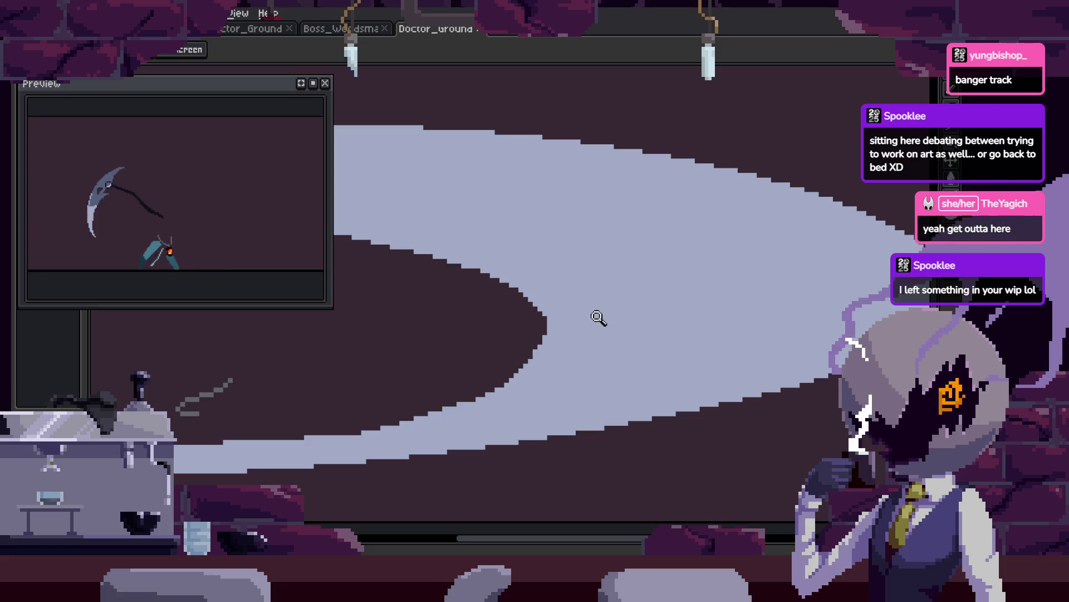
Undo the last crescent stroke and pan to the crescent's inner tip to redraw it with the pencil.
scroll(599, 318, "down", 5)
scroll(659, 270, "up", 5)
scroll(659, 270, "down", 4)
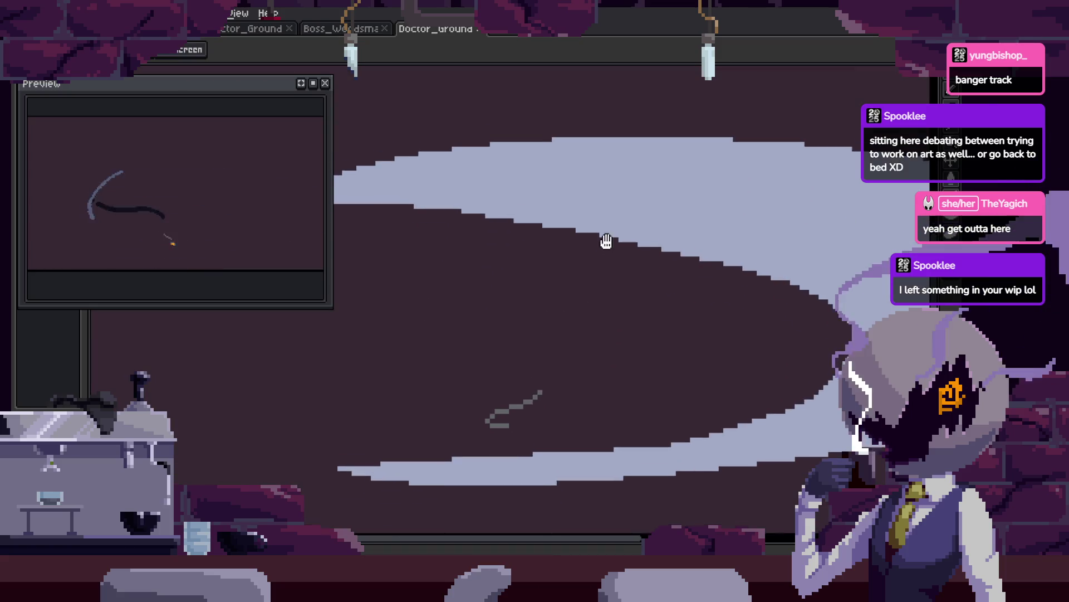
scroll(559, 308, "up", 2)
scroll(644, 370, "up", 4)
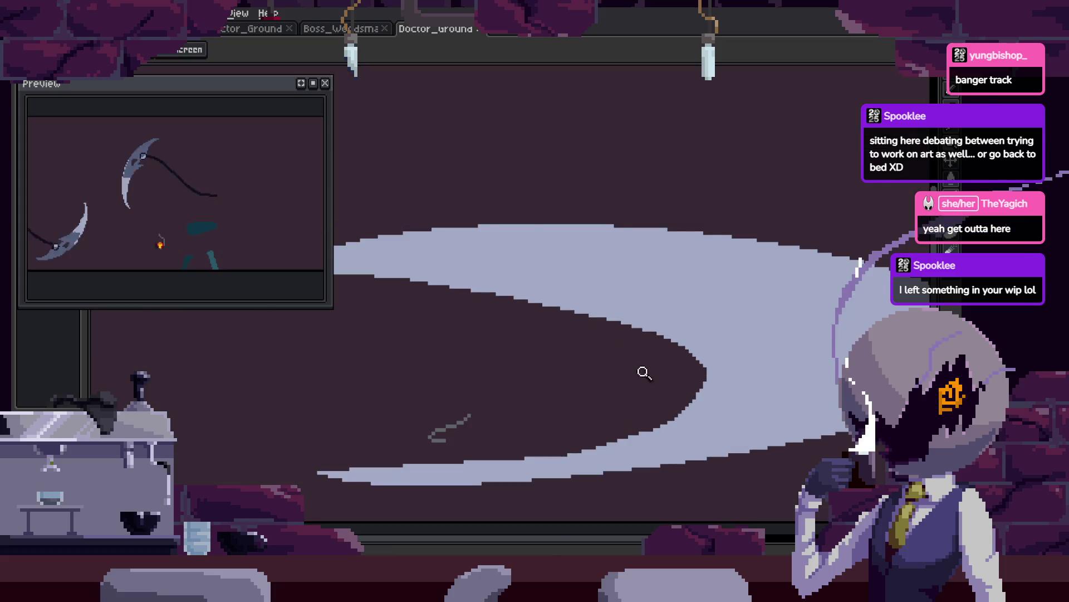
key("b")
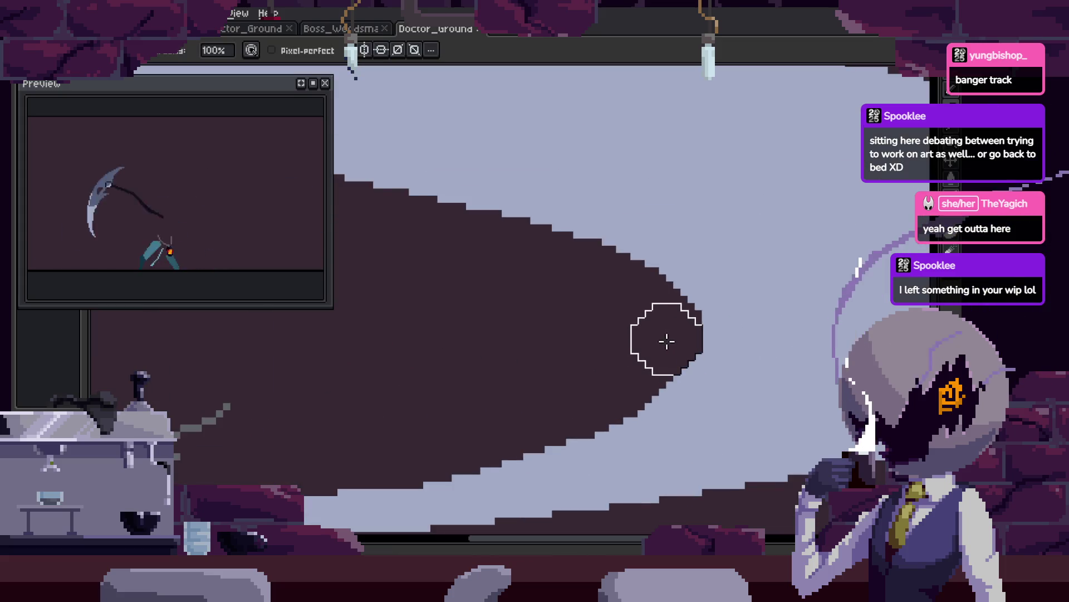
key("ctrl+z")
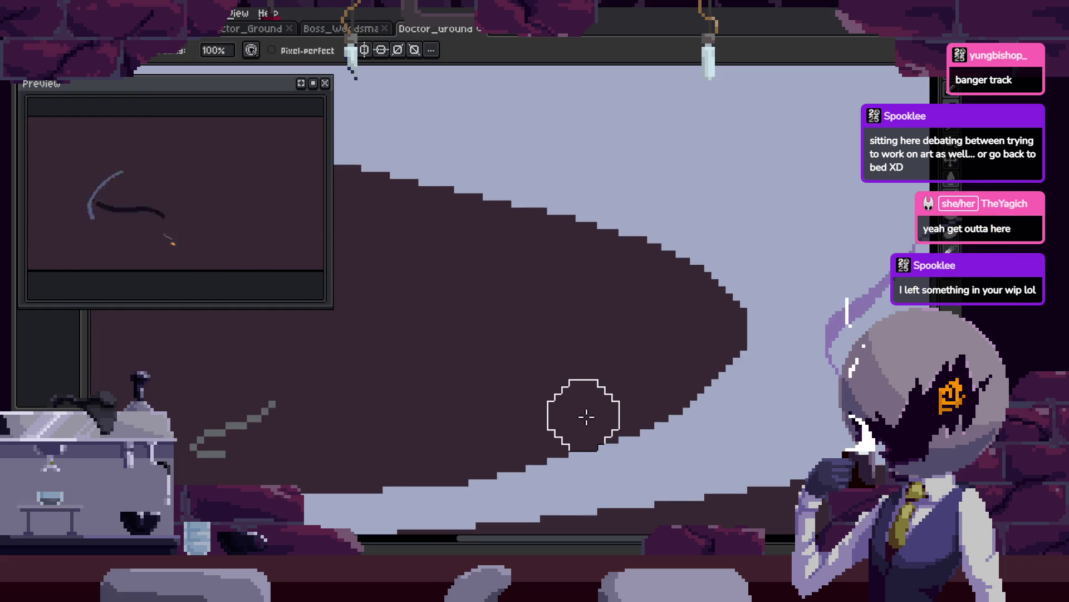
key("z")
scroll(570, 392, "down", 4)
scroll(496, 344, "up", 2)
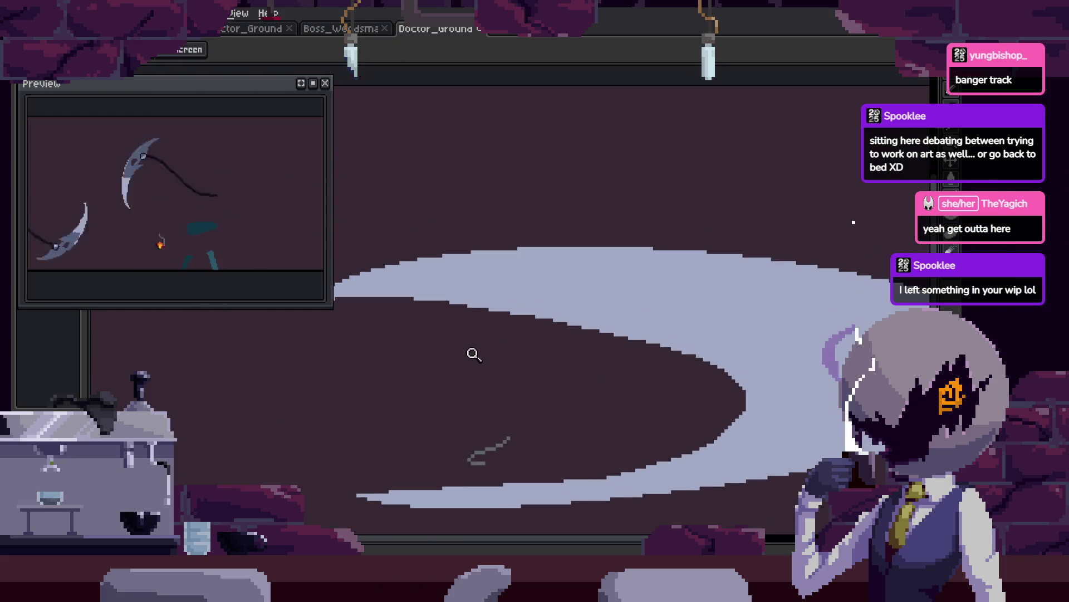
left_click_drag(474, 355, 530, 348)
key("b")
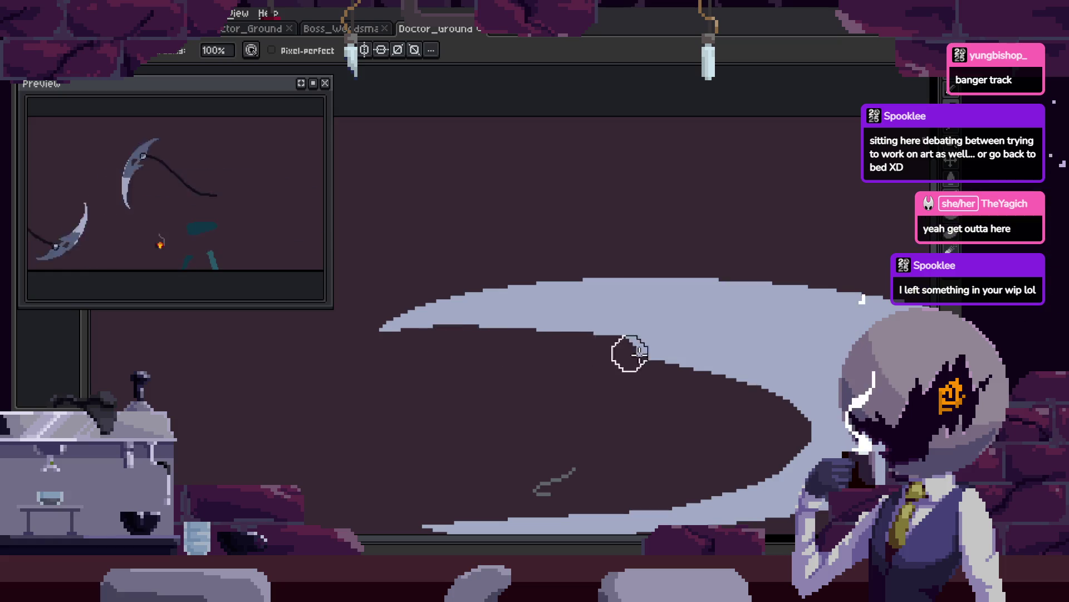
Widen the animation preview panel, zoom in on the crescent, and play the attack.
key("z")
scroll(680, 375, "down", 3)
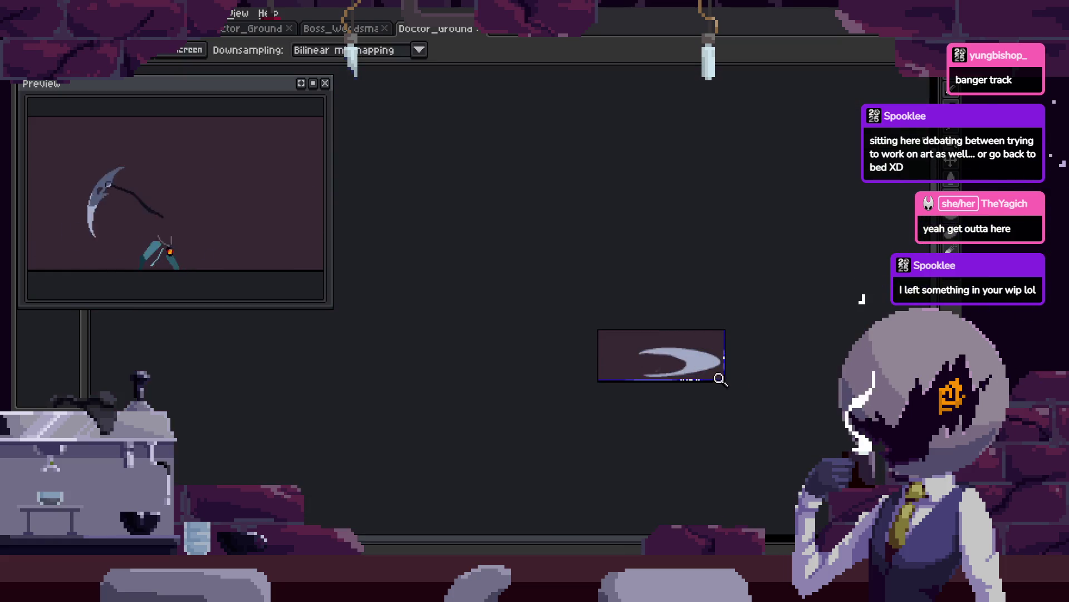
left_click(665, 317)
left_click_drag(332, 234, 388, 234)
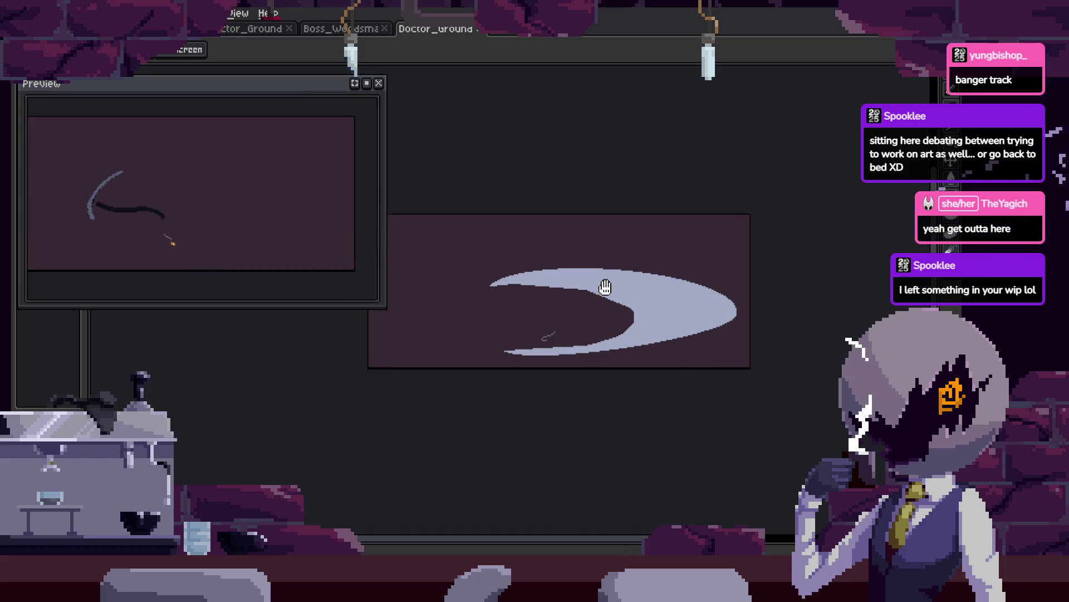
left_click(613, 295)
key("Return")
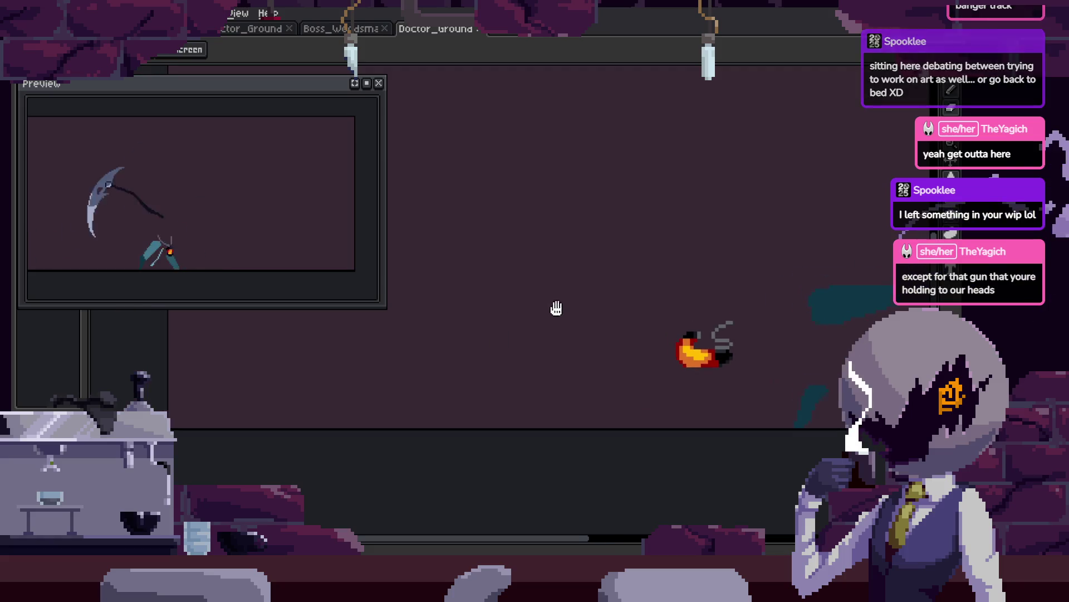
Show the timeline and zoom in on the doctor sprite's pale smear.
key("Tab")
key("Tab")
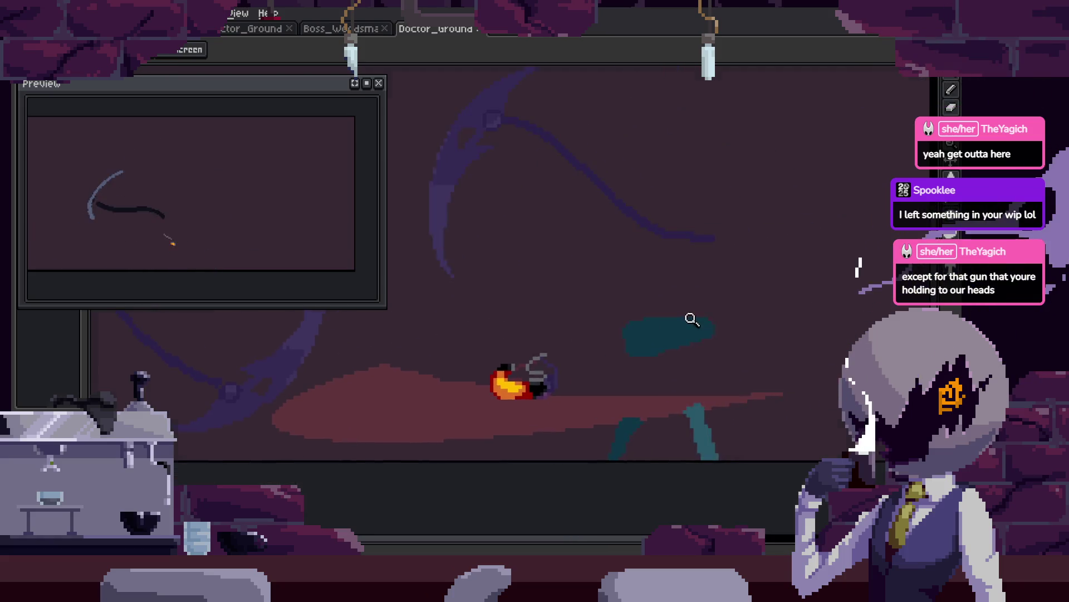
right_click(691, 318)
left_click(628, 345)
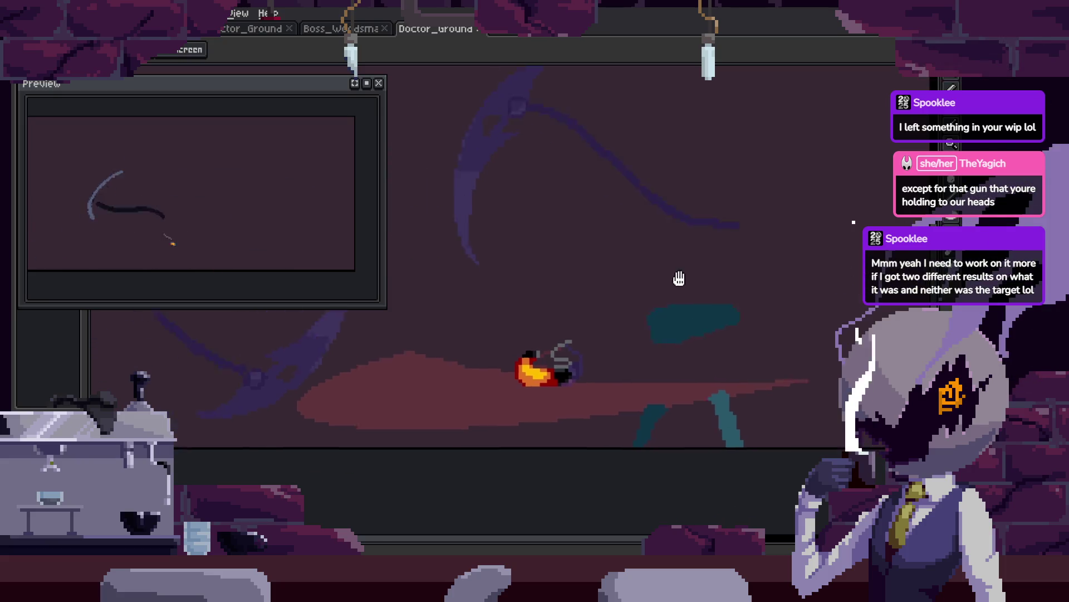
right_click(691, 310)
left_click(624, 349)
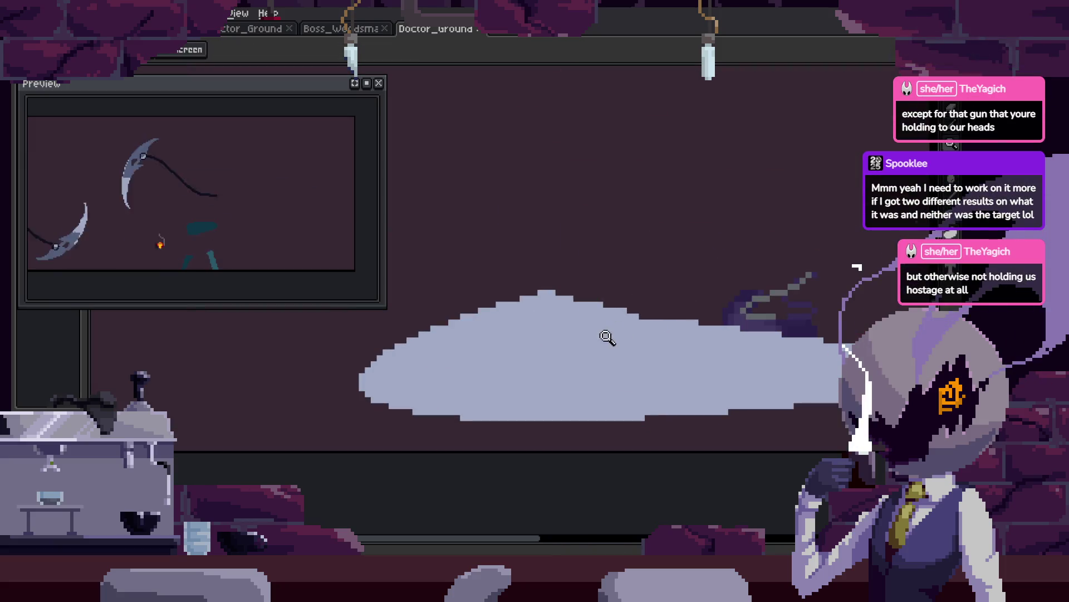
key("b")
Step to the next attack frame and draw a pale straight slash across the reddish sweep.
key("Right")
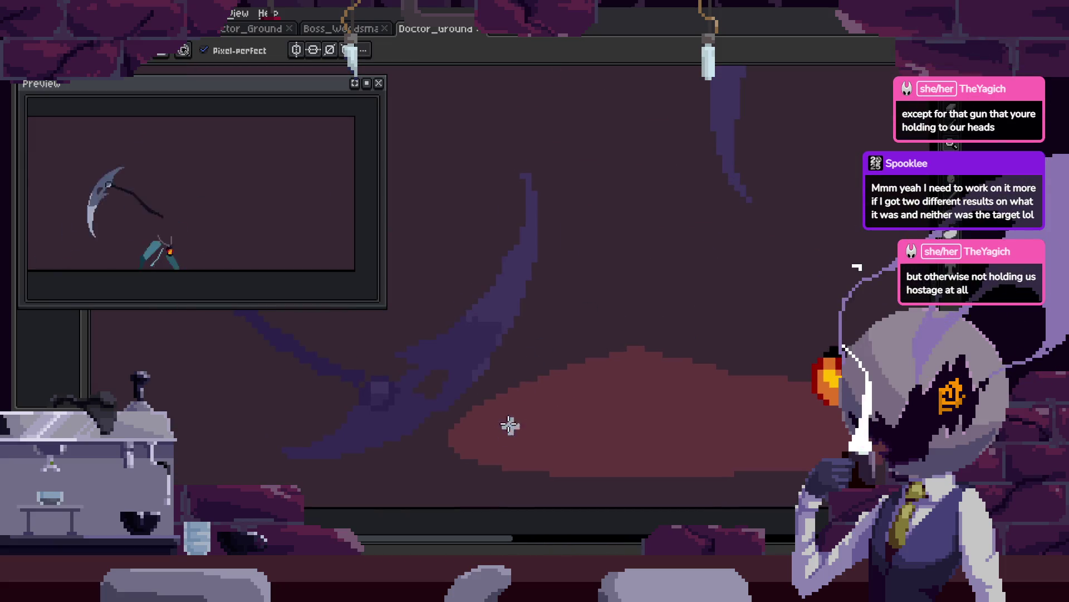
key("Right")
key("Right")
key("Right")
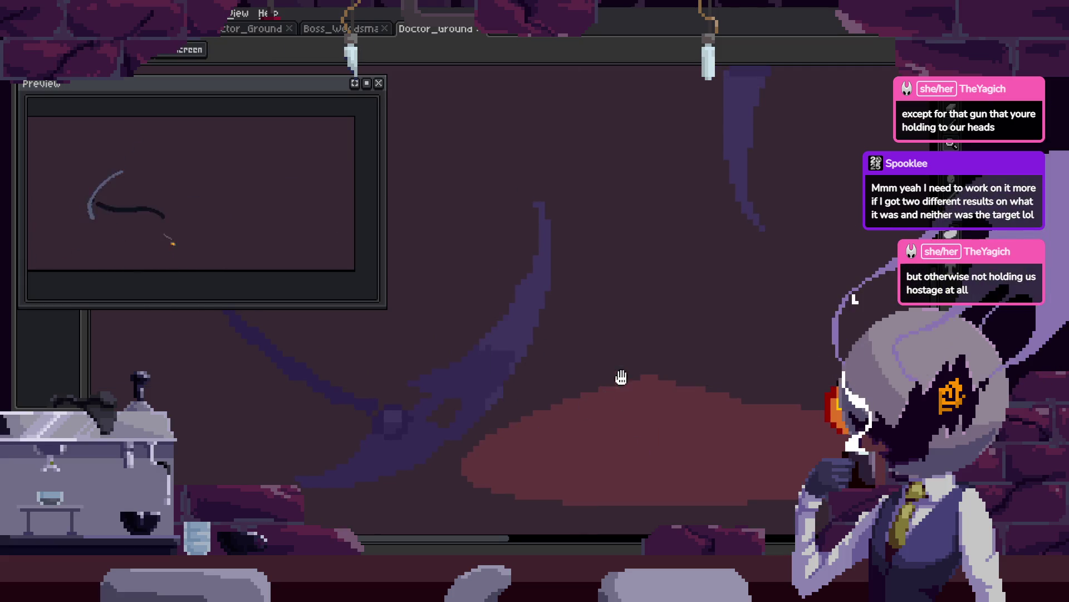
key("b")
key("Right")
left_click_drag(394, 374, 704, 418)
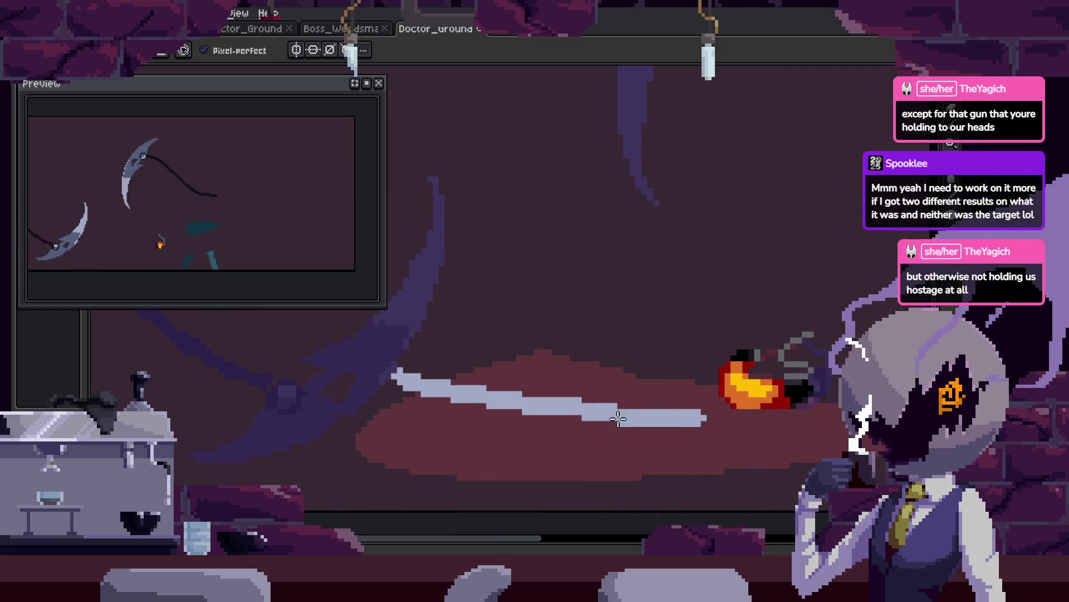
Zoom to check the new slash, then step ahead through the following frames.
key("z")
scroll(585, 406, "down", 3)
scroll(594, 408, "up", 3)
key("b")
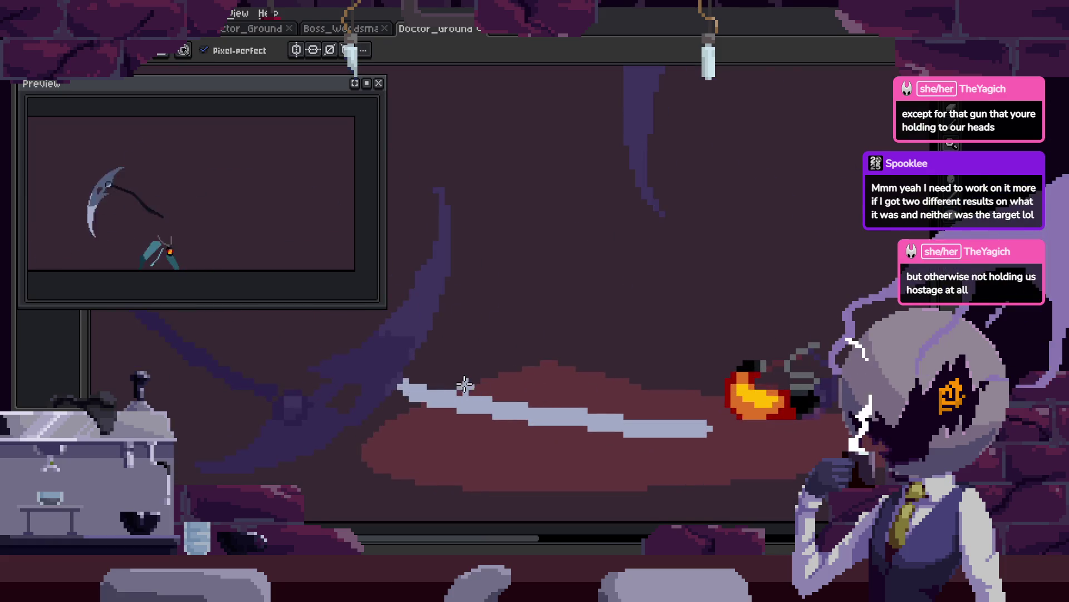
key("Right")
key("Right")
key("Right")
key("z")
key("Right")
key("Right")
key("Right")
Advance another frame and zoom in closer on the slash region.
key("b")
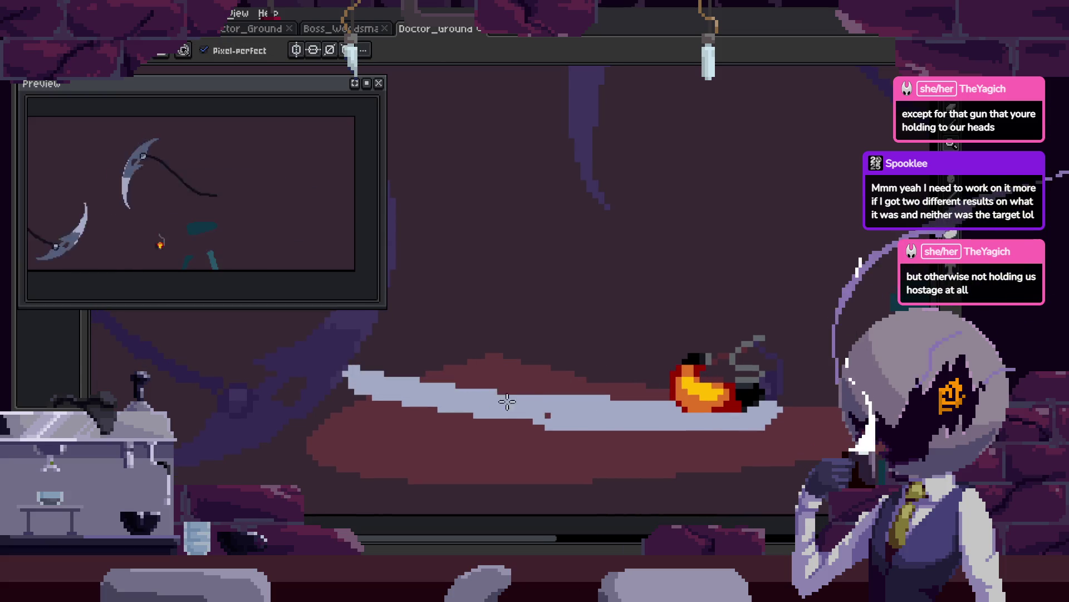
key("Right")
key("z")
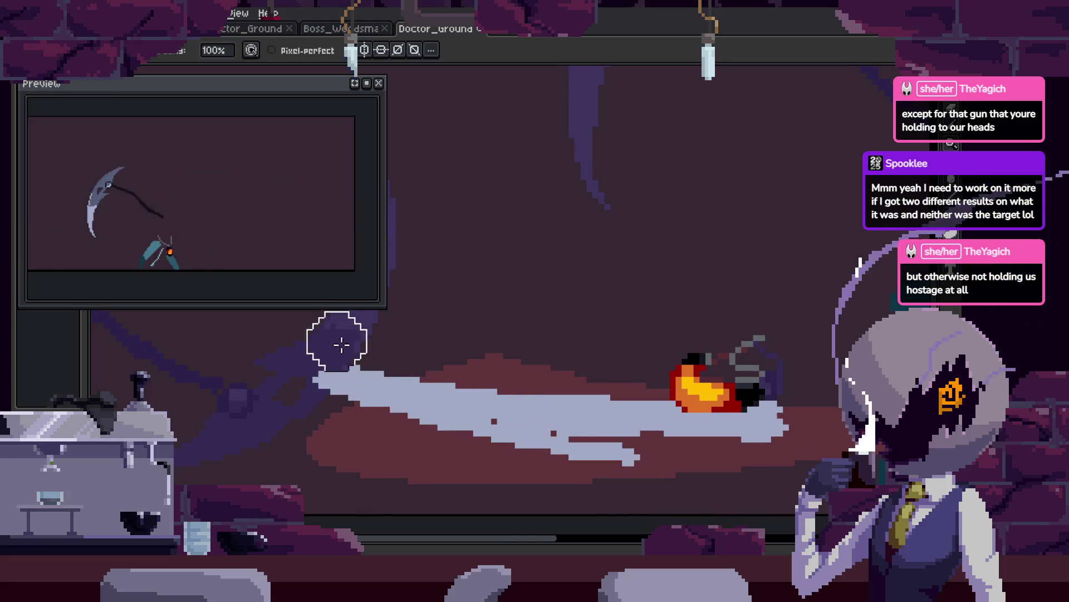
scroll(680, 394, "down", 2)
scroll(679, 393, "down", 1)
scroll(686, 387, "down", 1)
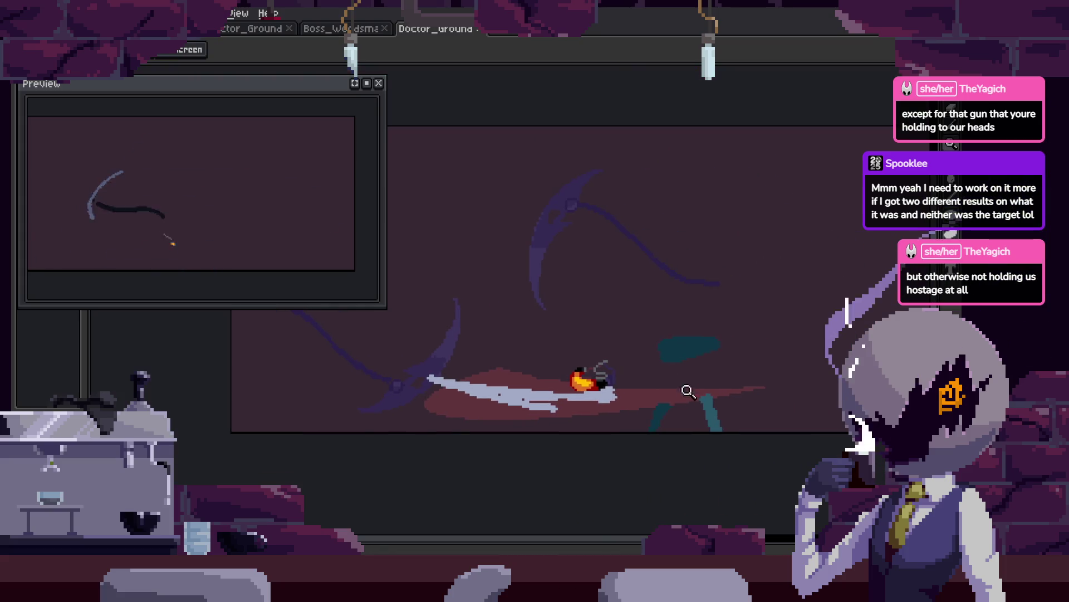
scroll(624, 340, "up", 3)
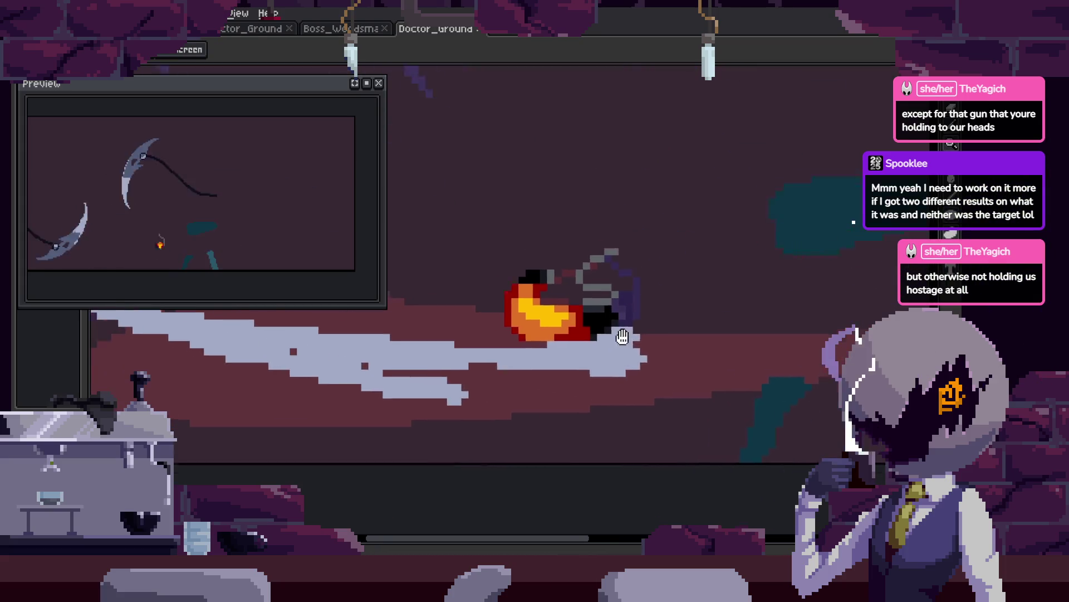
key("b")
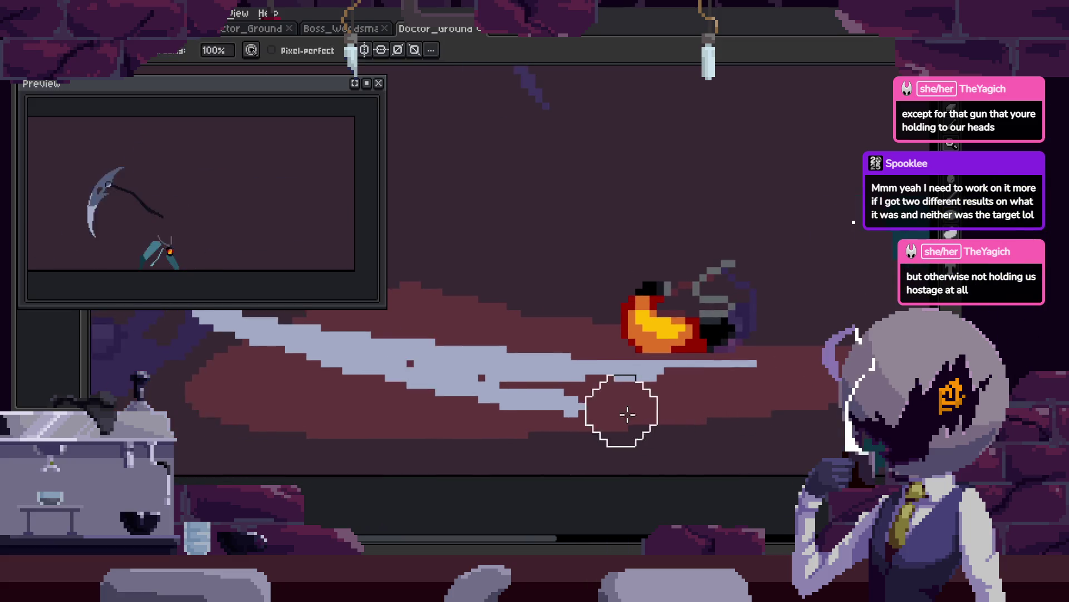
Set the pencil to a 1-pixel brush and pan along the jagged slash streaks.
scroll(620, 413, "up", 2)
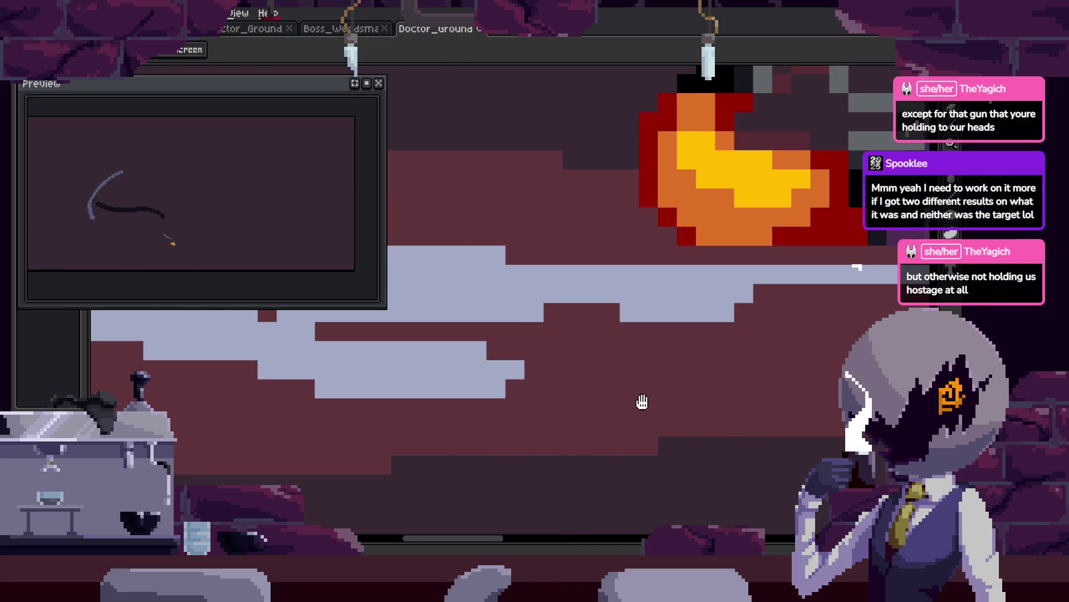
left_click_drag(640, 401, 685, 394)
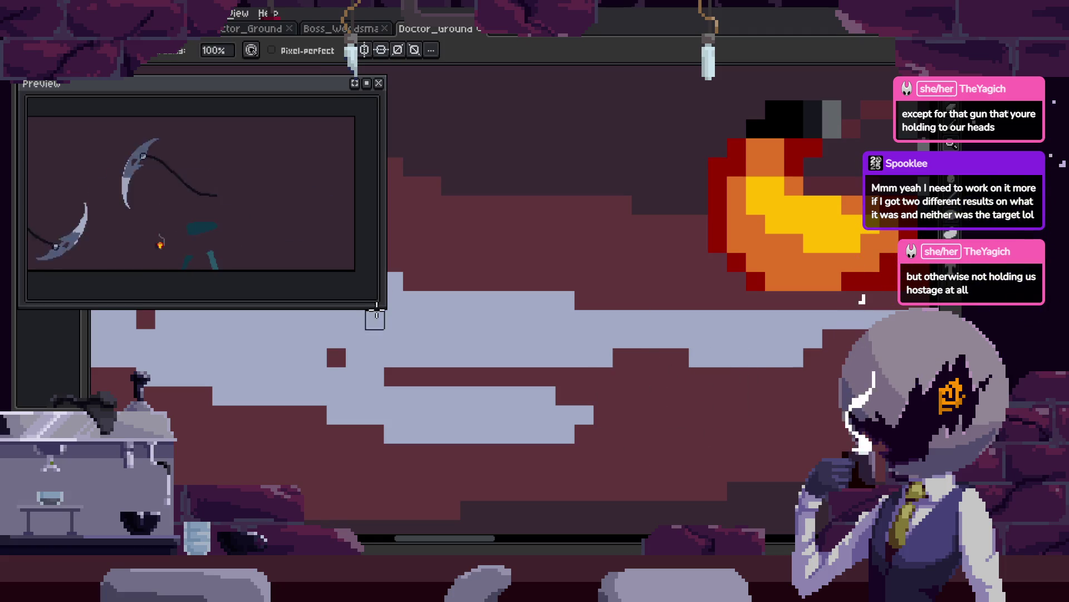
scroll(559, 401, "up", 1)
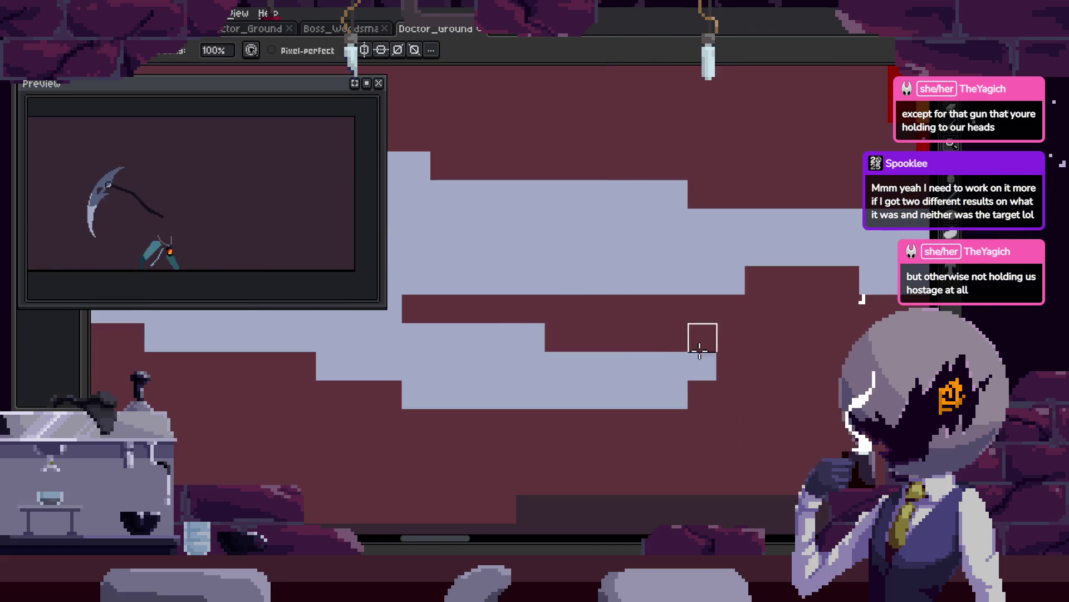
left_click_drag(759, 363, 599, 389)
key("b")
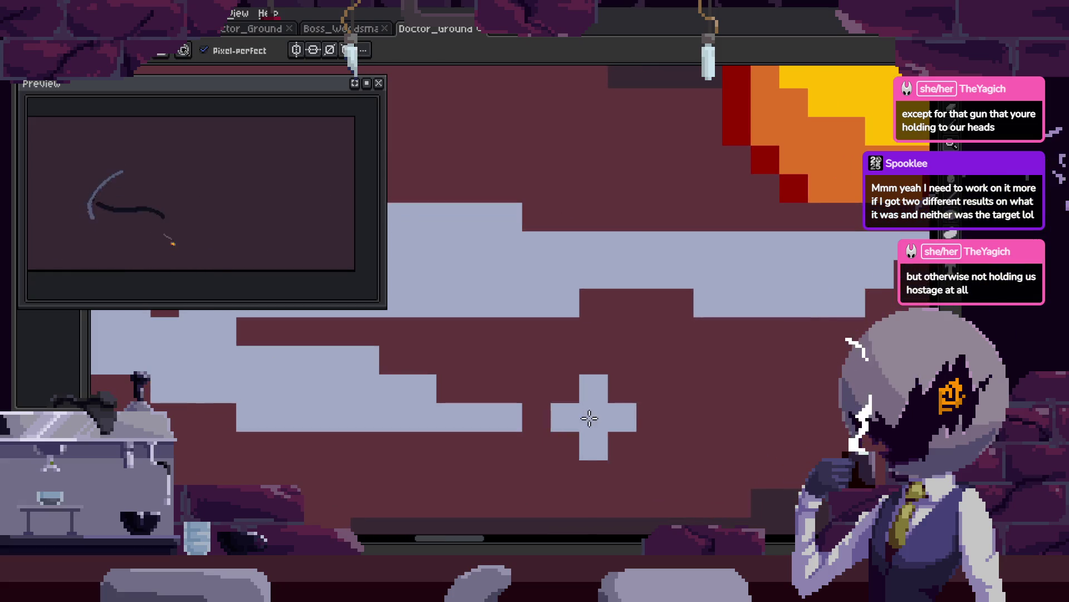
key("minus")
key("minus")
mouse_move(613, 413)
left_mouse_down()
mouse_move(645, 401)
mouse_move(690, 418)
mouse_move(629, 413)
mouse_move(616, 370)
mouse_move(585, 406)
mouse_move(637, 375)
mouse_move(616, 420)
mouse_move(921, 301)
left_mouse_up()
key("z")
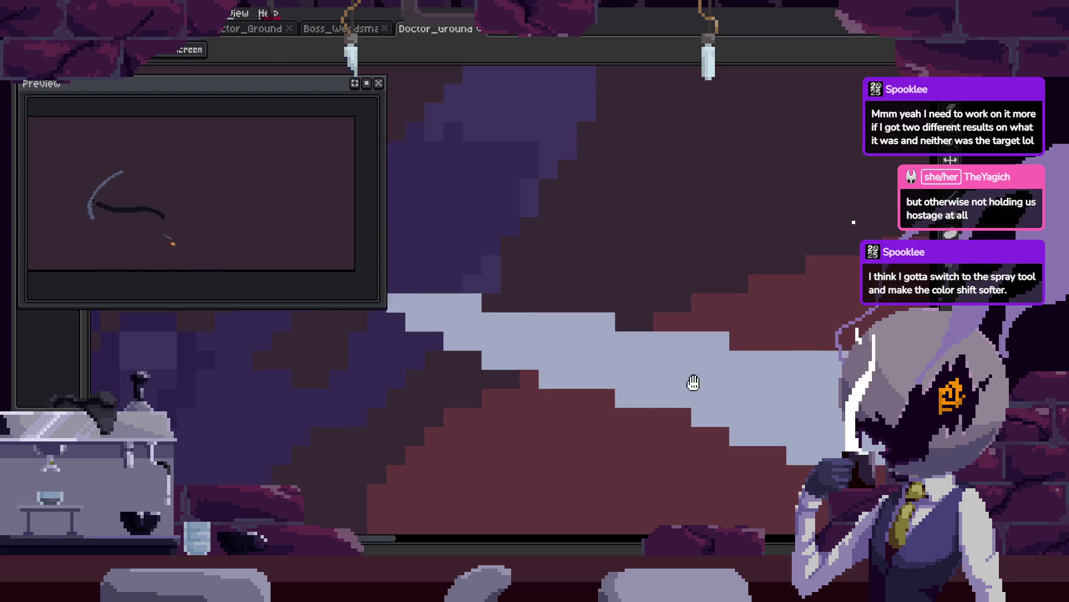
Zoom out and scroll around the looping attack, toggle the timeline, then zoom far in on the scythe.
scroll(694, 382, "down", 3)
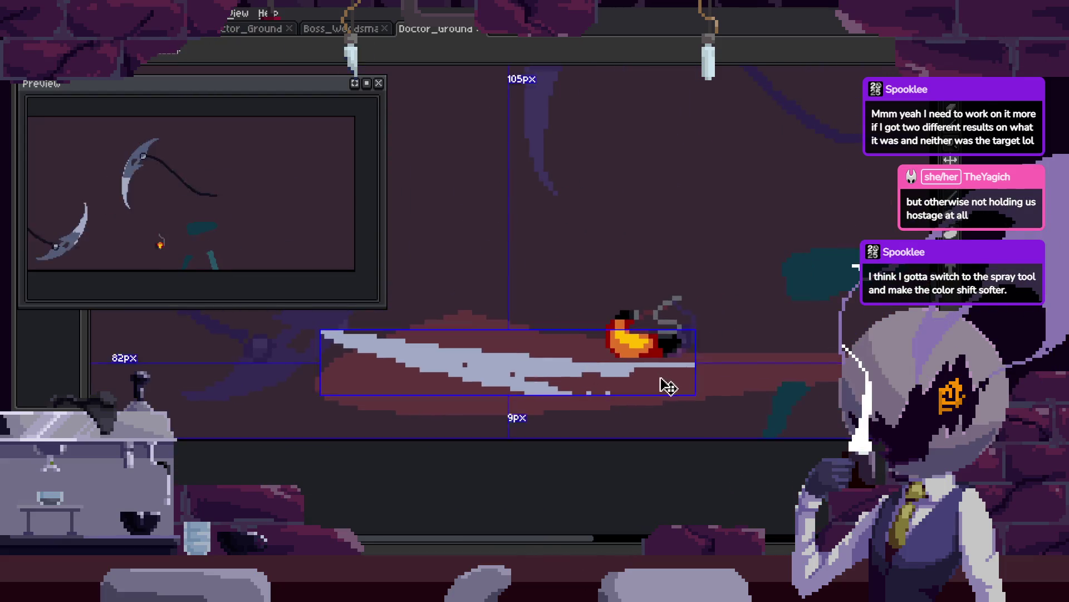
scroll(646, 379, "right", 2)
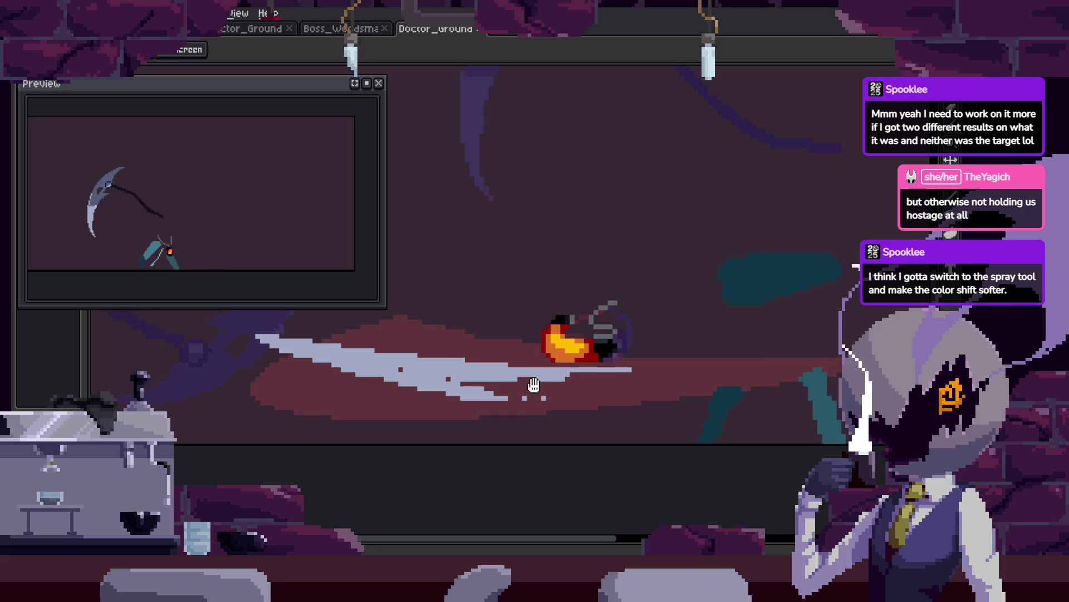
scroll(557, 384, "left", 5)
scroll(583, 373, "down", 2)
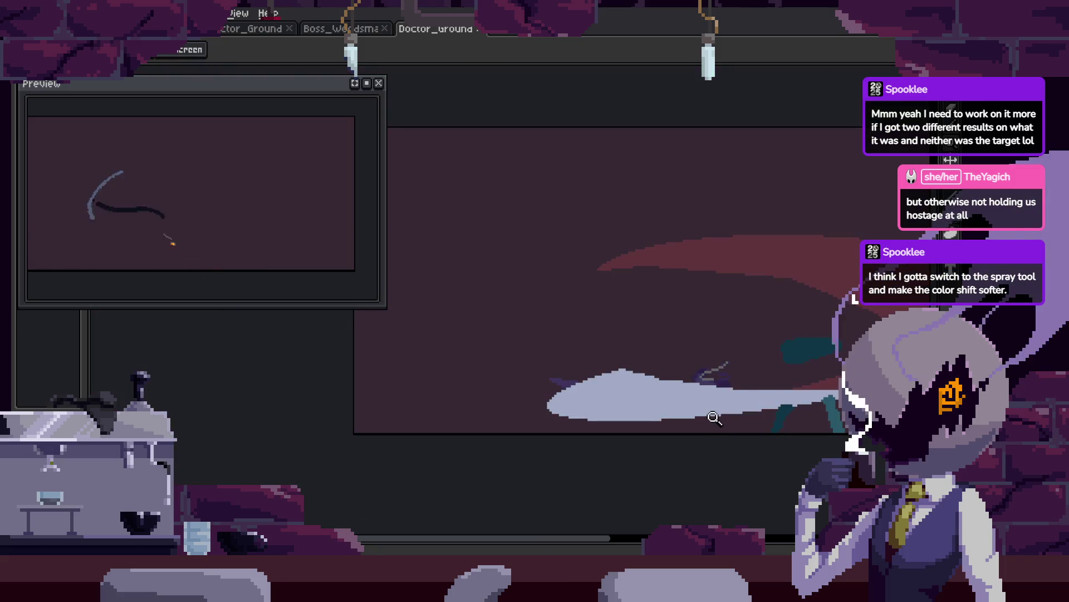
scroll(737, 396, "right", 1)
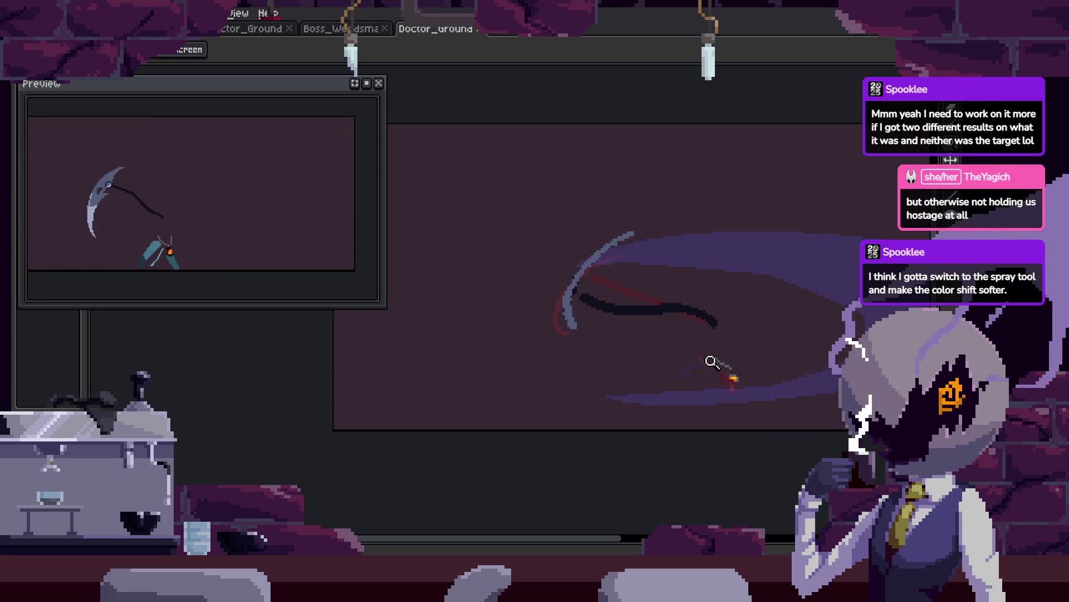
key("Tab")
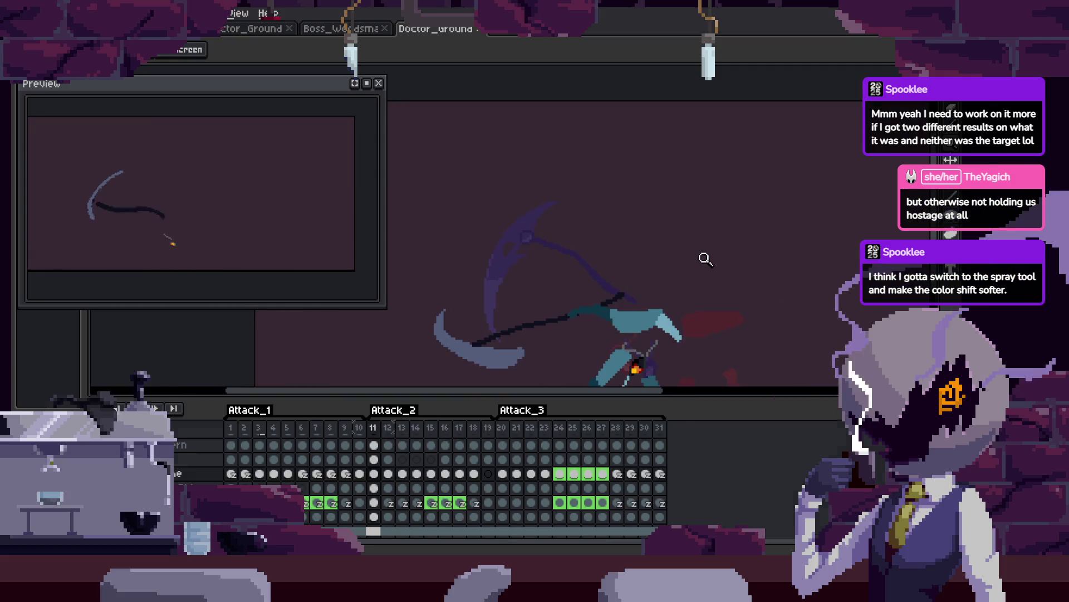
key("Tab")
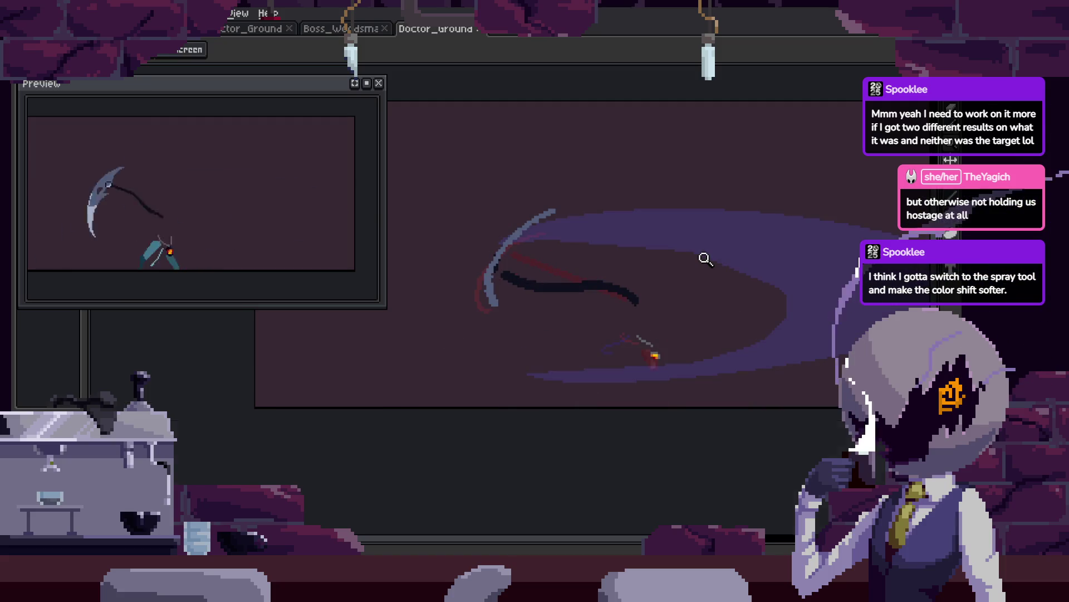
key("Tab")
key("Tab")
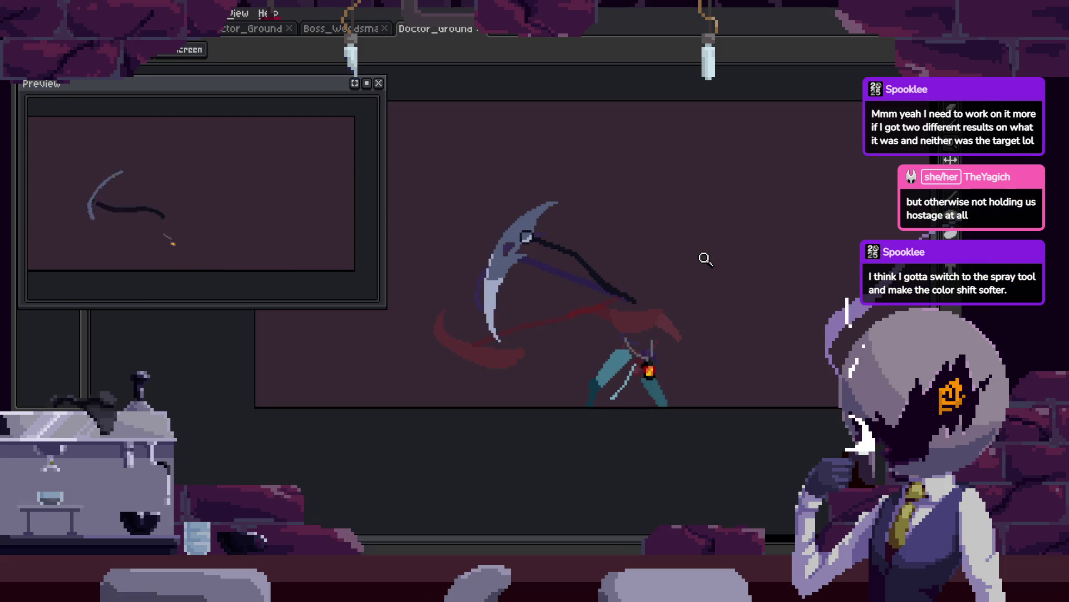
key("Tab")
key("Tab")
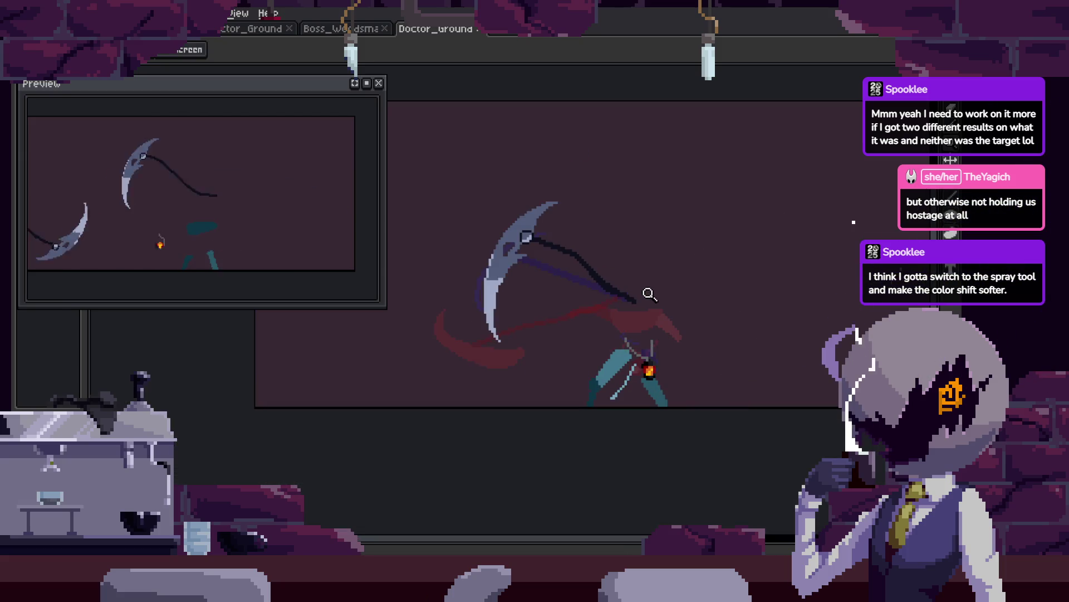
scroll(644, 294, "up", 2)
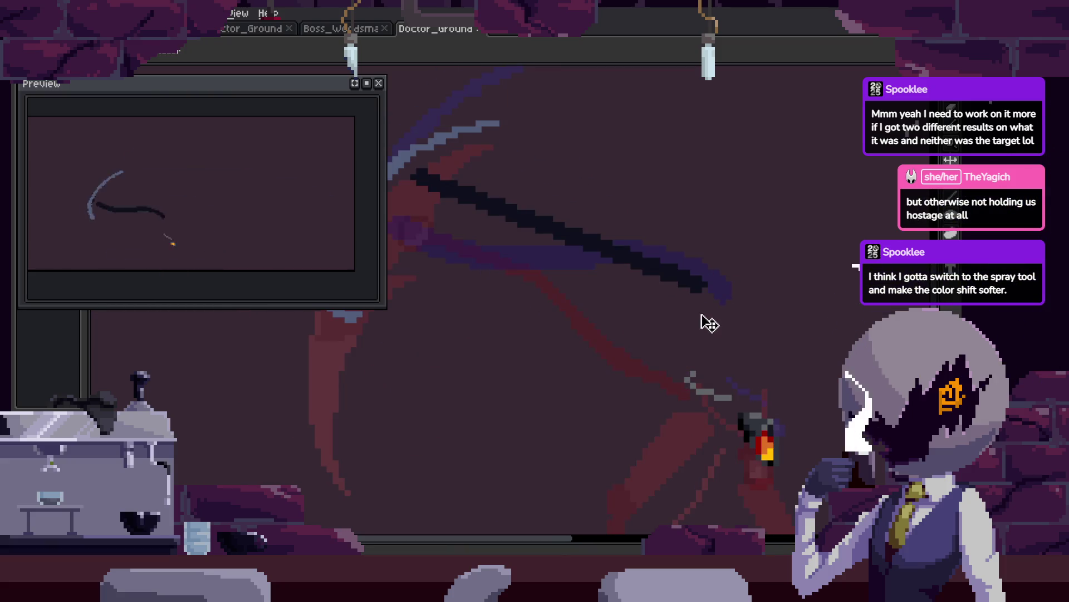
key("z")
key("v")
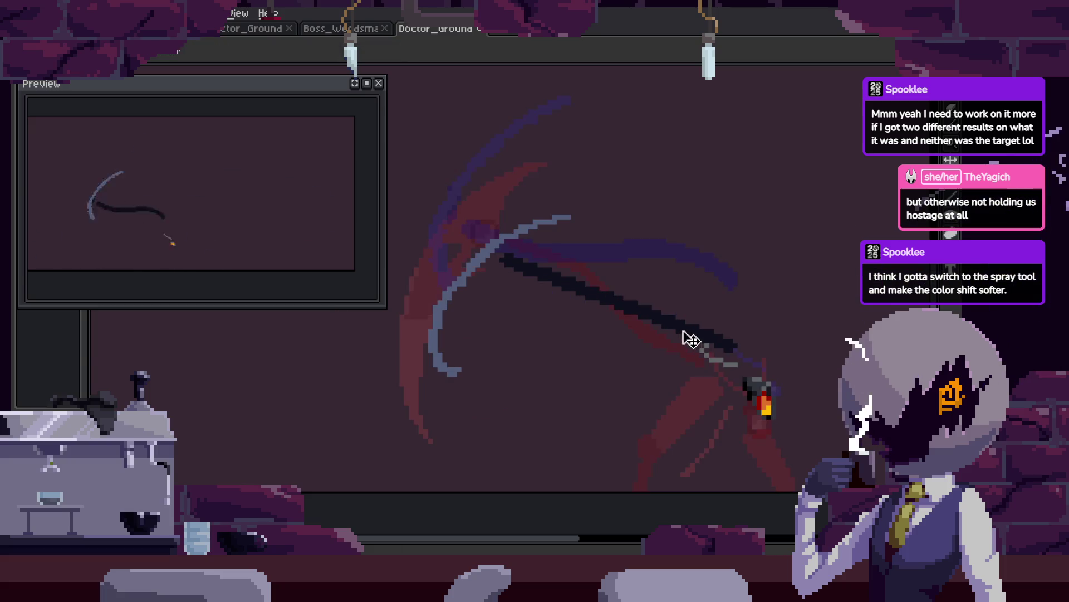
key("b")
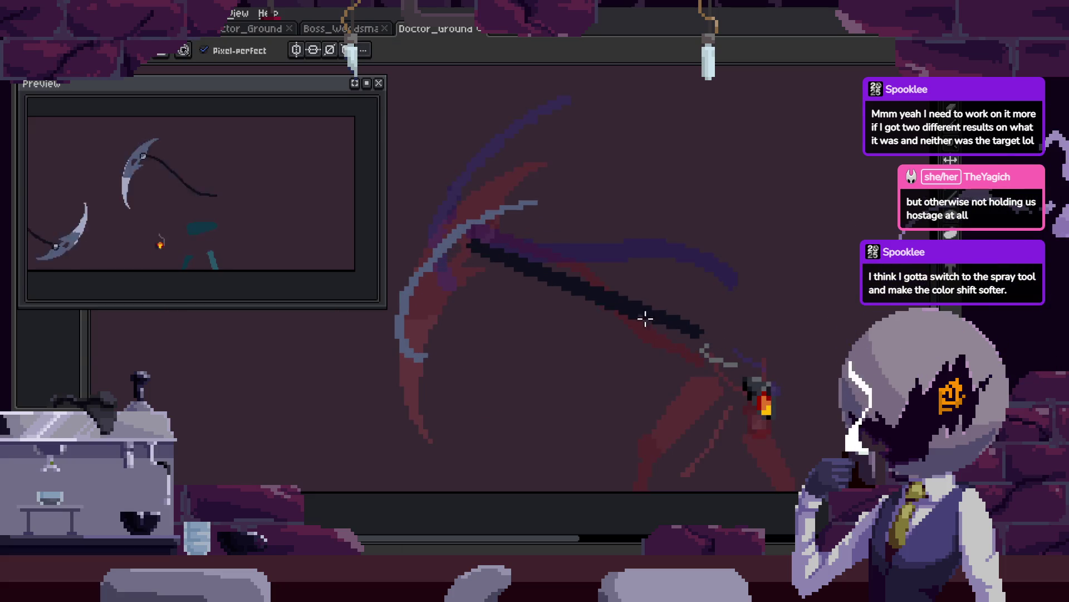
key("z")
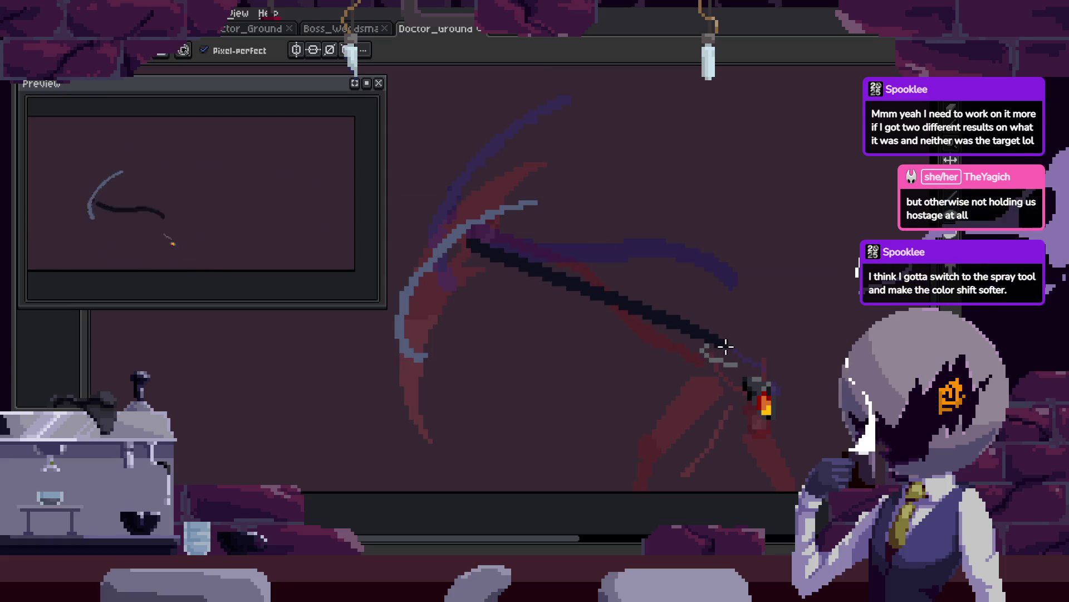
key("z")
left_click(537, 256)
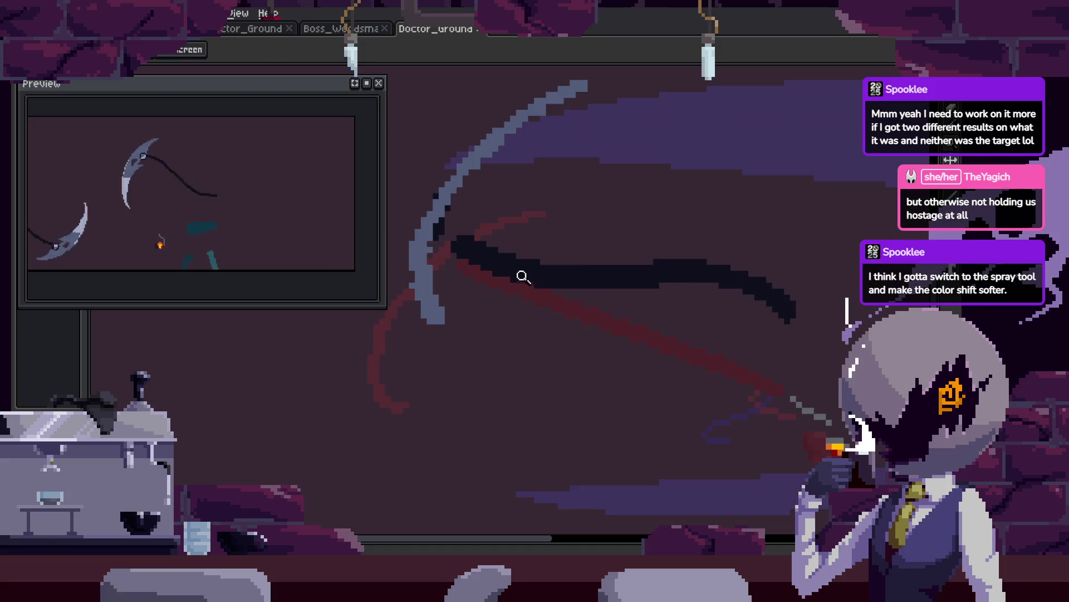
key("b")
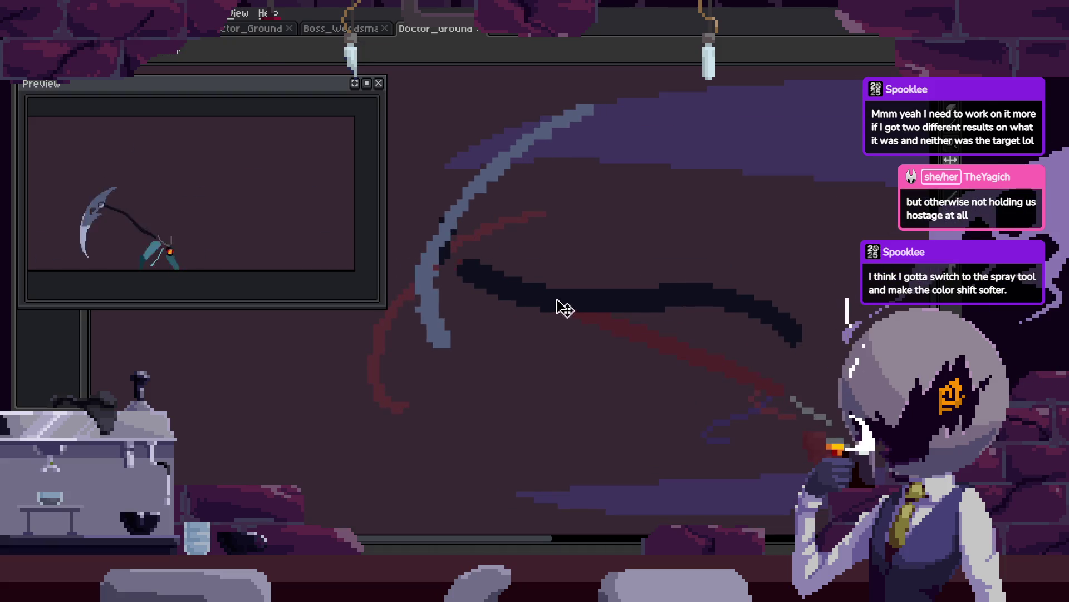
key("w")
left_click(467, 278)
key("Delete")
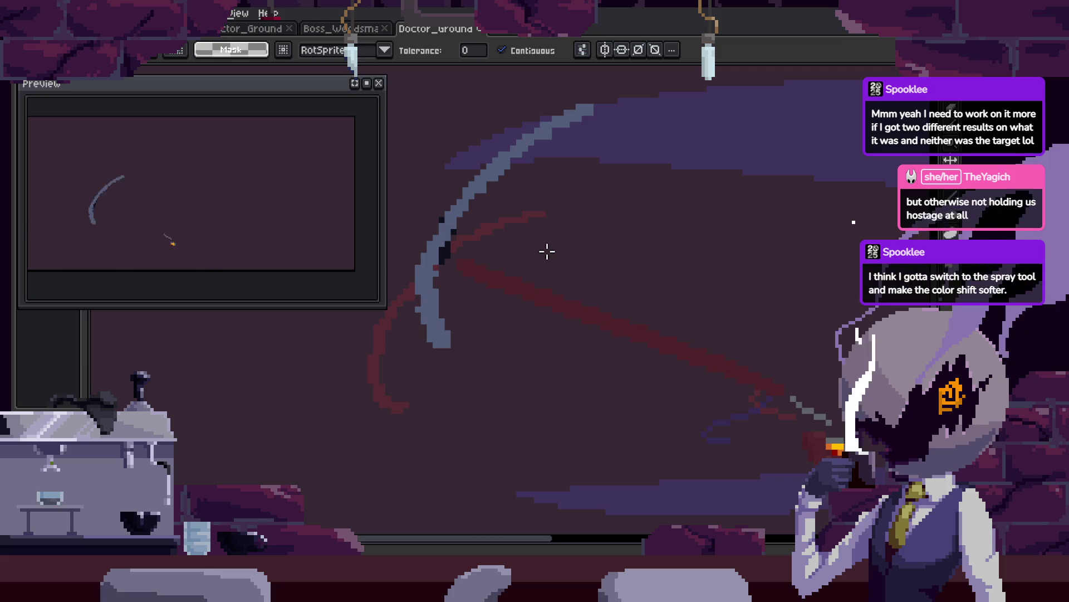
key("e")
key("ctrl+z")
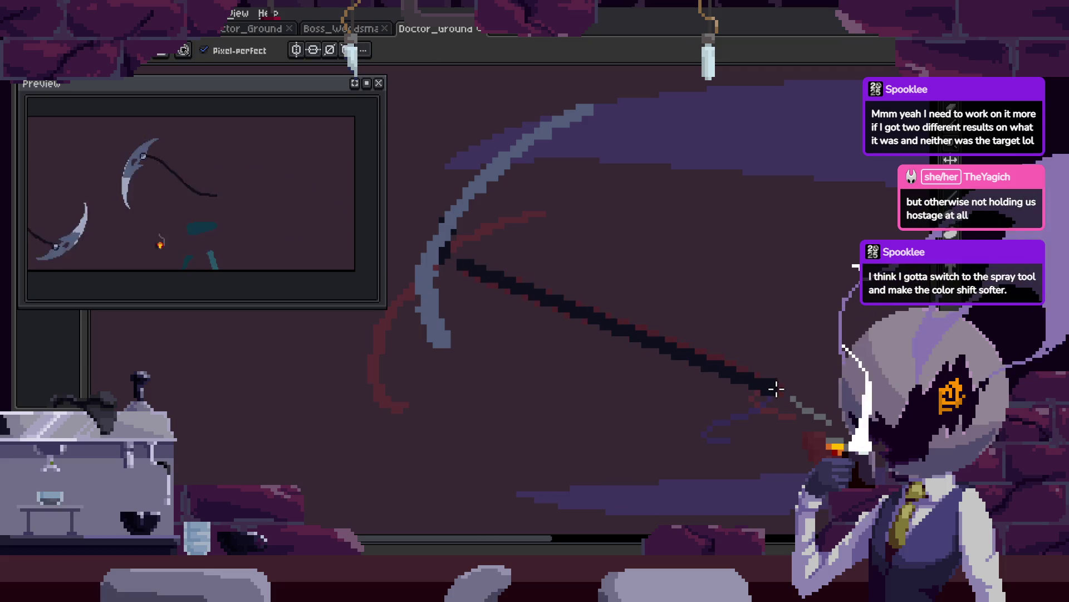
left_click_drag(792, 331, 703, 333)
key("z")
scroll(707, 293, "down", 3)
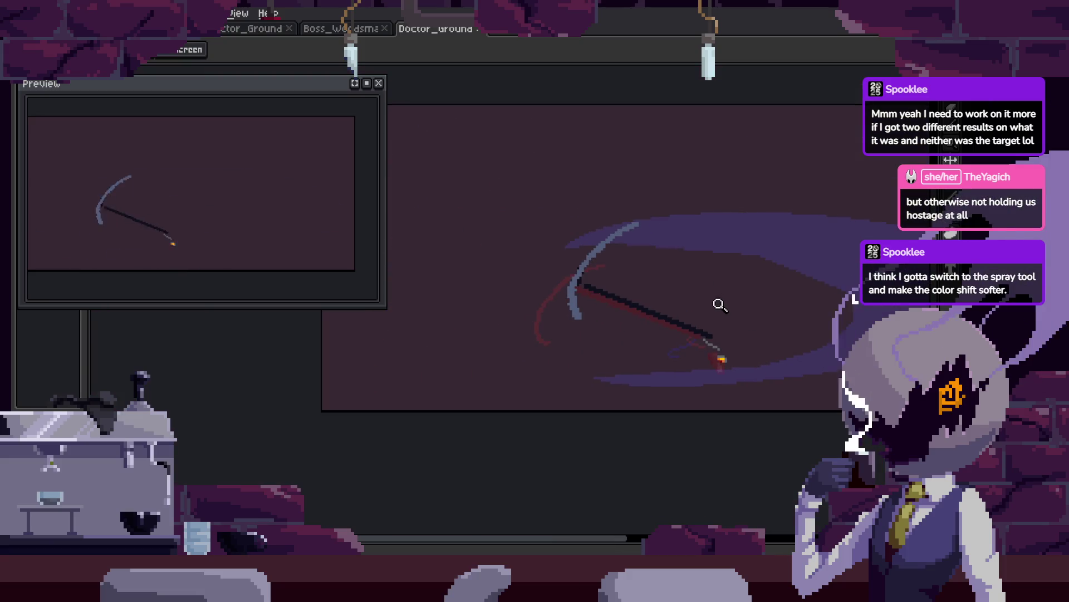
Center the view on the scythe blade and step through the first attack frames.
scroll(678, 241, "up", 2)
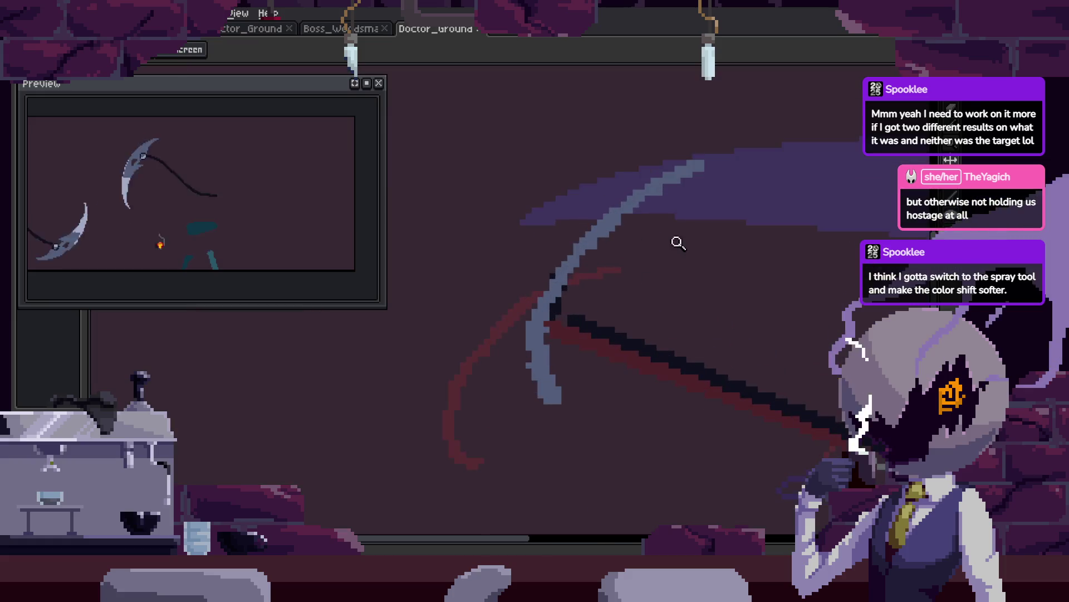
scroll(629, 230, "up", 1)
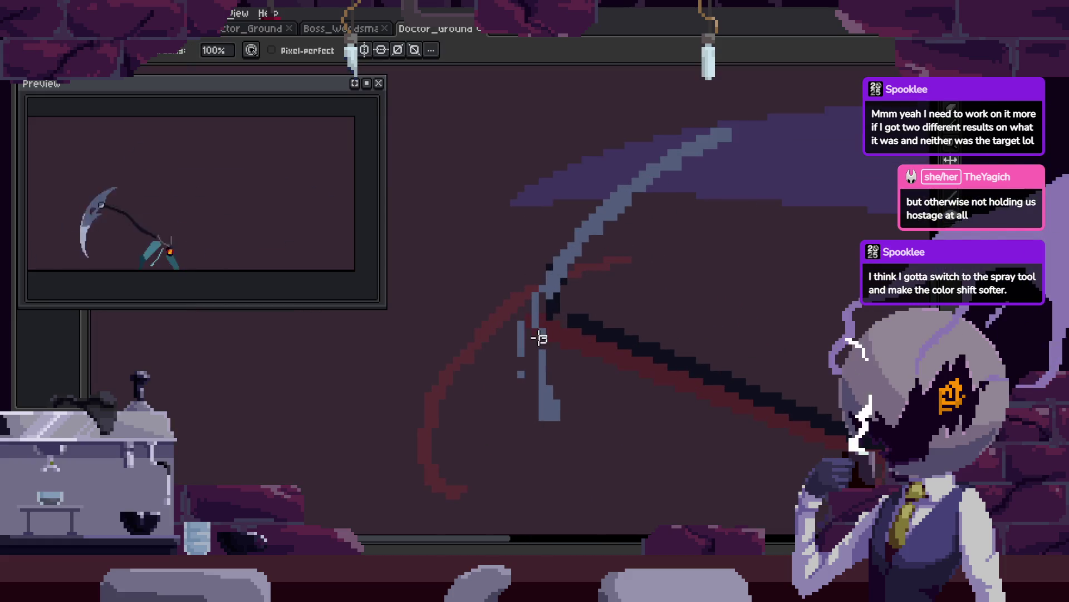
left_click_drag(494, 210, 419, 241)
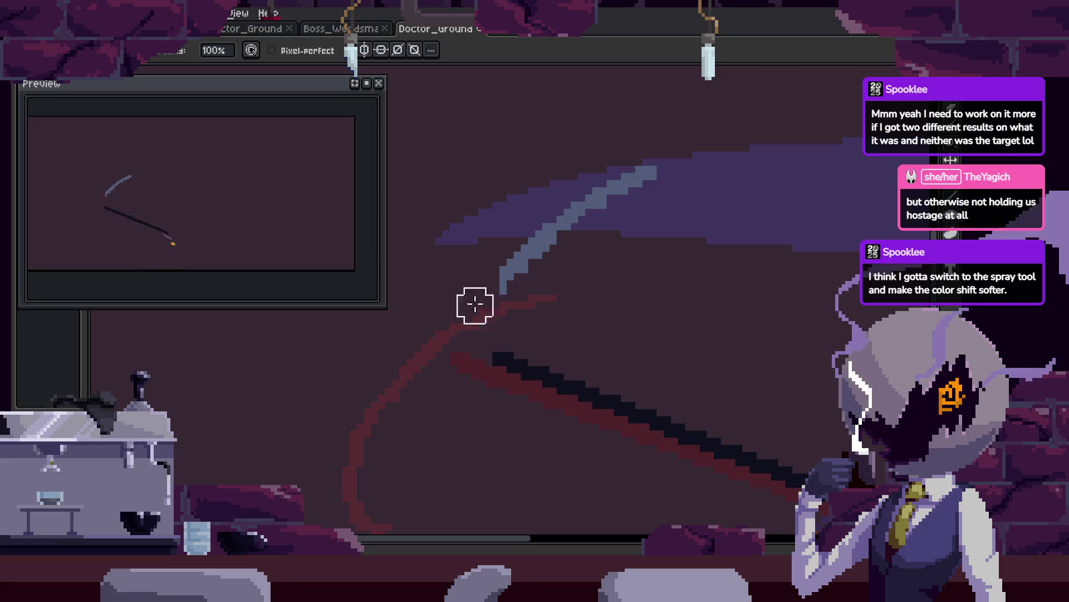
key("Right")
key("Right")
key("Right")
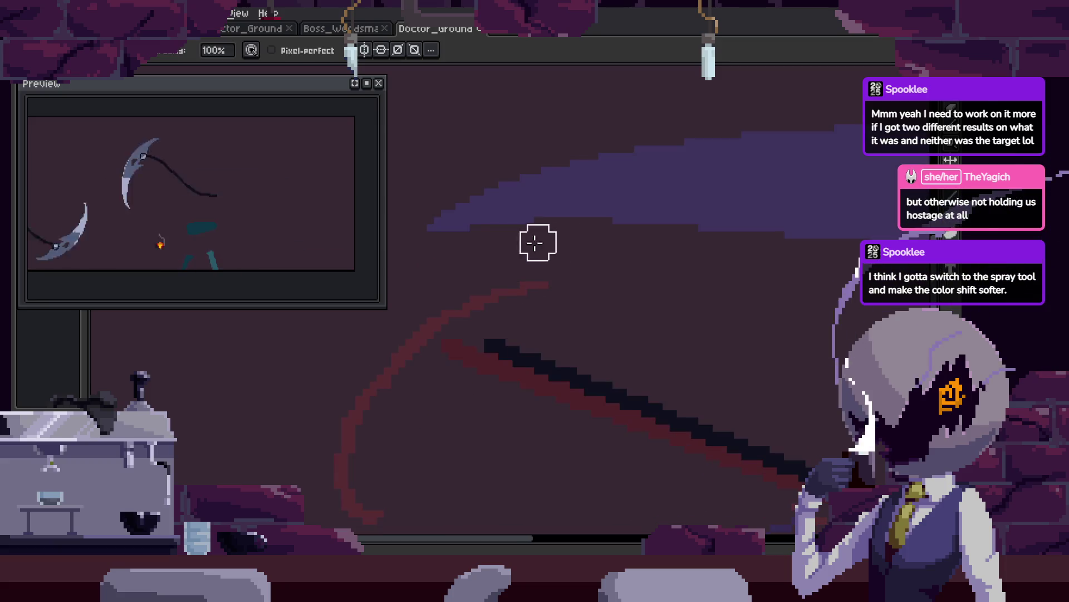
key("minus")
key("minus")
key("Right")
key("Right")
key("Right")
key("Right")
key("Right")
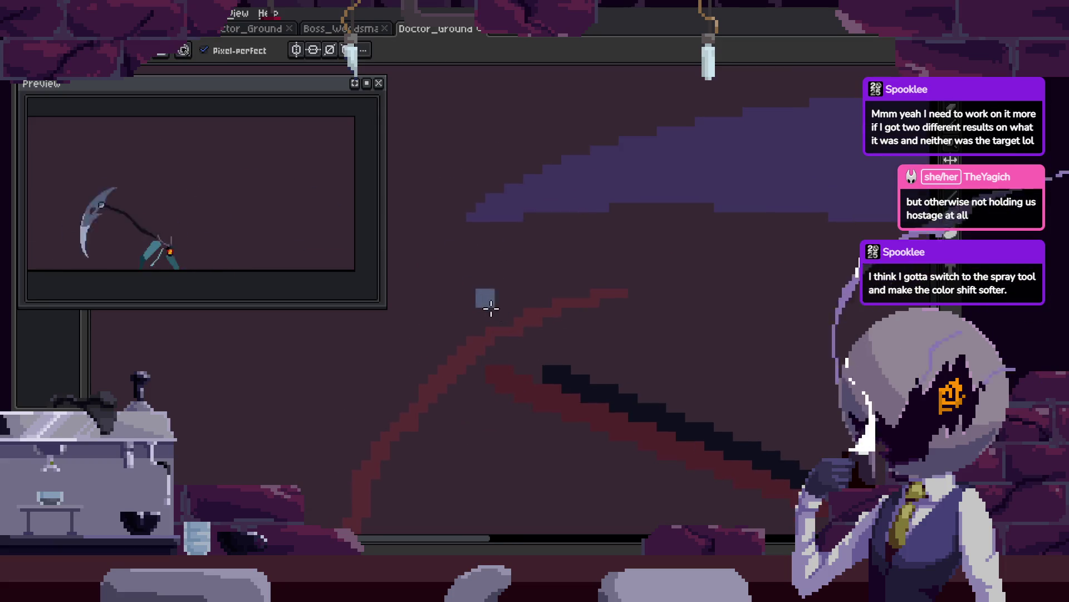
key("Right")
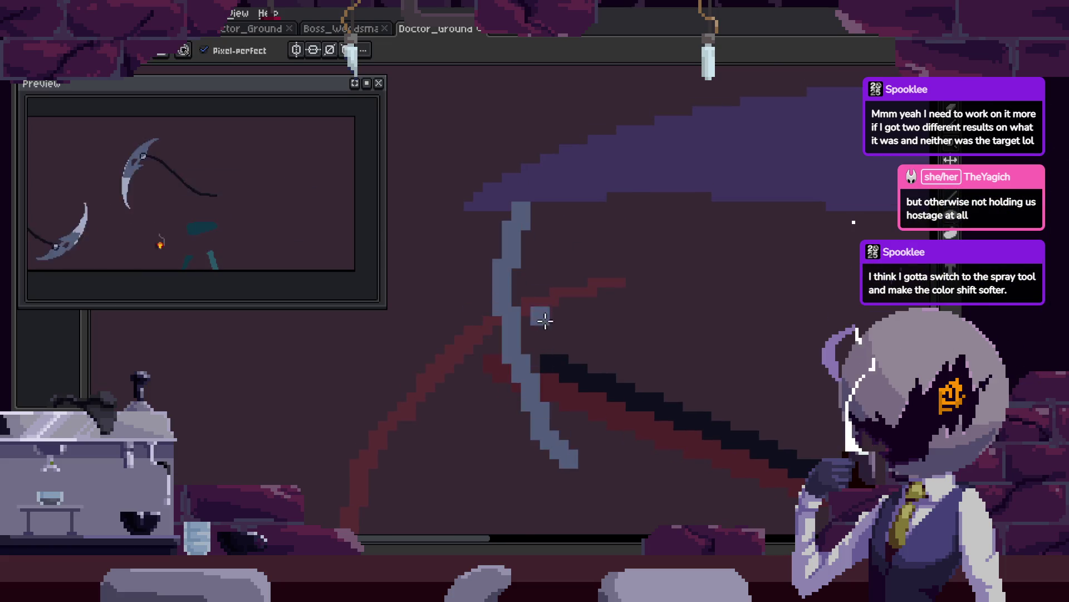
key("Right")
key("Right")
key("Right")
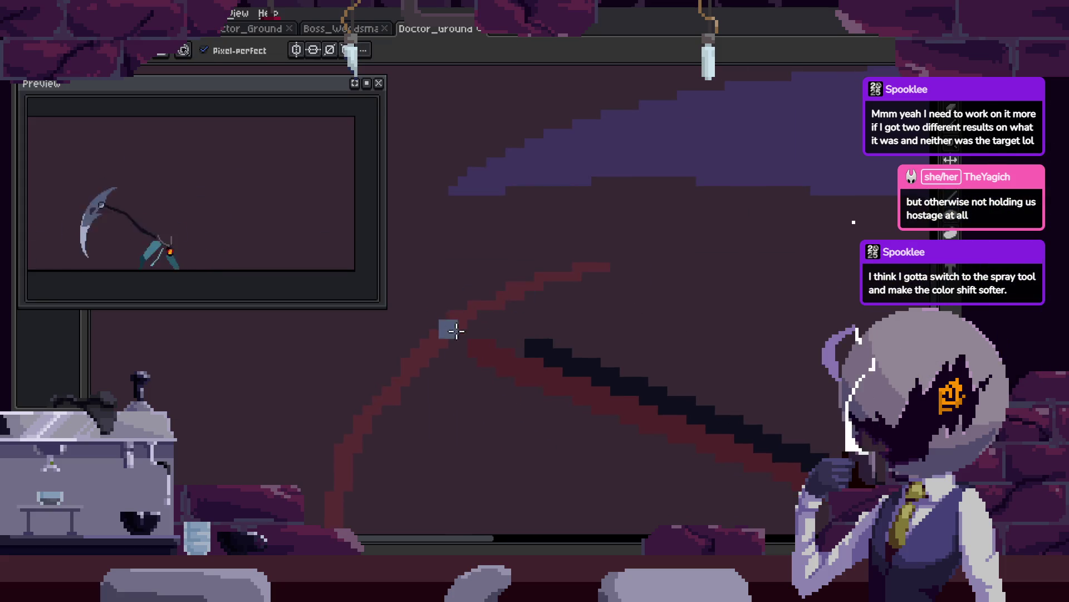
key("Right")
key("Right")
key("Right")
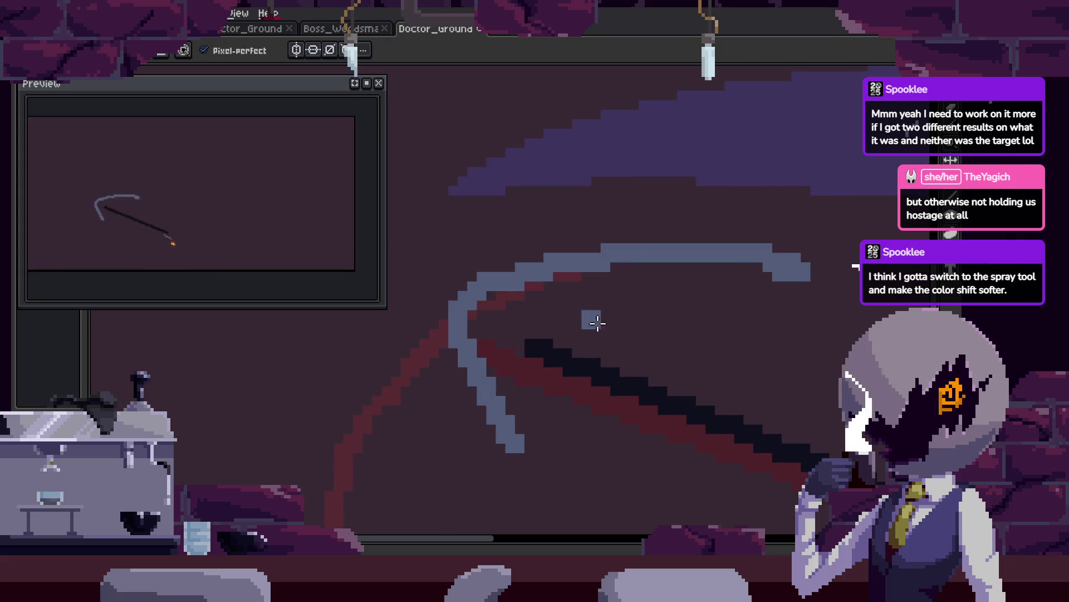
Keep stepping through the smear frames to compare the blade's motion.
key("shift+b")
key("Right")
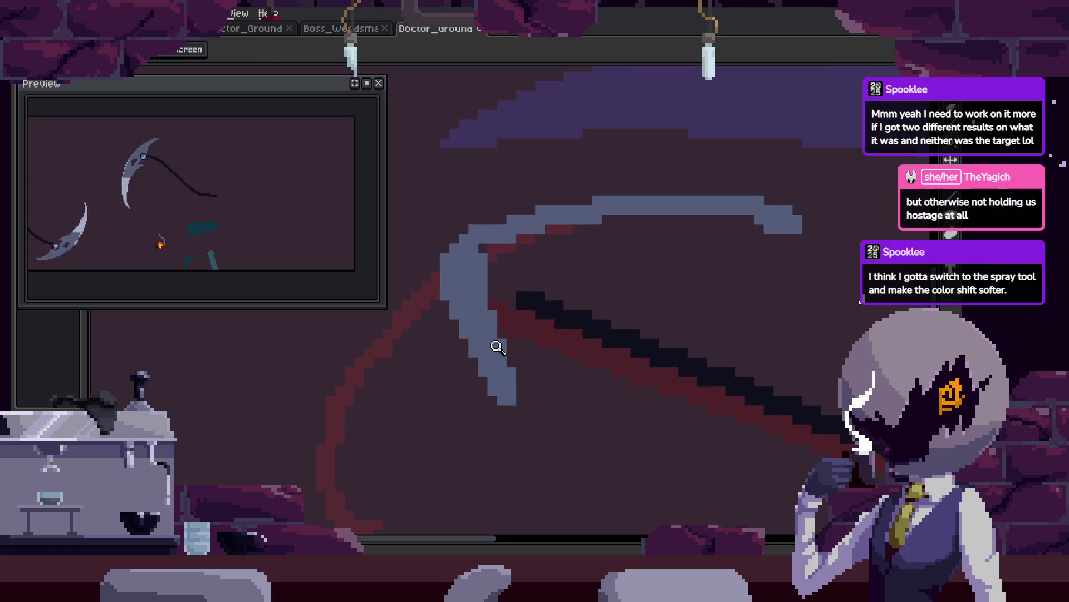
key("Right")
key("Right")
key("Right")
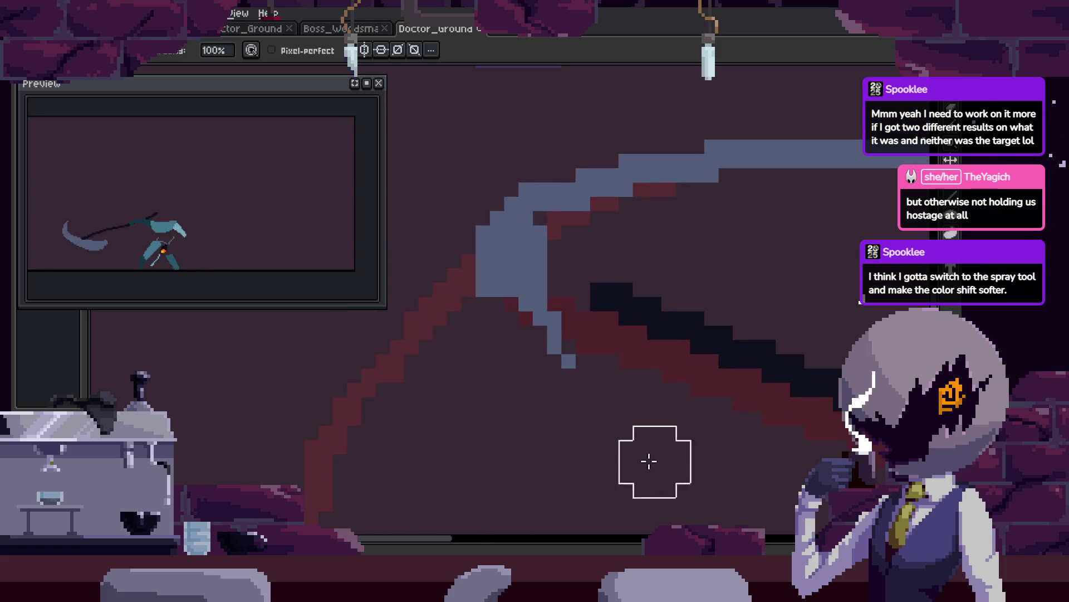
key("b")
key("Right")
key("shift+b")
key("Right")
key("b")
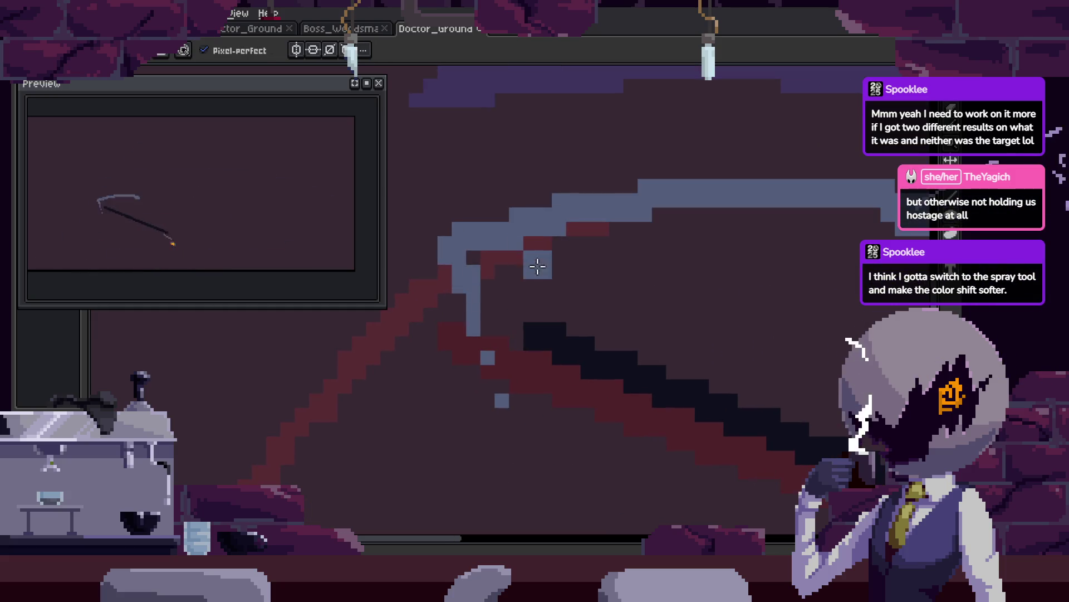
key("Right")
key("Right")
key("Right")
key("Right")
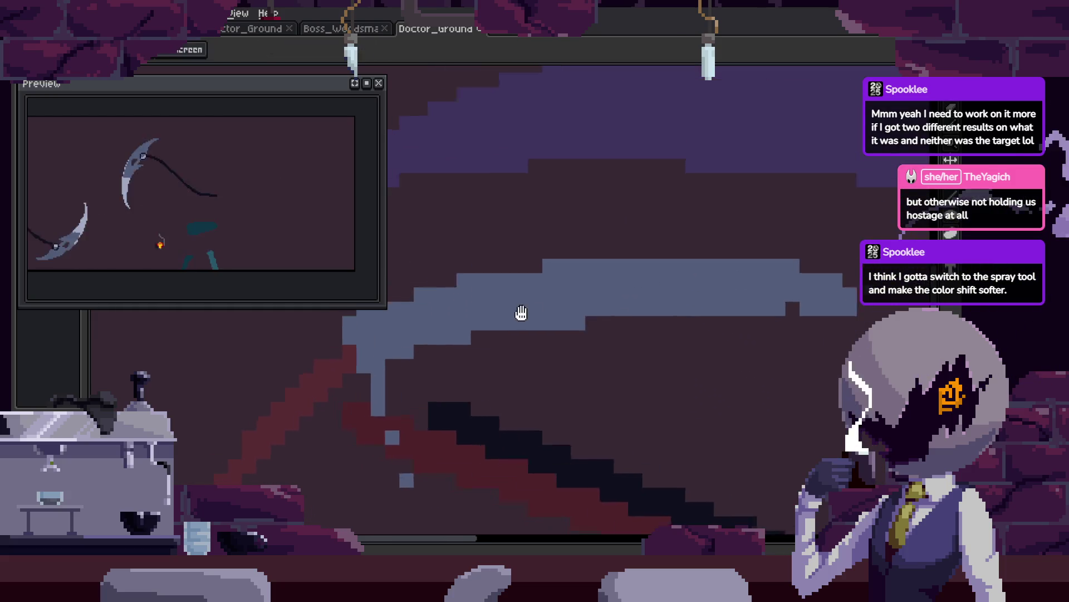
key("Right")
key("shift+b")
key("Right")
key("b")
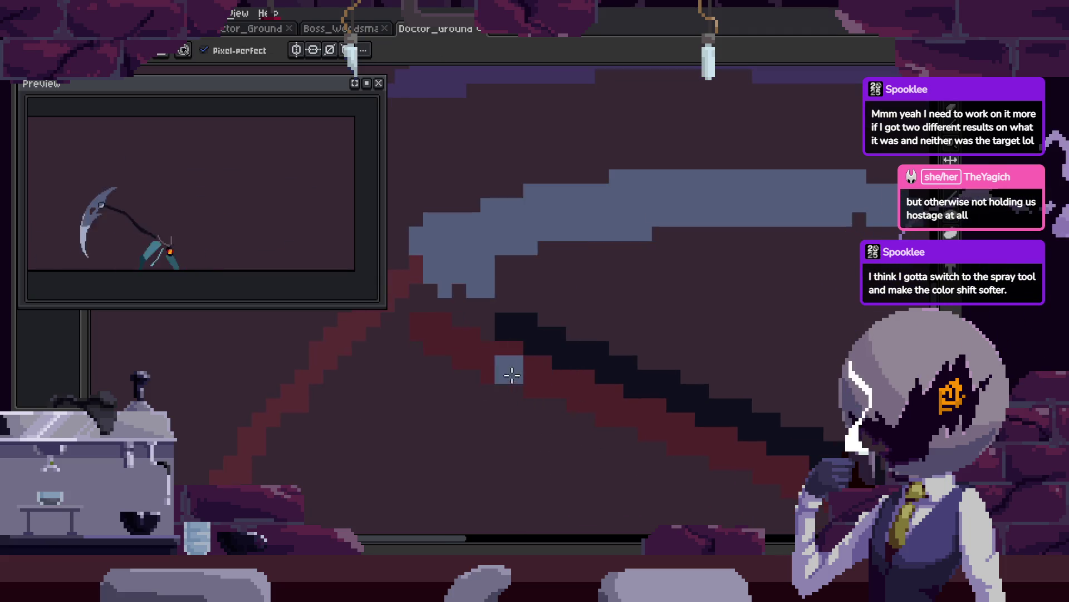
key("Right")
key("Right")
key("Right")
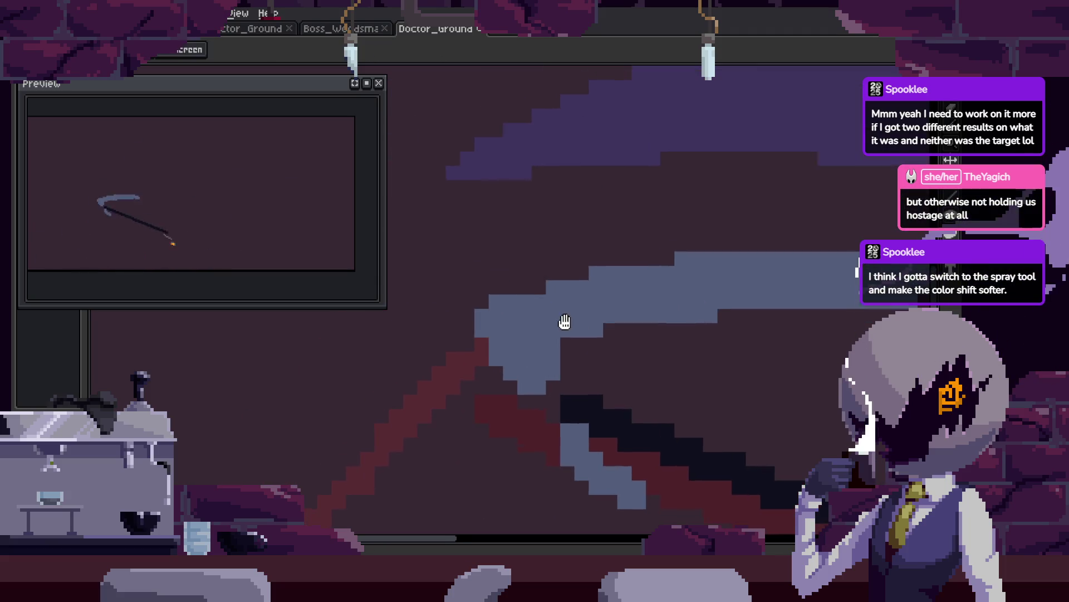
key("Right")
key("shift+b")
key("Right")
key("b")
key("Right")
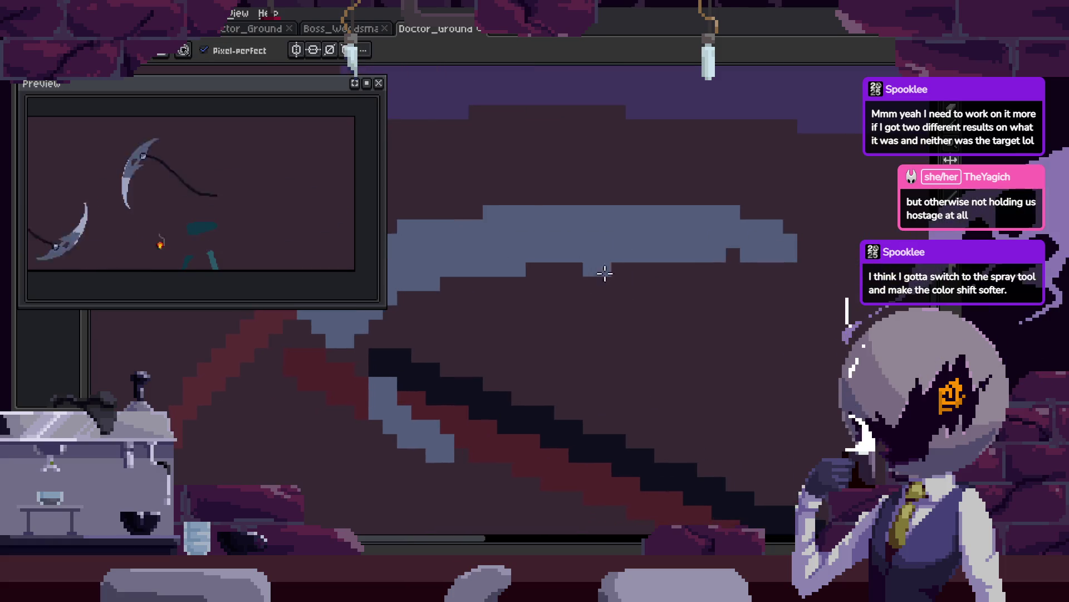
key("Right")
key("Right")
key("shift+b")
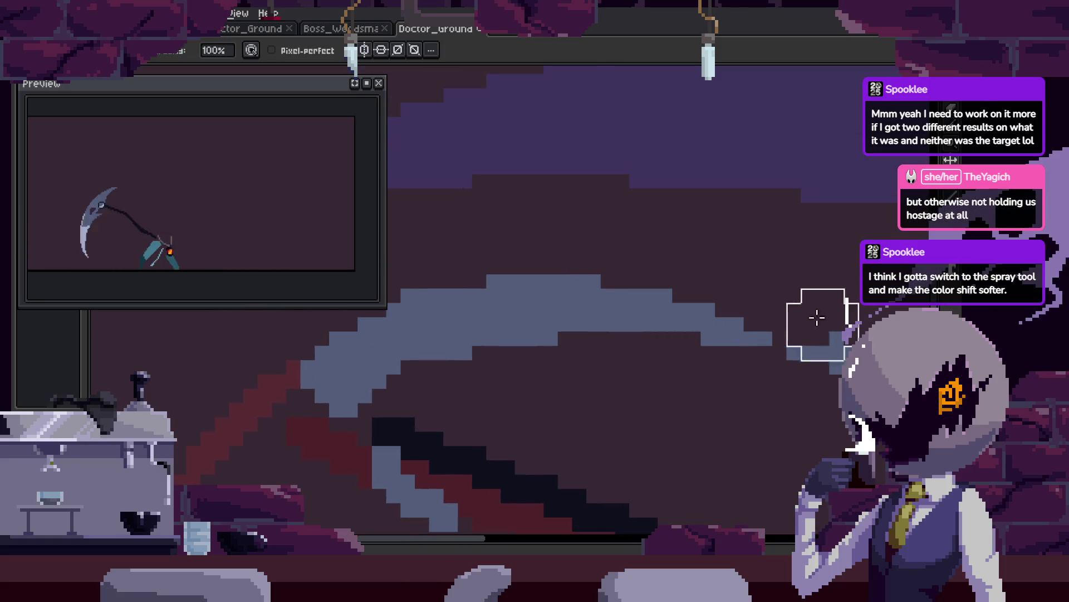
key("Right")
key("b")
key("Right")
key("Right")
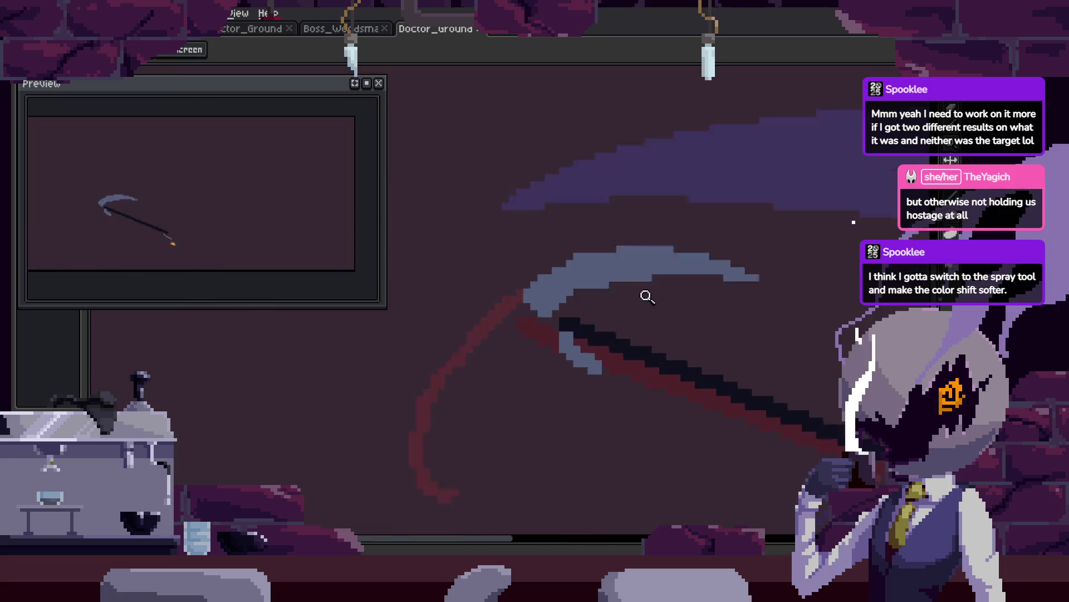
key("Right")
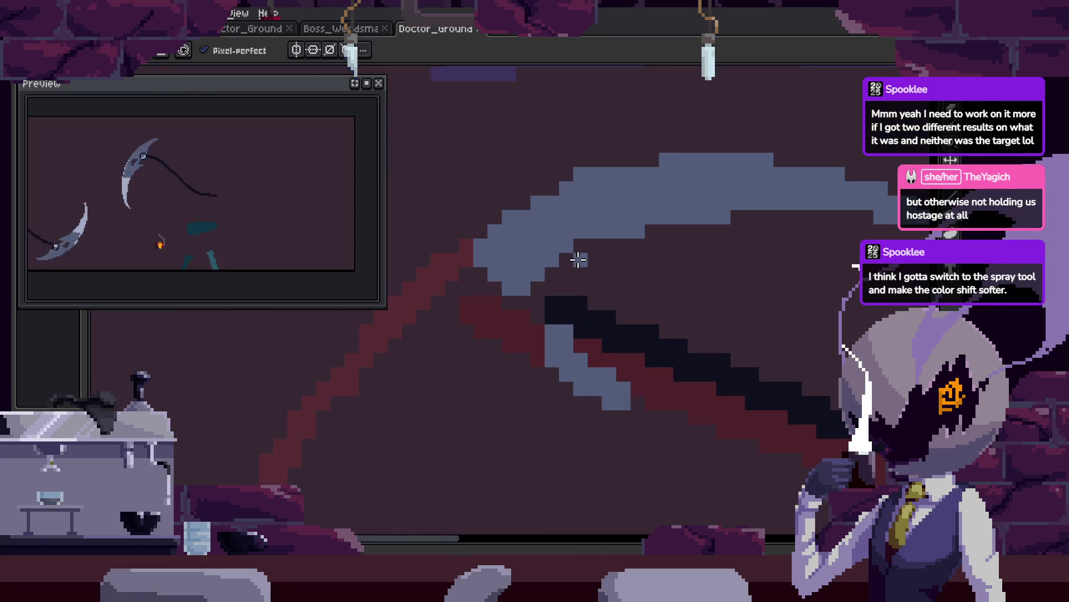
Sample a colour from the artwork and advance through the next frames.
scroll(566, 217, "up", 1)
key("i")
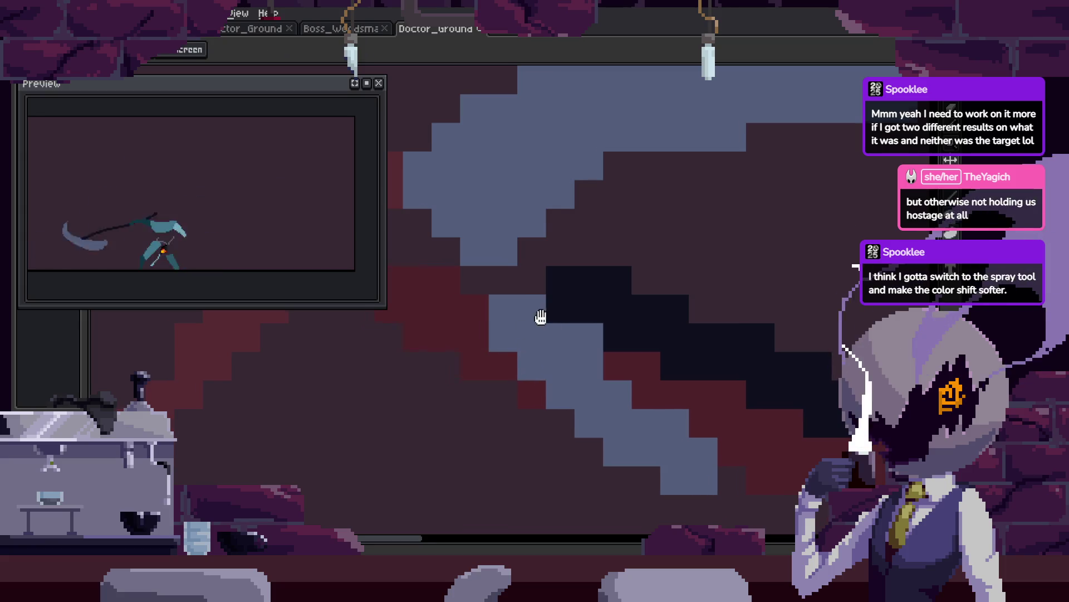
key("Right")
key("Right")
key("shift+b")
key("Right")
key("minus")
key("minus")
key("minus")
key("Right")
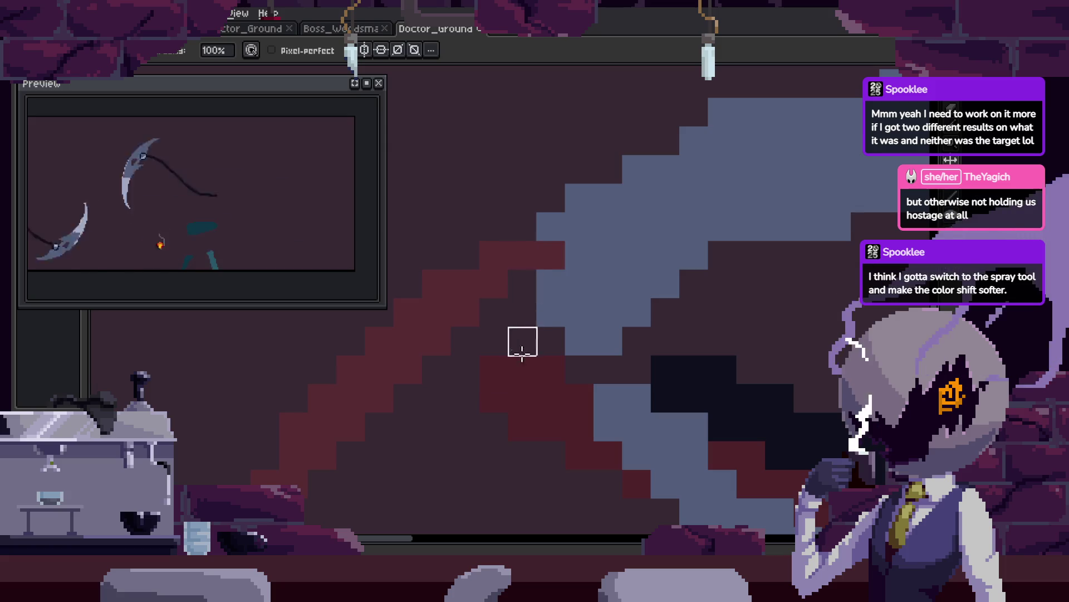
key("Right")
key("Right")
key("Right")
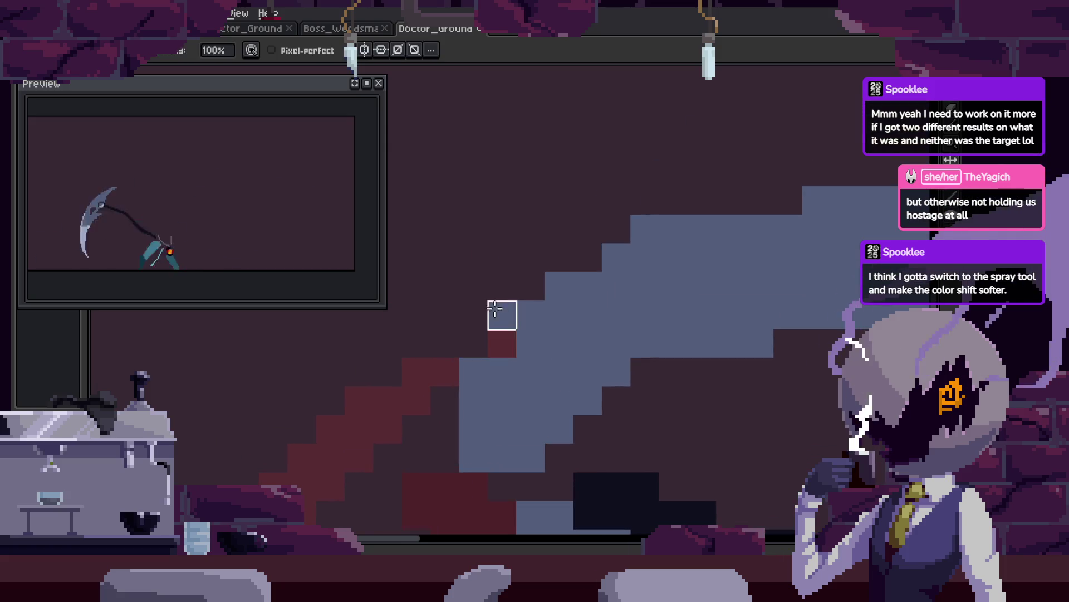
Zoom out to the whole sprite, briefly select the crescent smear, and restore the timeline.
key("z")
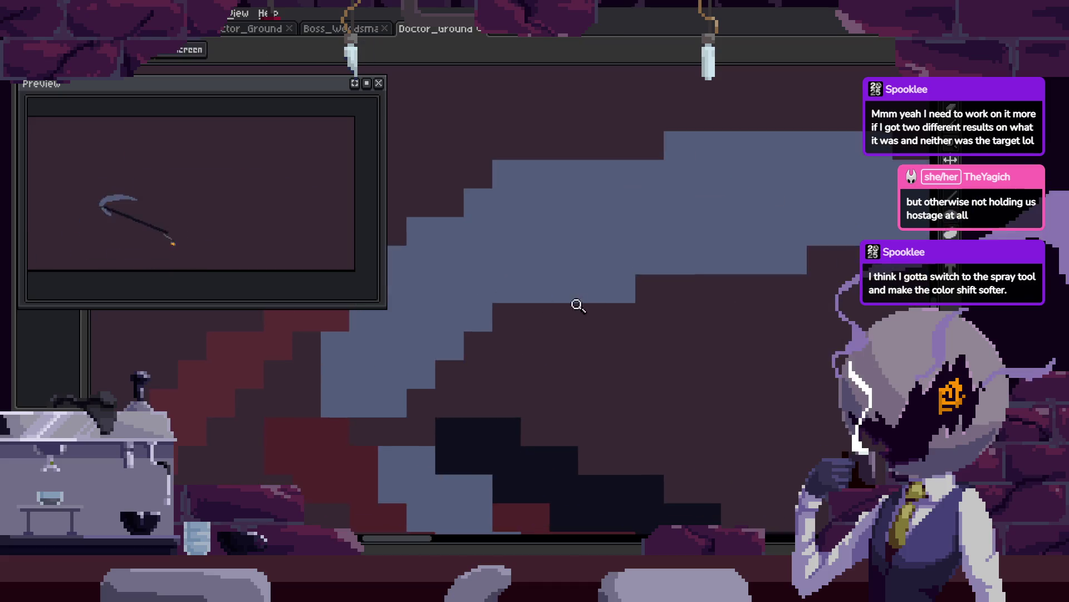
scroll(577, 305, "down", 5)
scroll(684, 321, "up", 3)
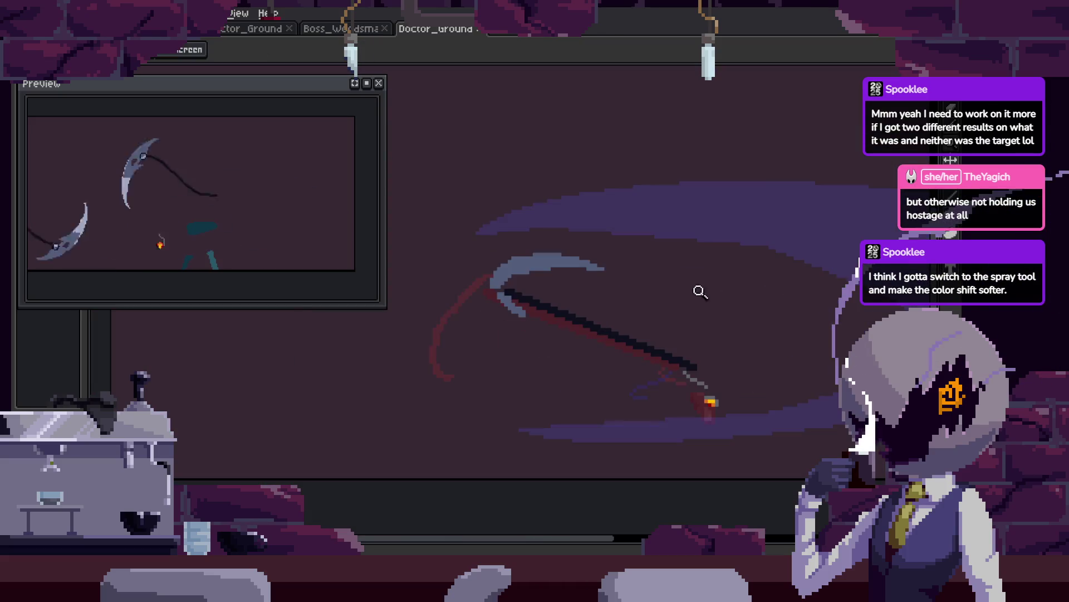
scroll(616, 294, "down", 2)
scroll(735, 312, "up", 2)
scroll(691, 278, "down", 1)
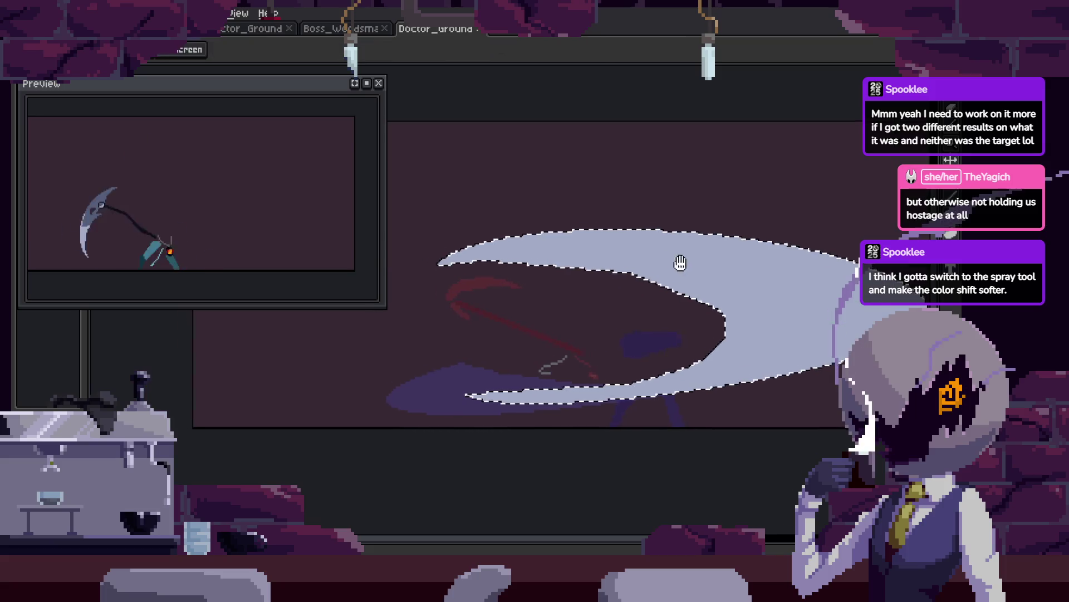
key("v")
key("w")
scroll(711, 313, "down", 1)
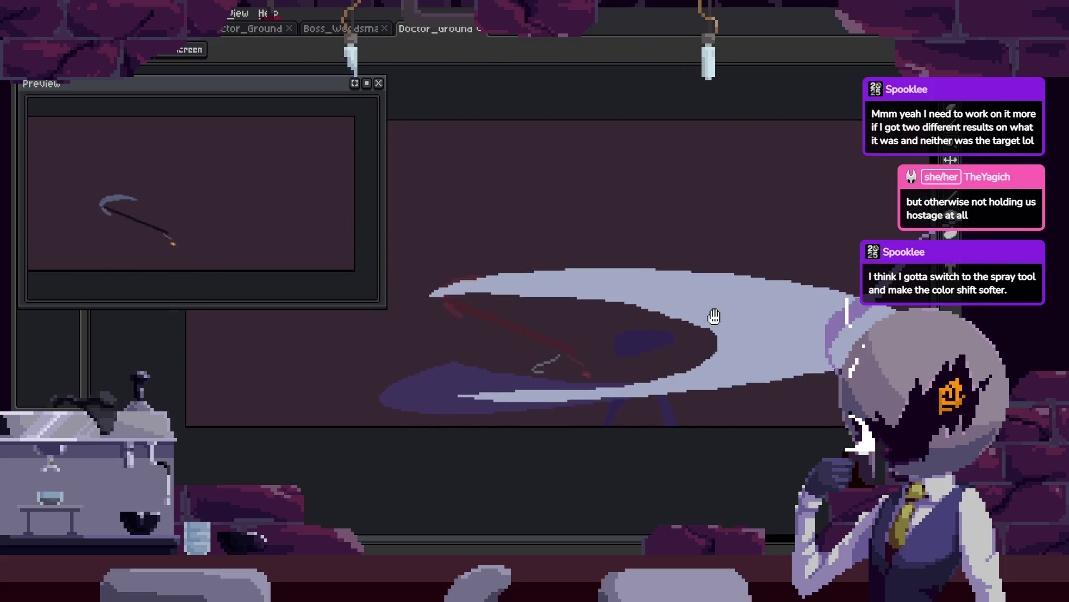
scroll(688, 340, "up", 1)
key("Tab")
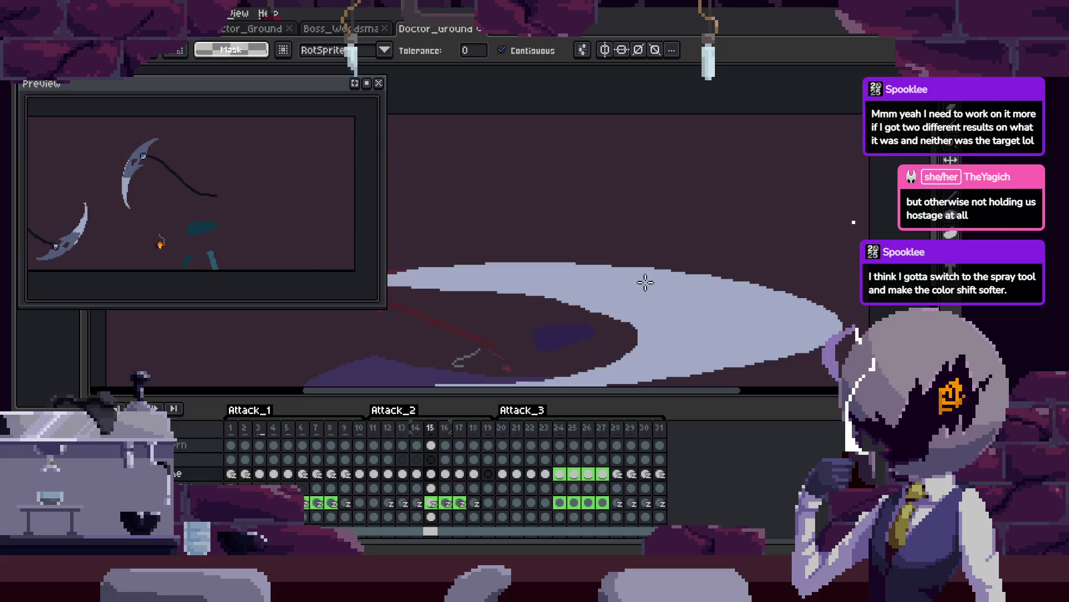
Play the Attack_2 animation, then give frame 14 a 160 ms duration.
key("Return")
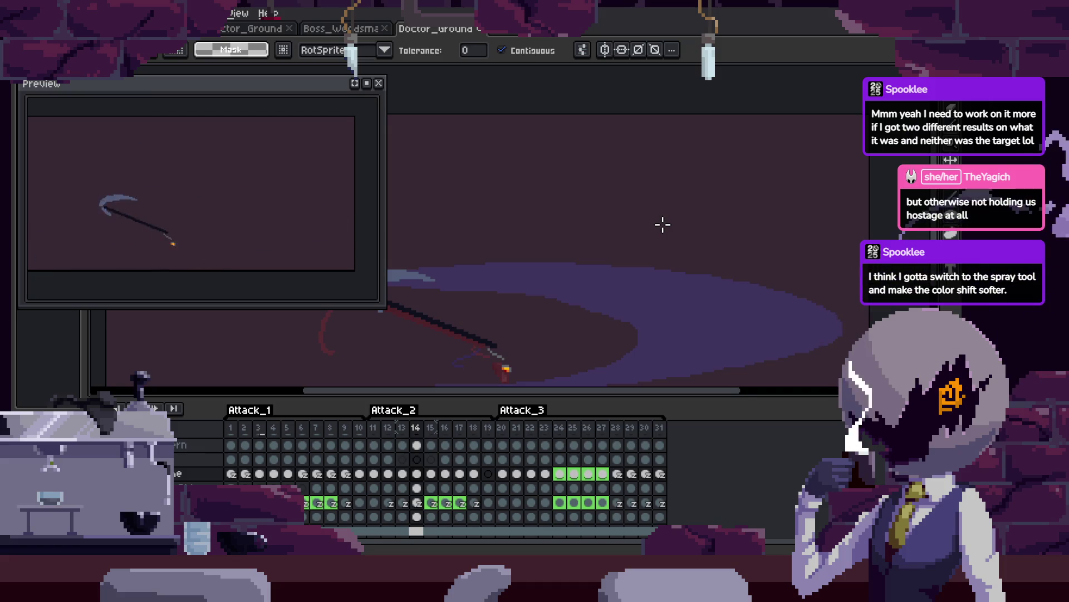
left_click(288, 428)
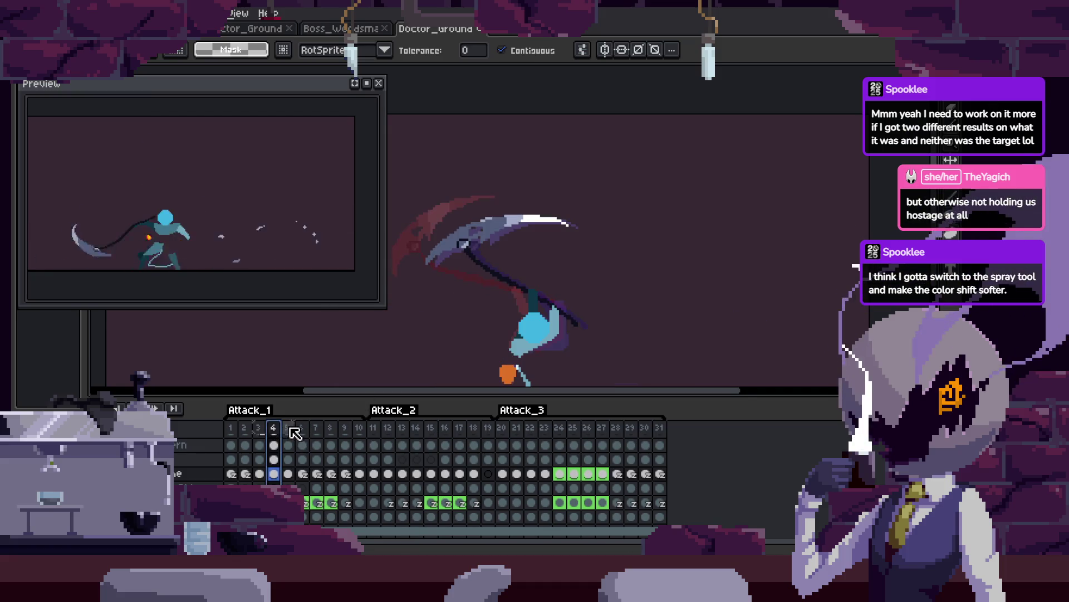
left_click(418, 429)
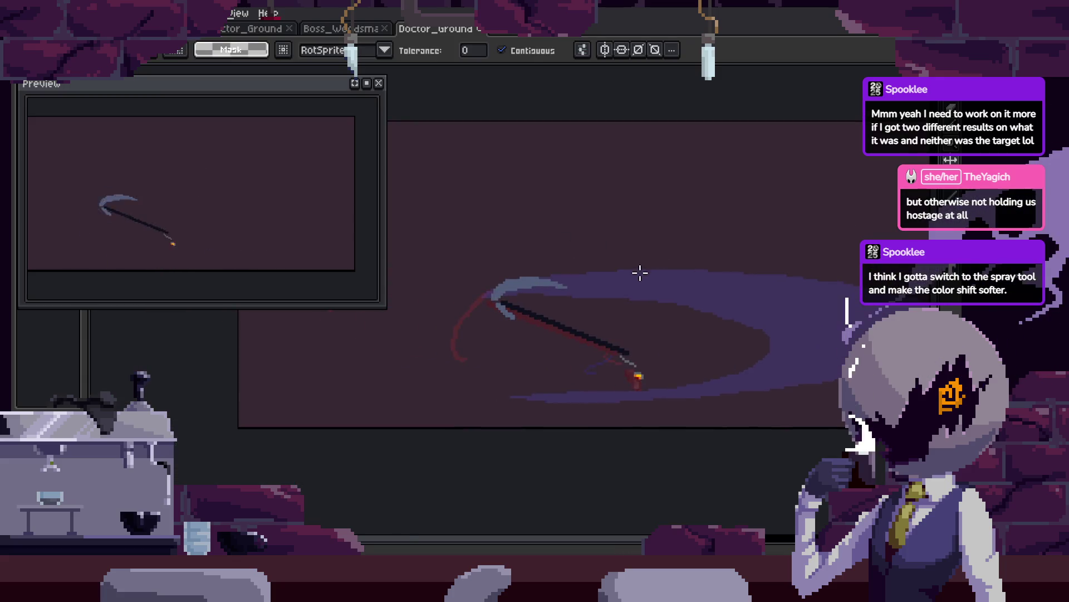
key("p")
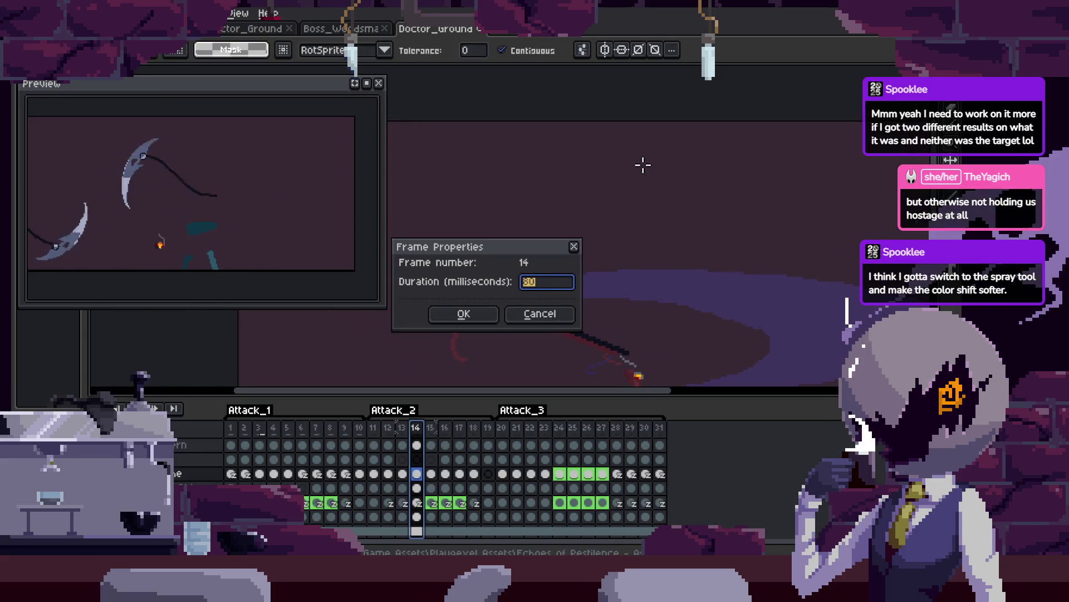
key("Return")
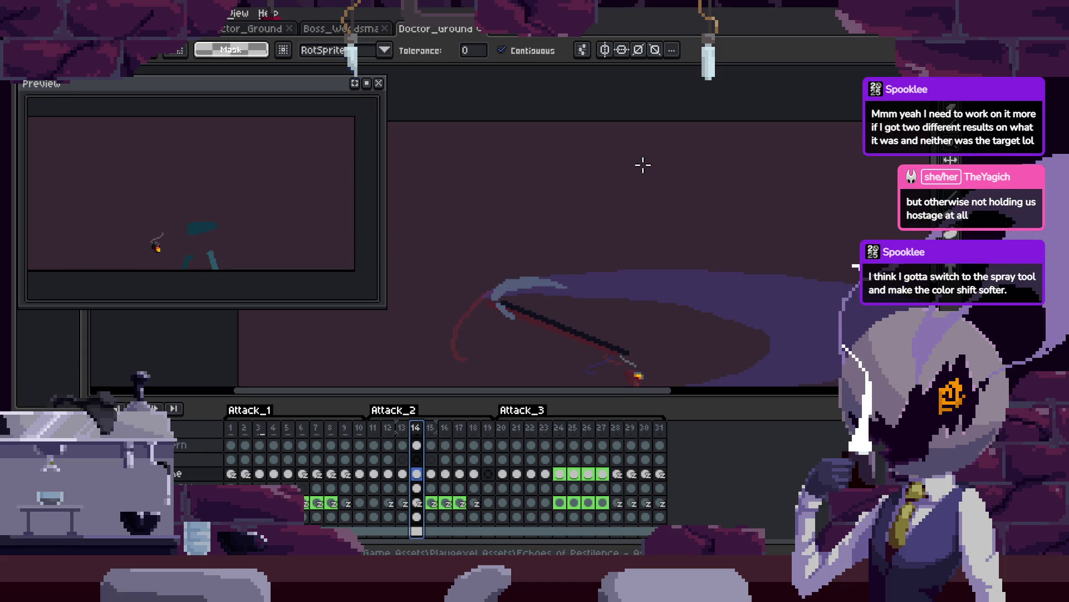
key("Tab")
key("Tab")
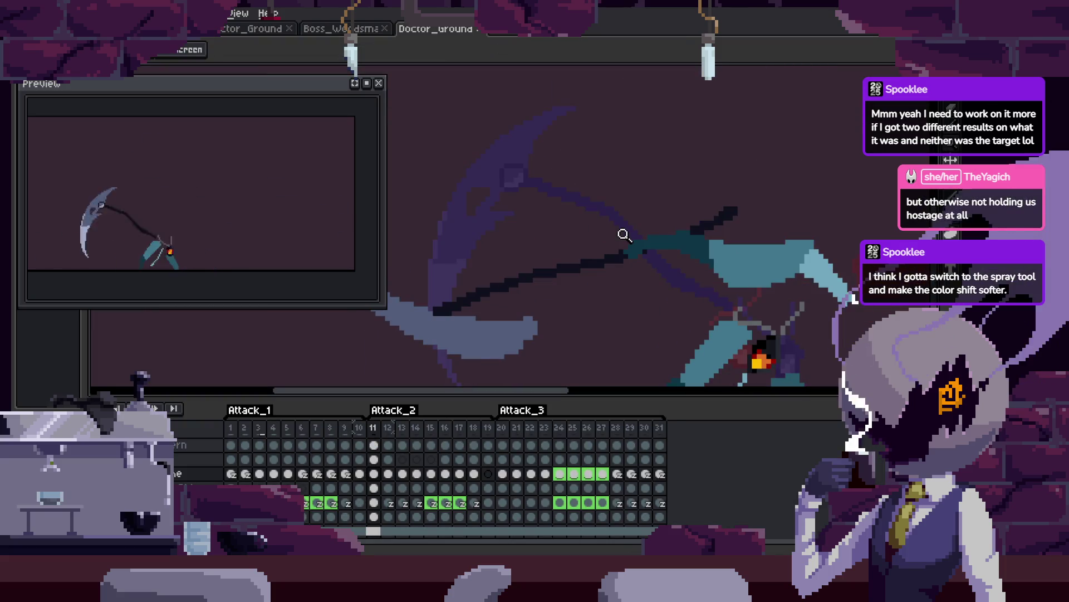
Hide the timeline and pan the view toward the scythe.
scroll(580, 243, "down", 1)
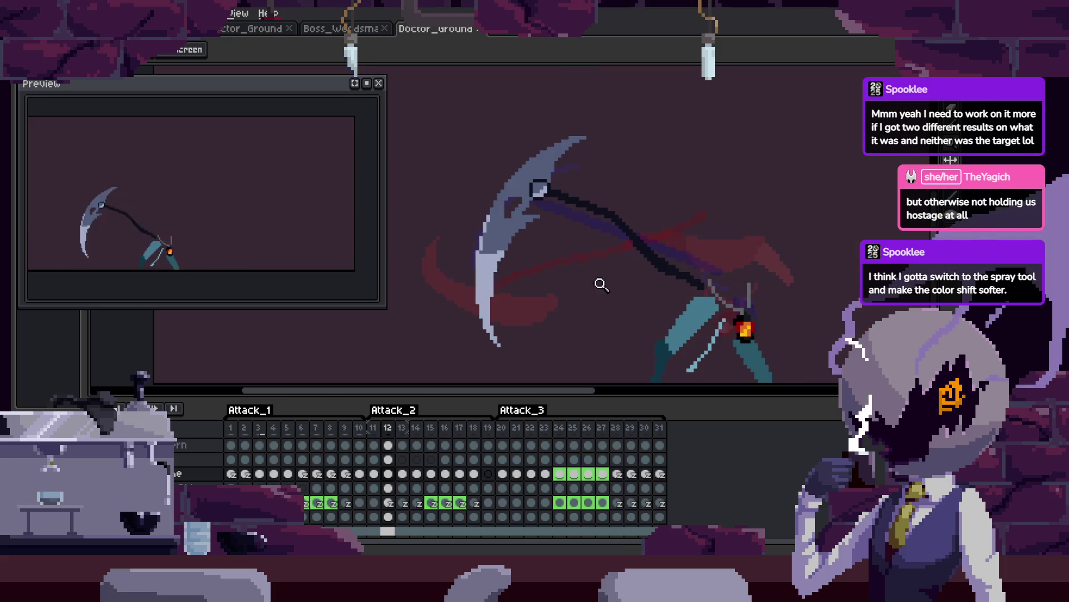
scroll(625, 233, "down", 1)
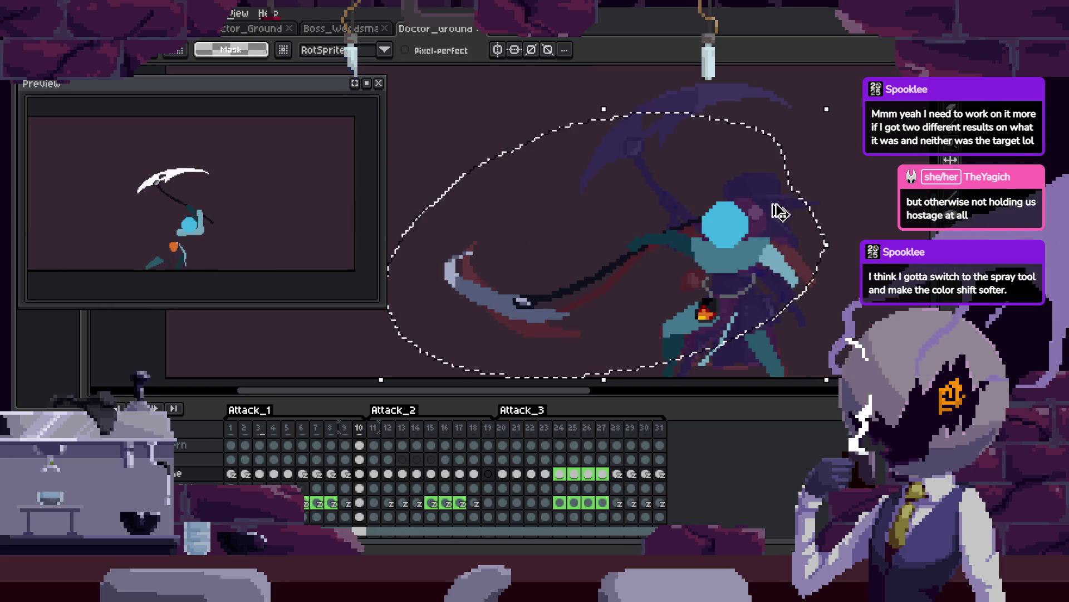
key("Tab")
key("h")
left_click_drag(587, 244, 655, 228)
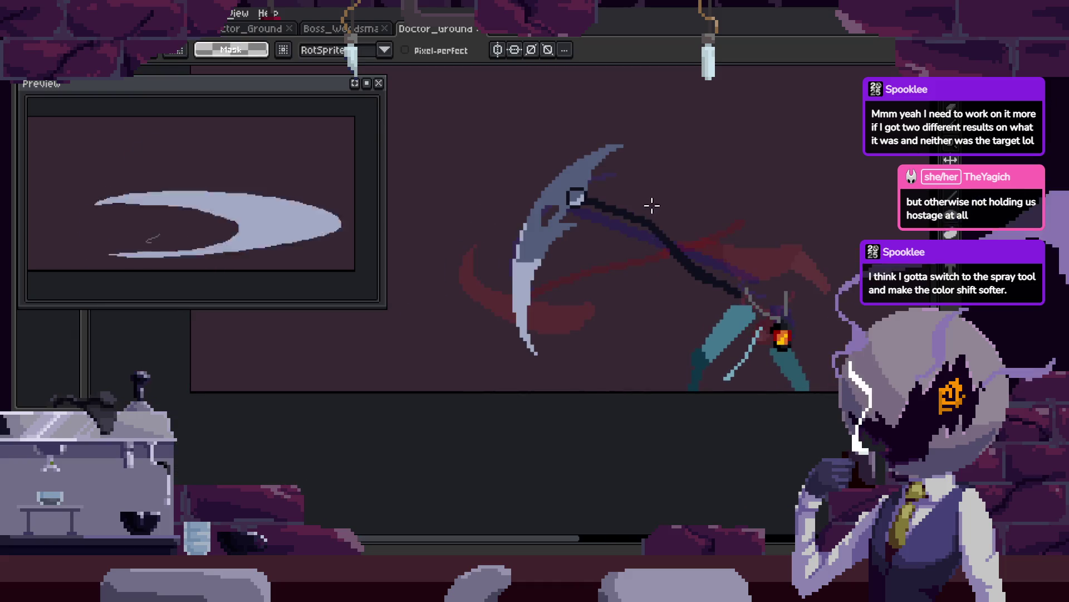
key("b")
key("b")
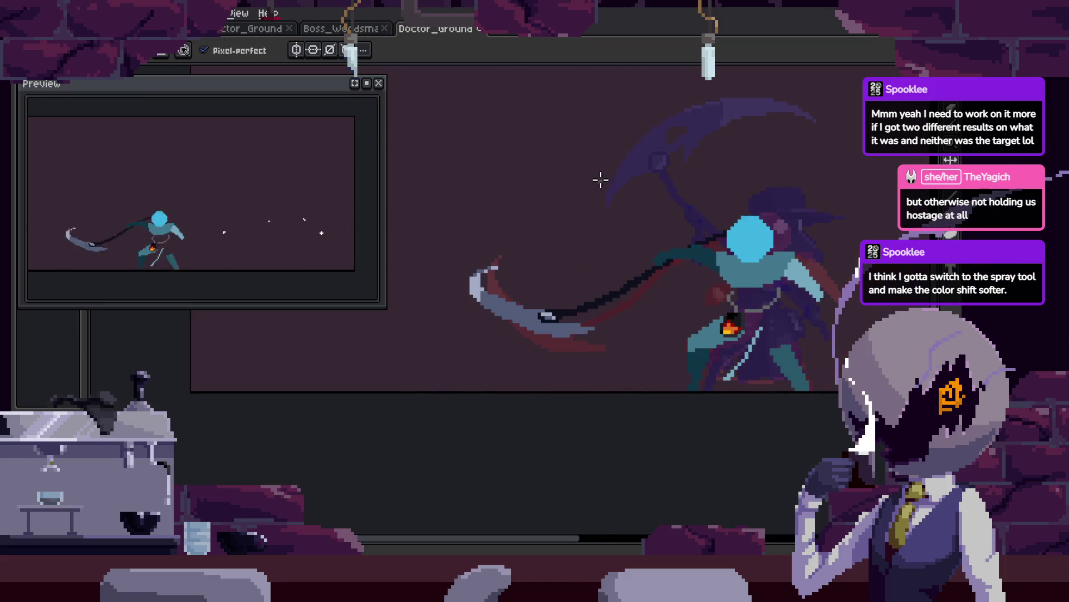
Sample the blade's colour and zoom in on the scythe blade.
scroll(580, 218, "up", 1)
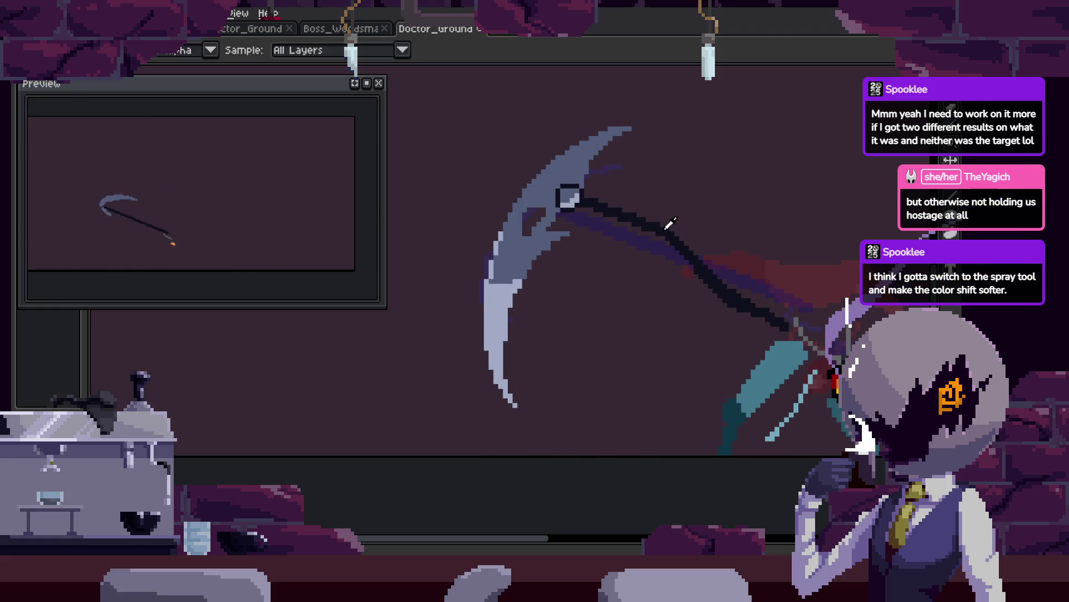
scroll(573, 267, "up", 1)
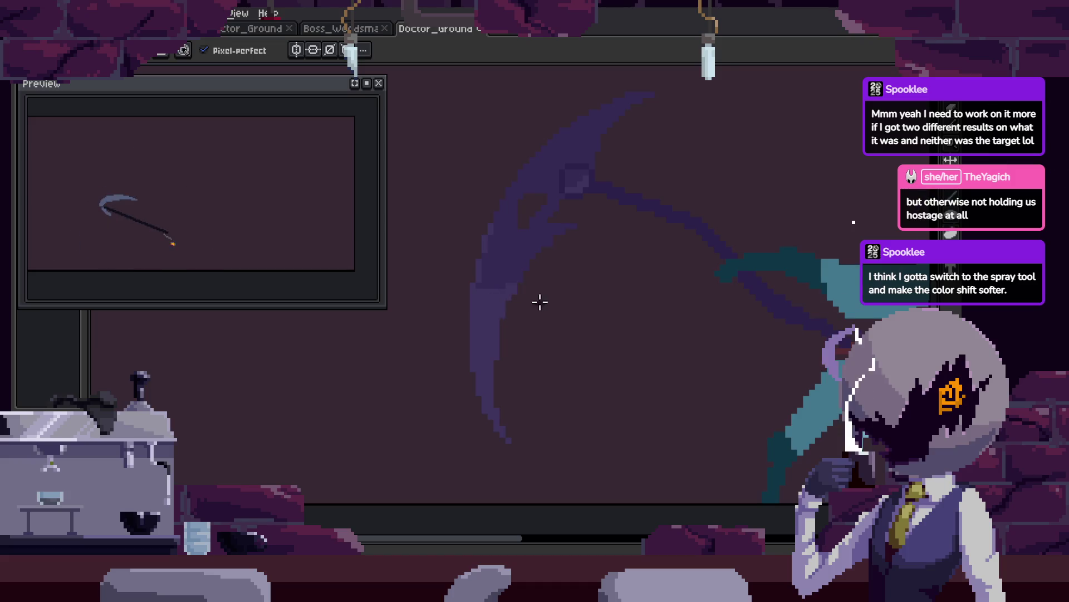
key("alt")
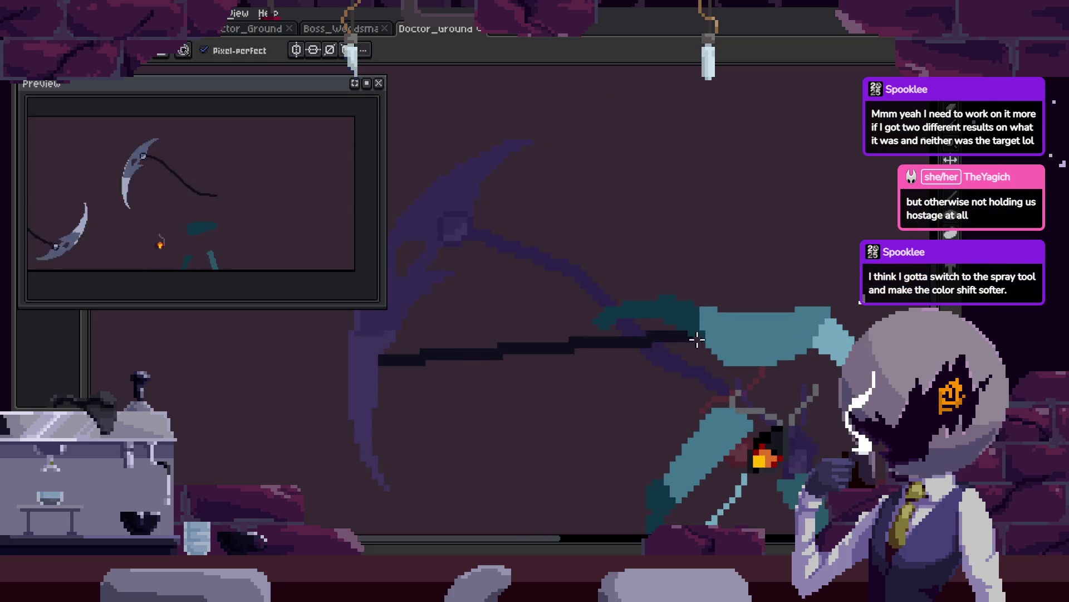
key("z")
scroll(721, 345, "down", 1)
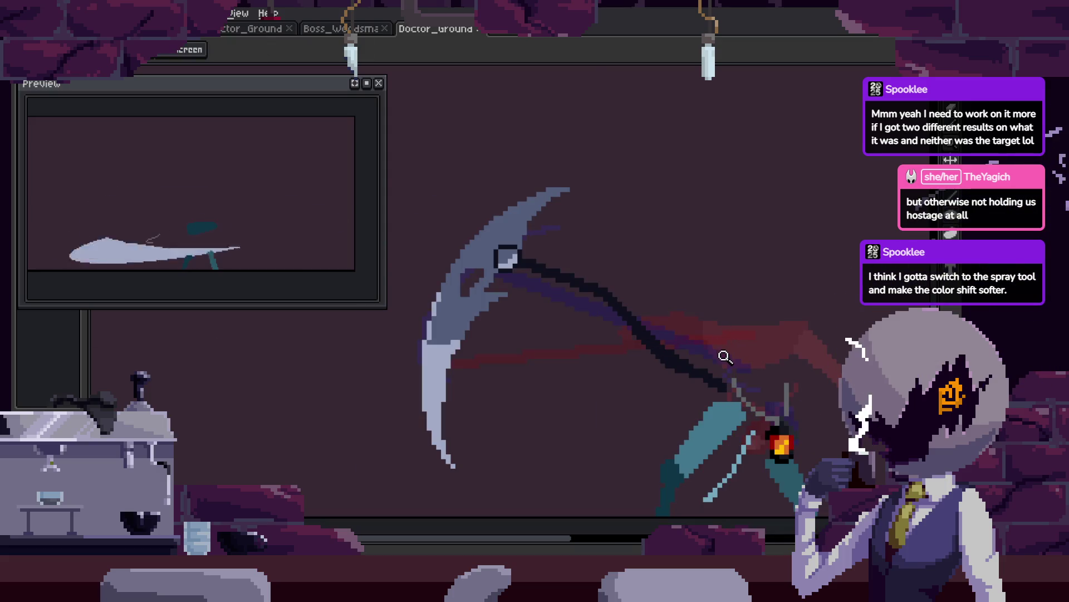
scroll(724, 333, "down", 1)
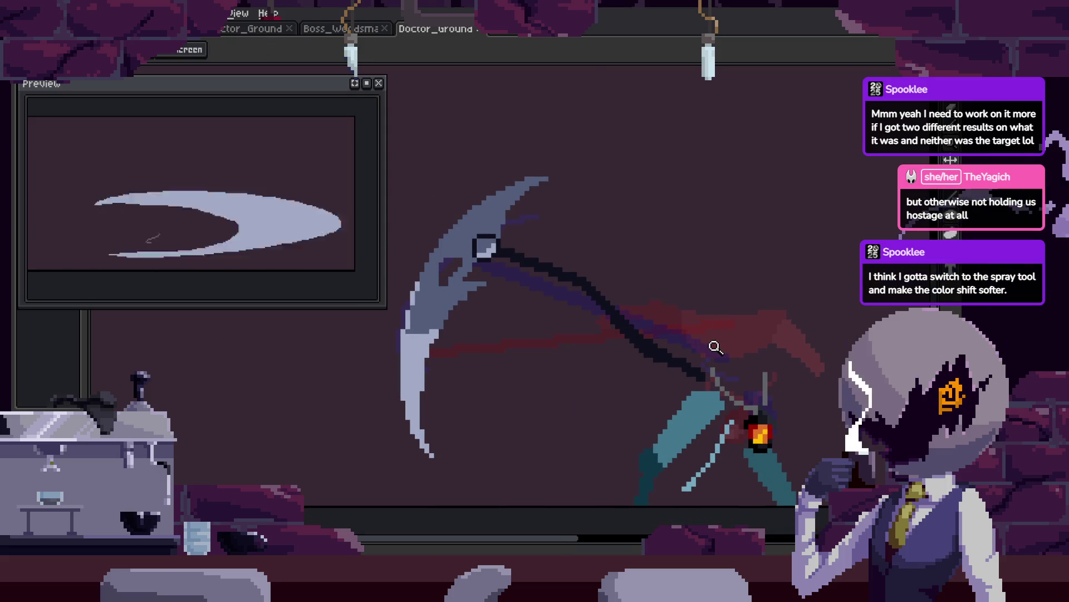
scroll(557, 312, "down", 1)
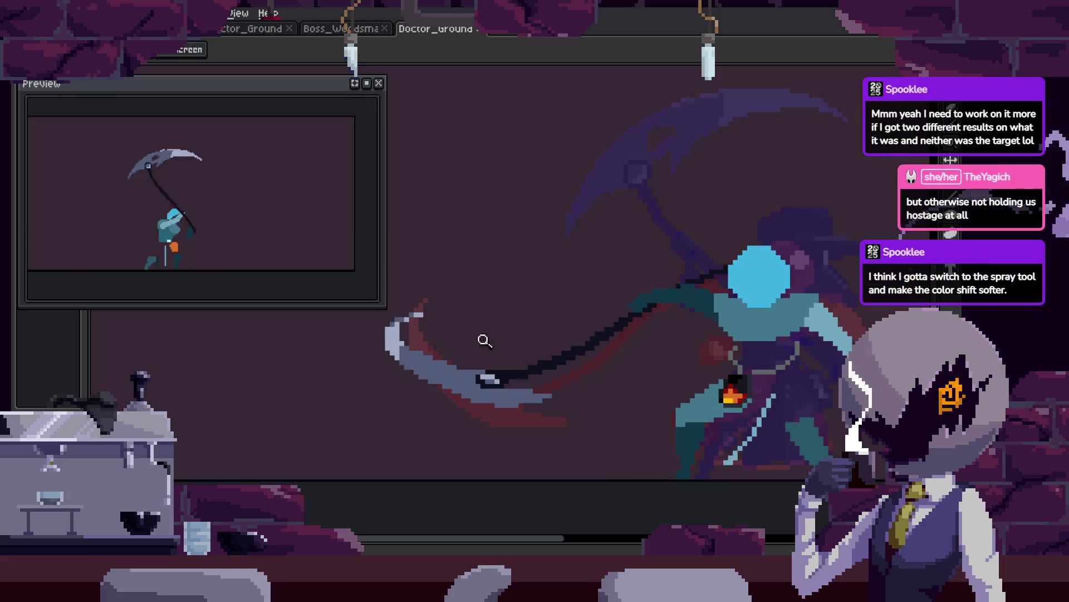
left_click(463, 384)
key("b")
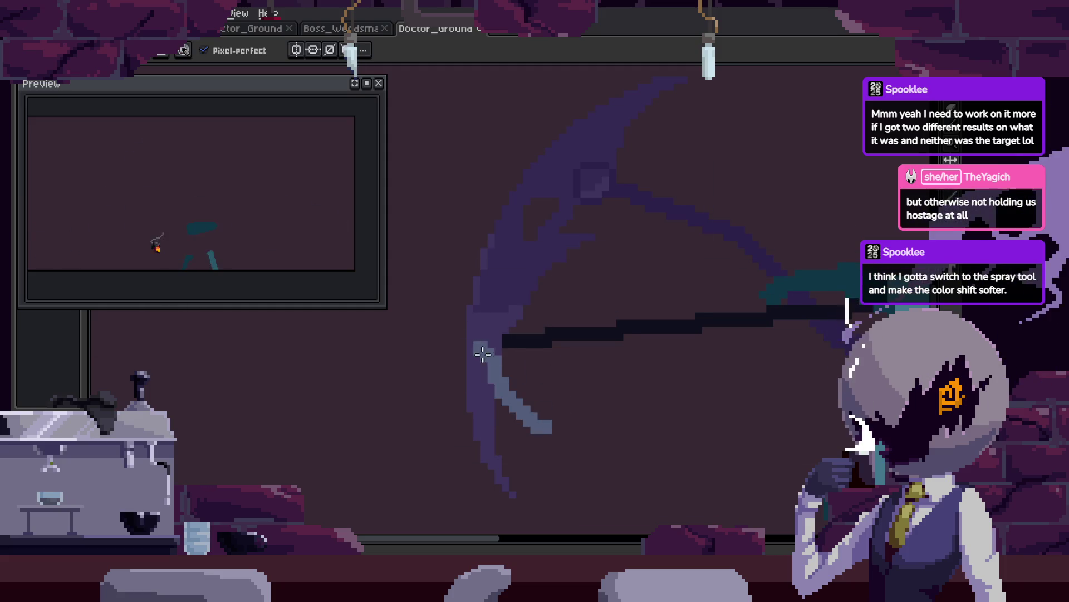
Touch up the blade edge, darkening stray light pixels and redrawing the light edge on the flatter-blade frame.
left_click_drag(592, 251, 543, 271)
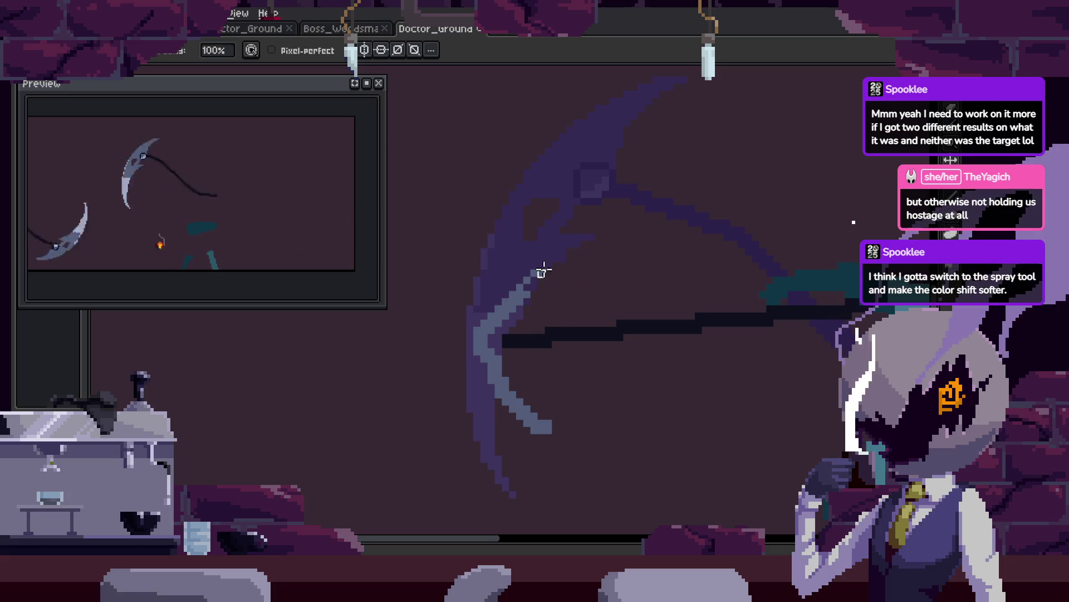
key("b")
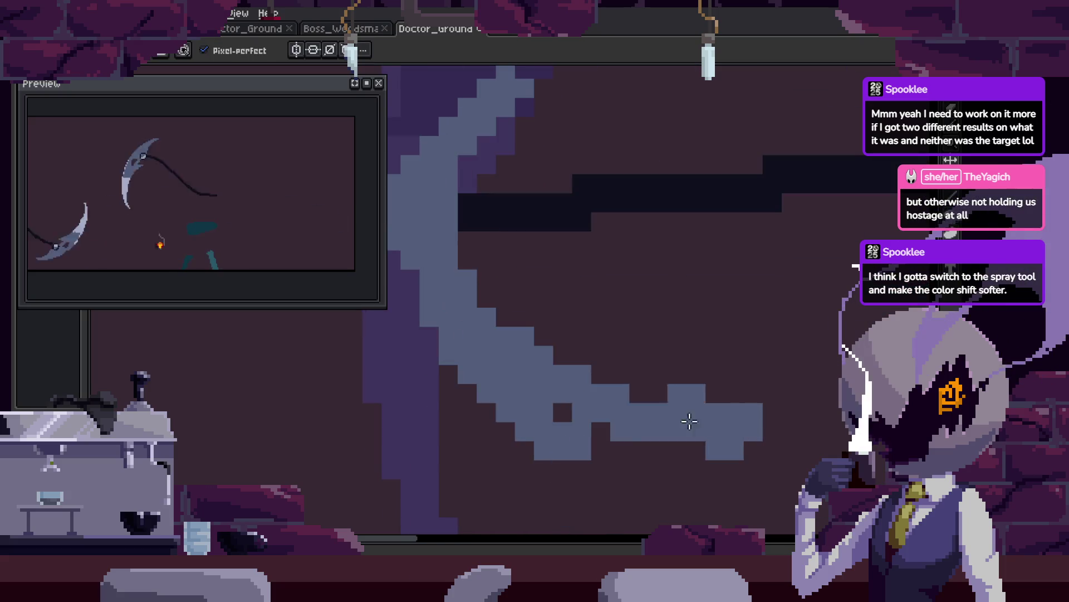
scroll(487, 305, "up", 2)
key("Right")
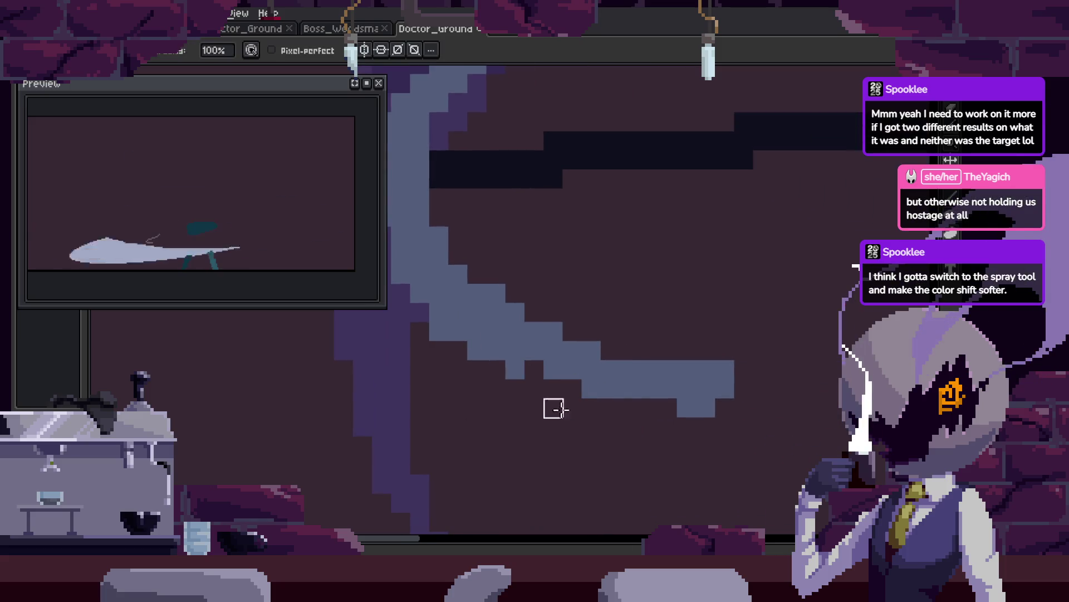
mouse_move(537, 364)
left_mouse_down()
mouse_move(607, 342)
mouse_move(615, 401)
left_mouse_up()
left_click_drag(582, 346, 736, 384)
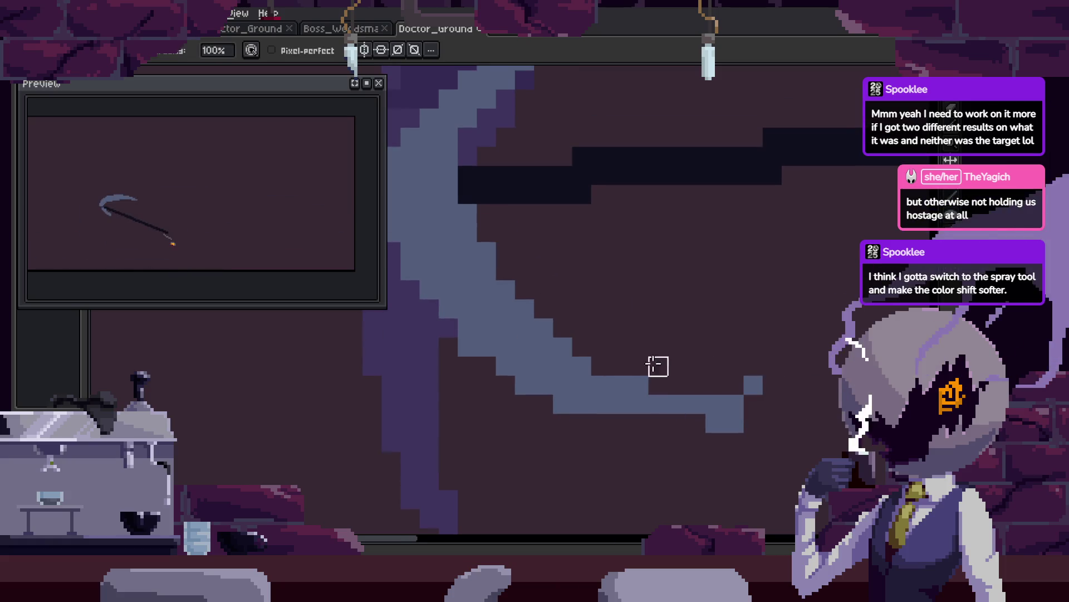
scroll(711, 451, "down", 3)
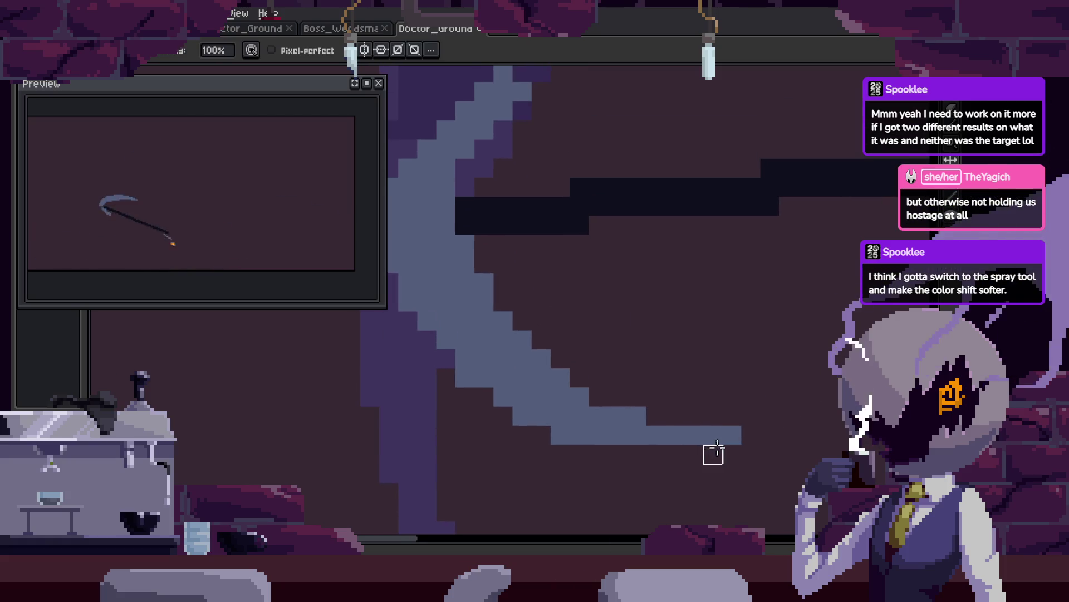
scroll(644, 340, "up", 3)
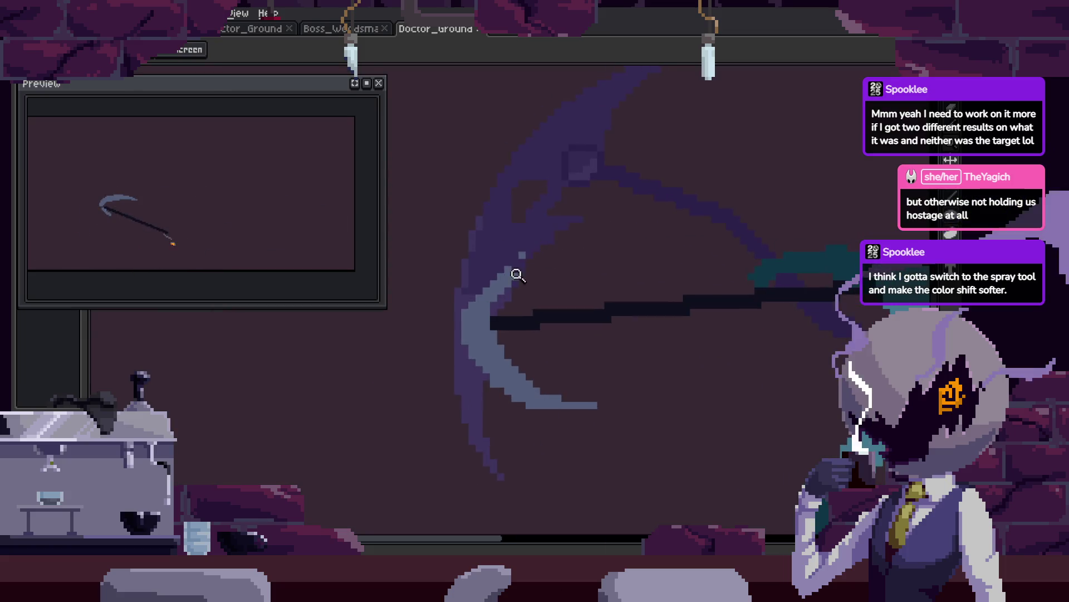
scroll(501, 289, "up", 3)
mouse_move(494, 310)
left_mouse_down()
mouse_move(620, 220)
mouse_move(720, 222)
left_mouse_up()
Adjust the zoom and Magic Wand-select the light crescent of the blade.
key("z")
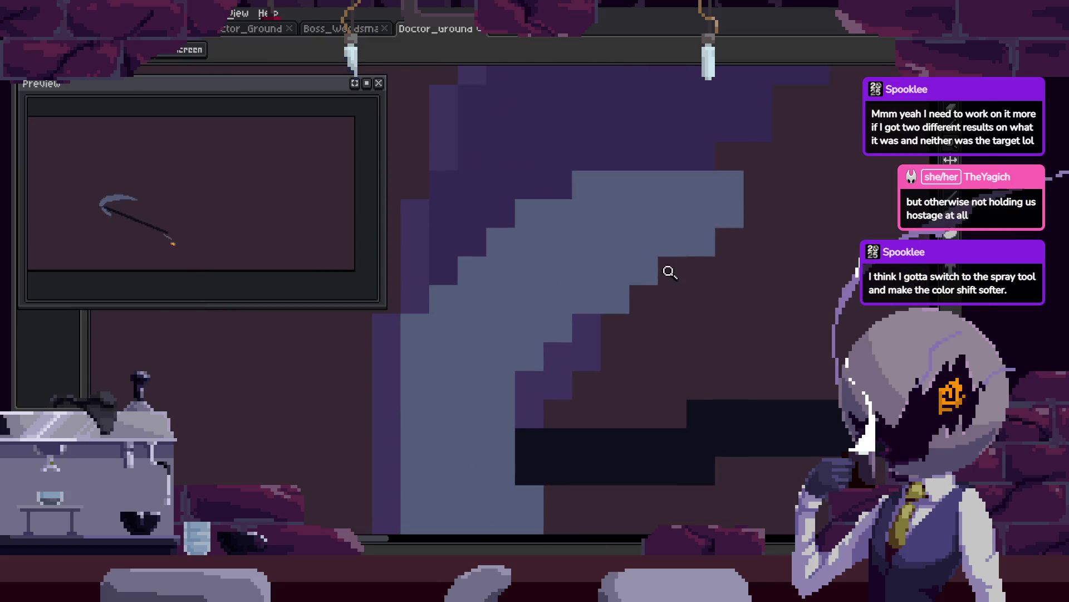
scroll(545, 302, "down", 3)
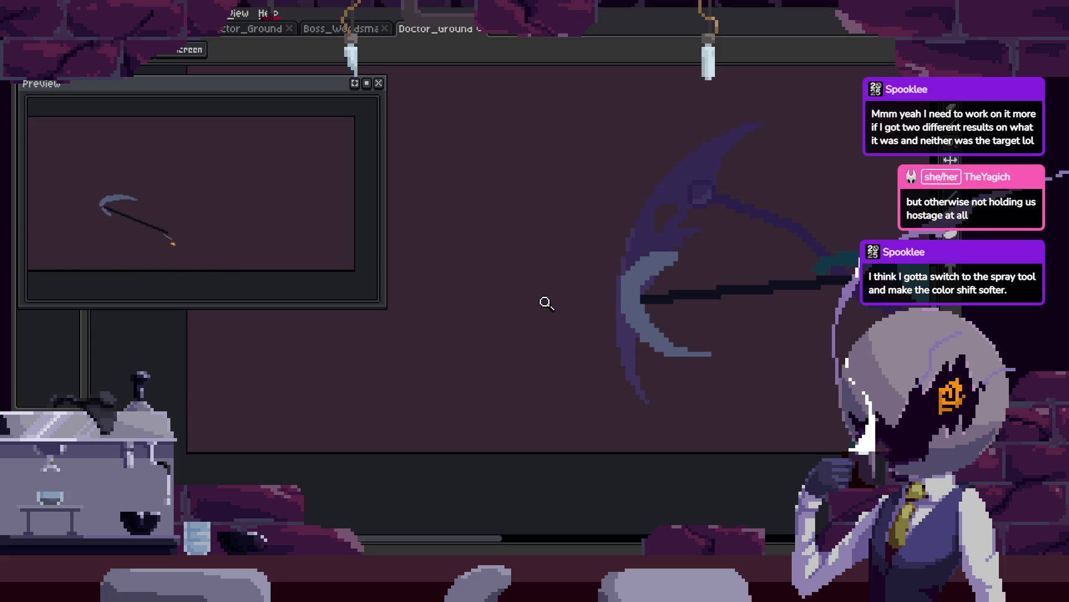
scroll(545, 302, "up", 2)
scroll(549, 339, "up", 2)
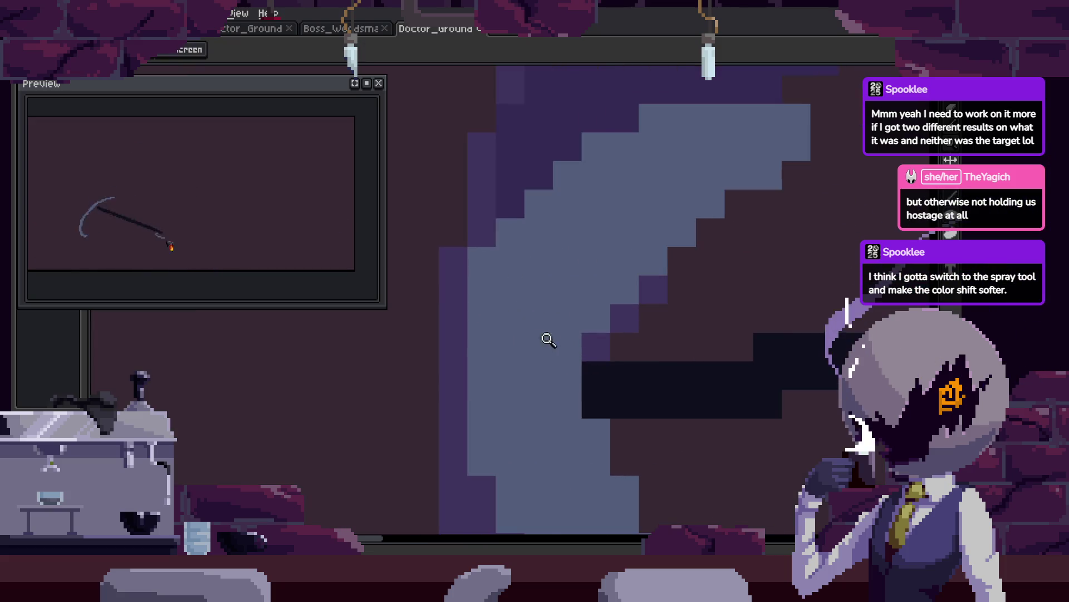
key("b")
key("z")
scroll(645, 203, "down", 2)
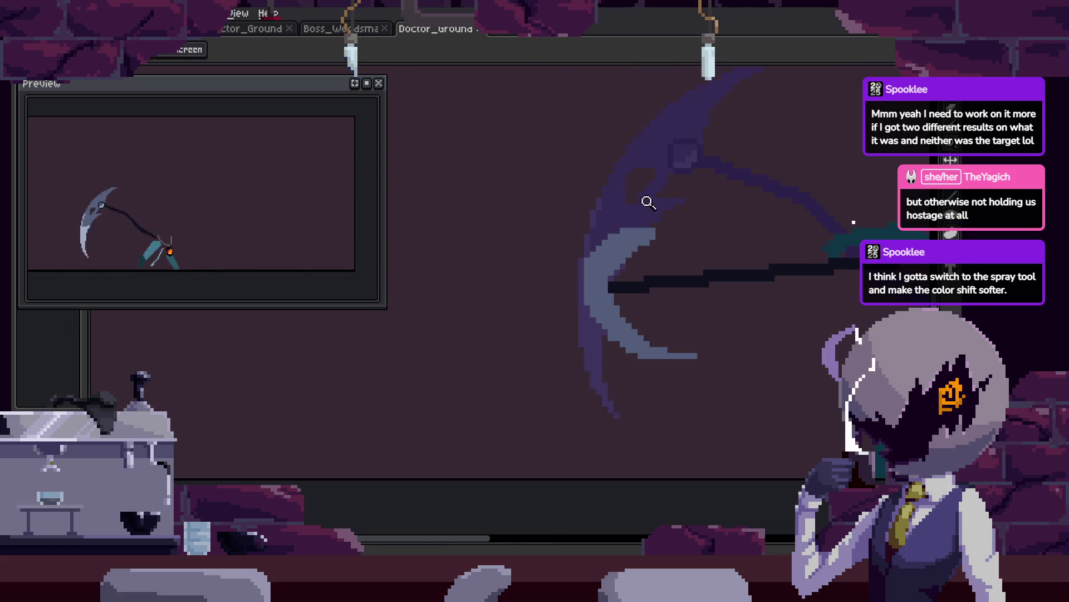
scroll(592, 265, "up", 2)
scroll(492, 260, "up", 2)
key("w")
left_click(498, 257)
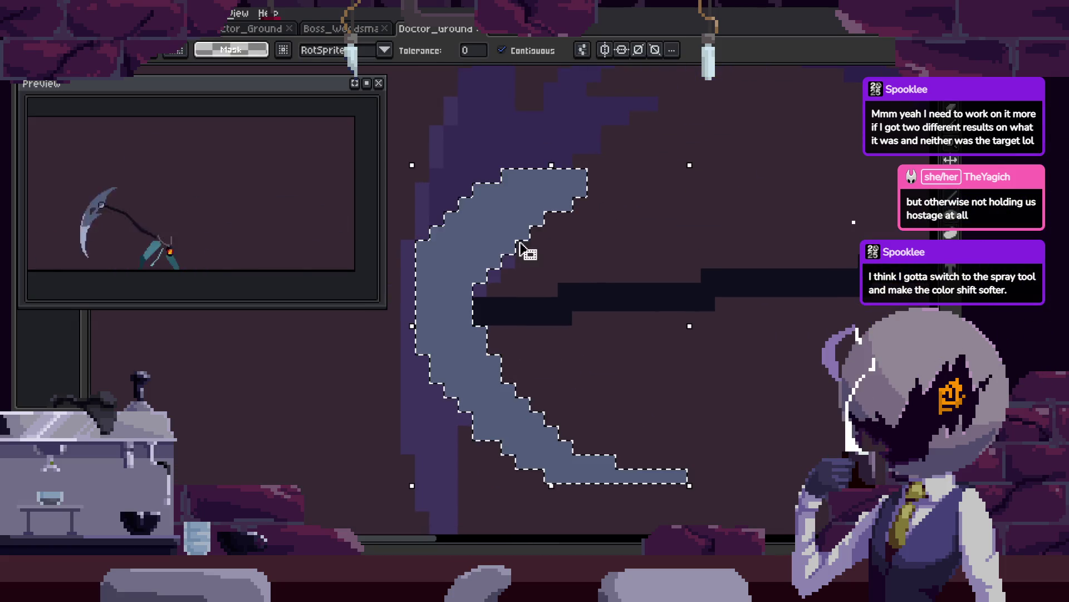
Squash the selected blade into a flat slash, then check neighbouring frames.
left_click_drag(546, 173, 542, 277)
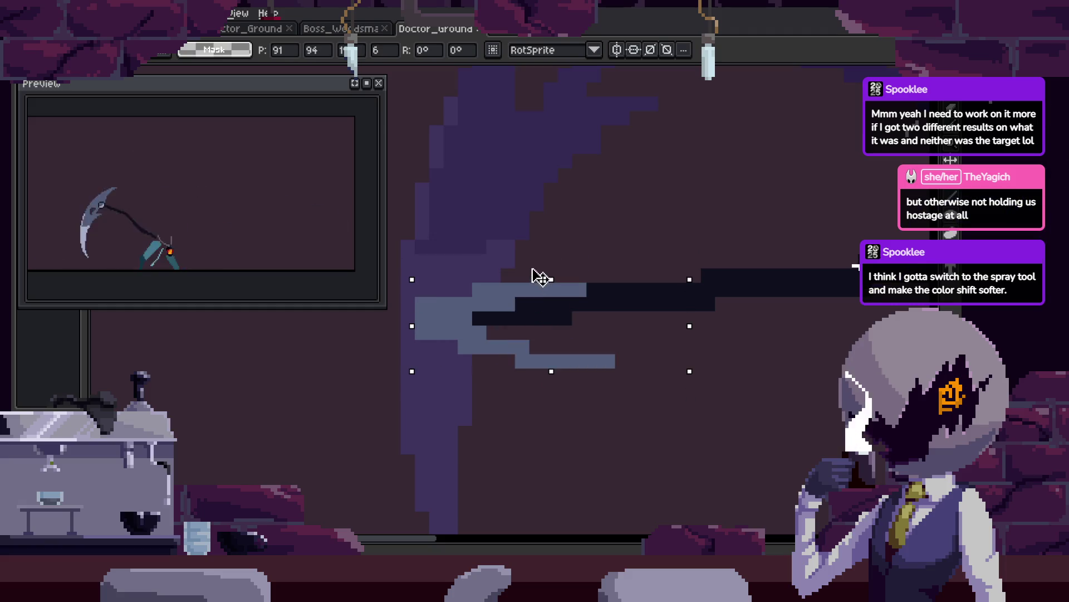
key("z")
scroll(542, 339, "down", 3)
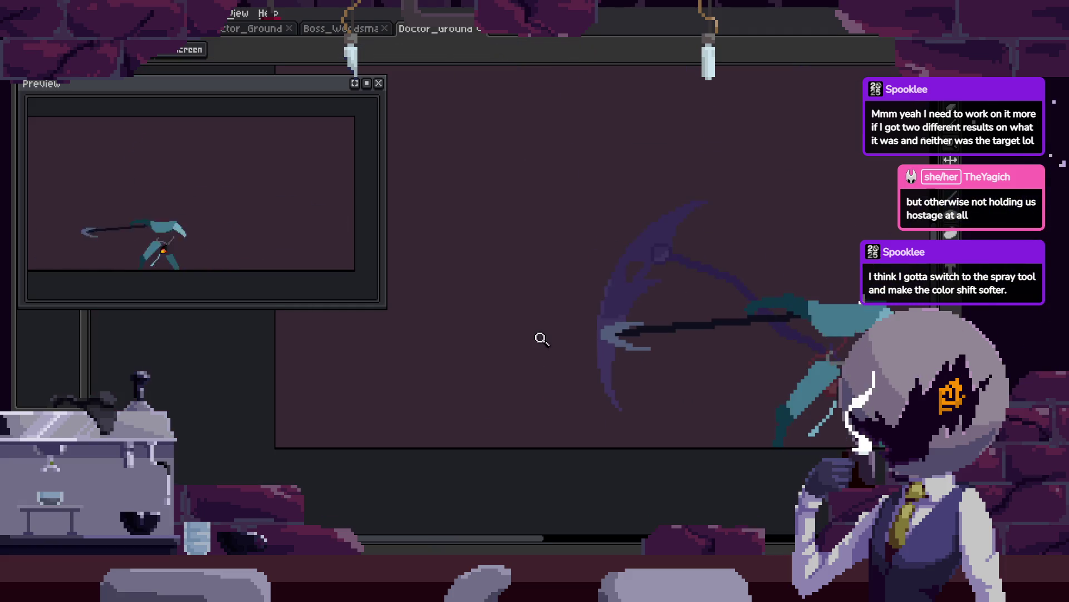
key("Right")
key("w")
key("Right")
left_click(557, 276)
key("ctrl+d")
key("Left")
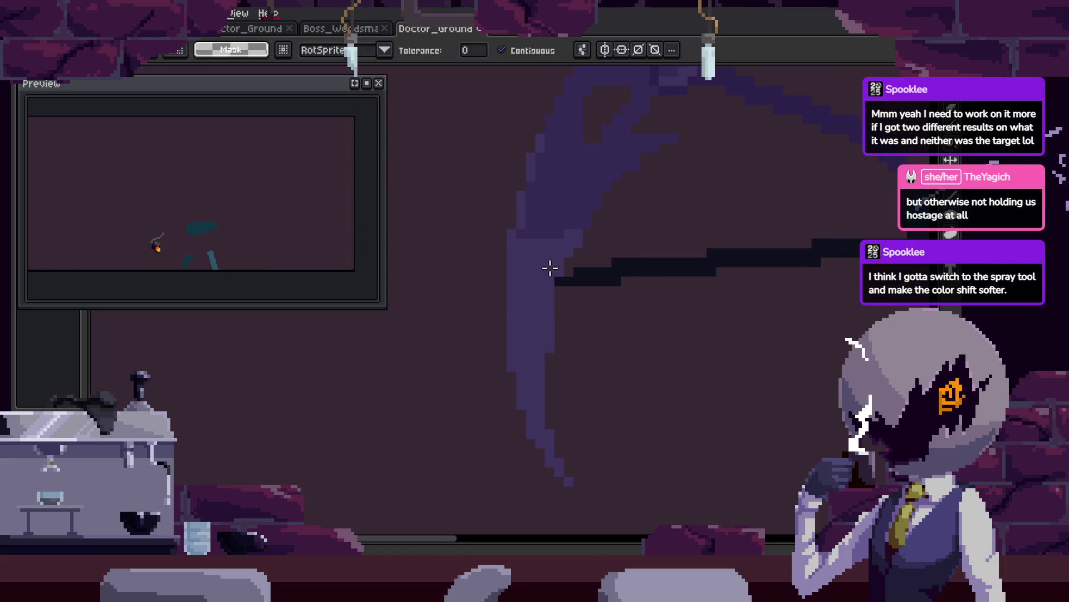
key("Left")
key("Right")
key("Right")
Lasso the curved blade on another frame, flip it horizontally and vertically, and play the swing.
key("b")
mouse_move(561, 183)
left_mouse_down()
mouse_move(458, 191)
mouse_move(802, 476)
mouse_move(665, 400)
left_mouse_up()
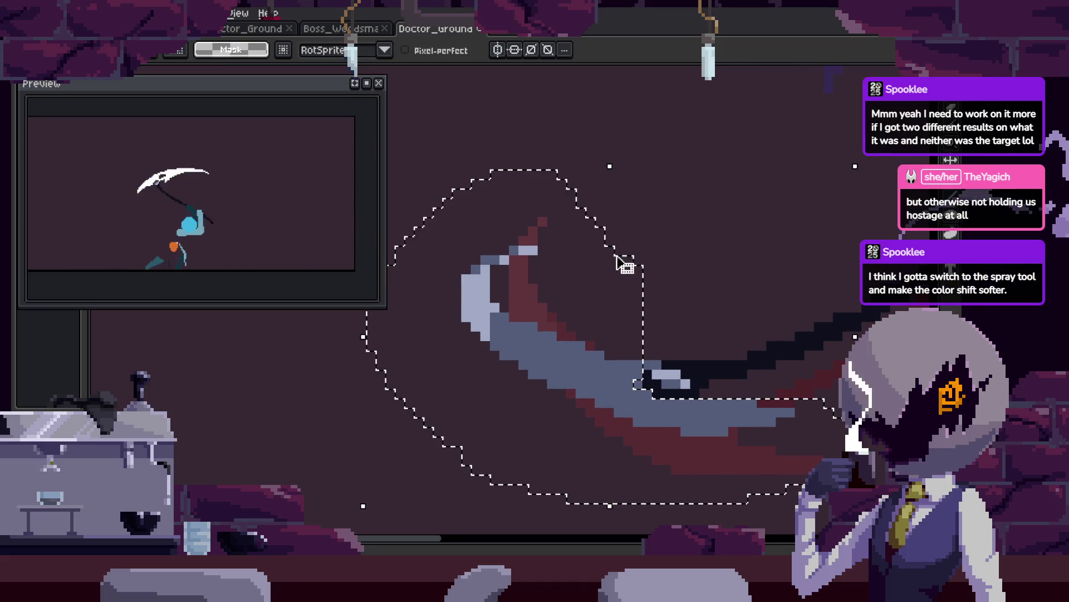
key("ctrl+d")
key("Right")
key("ctrl+z")
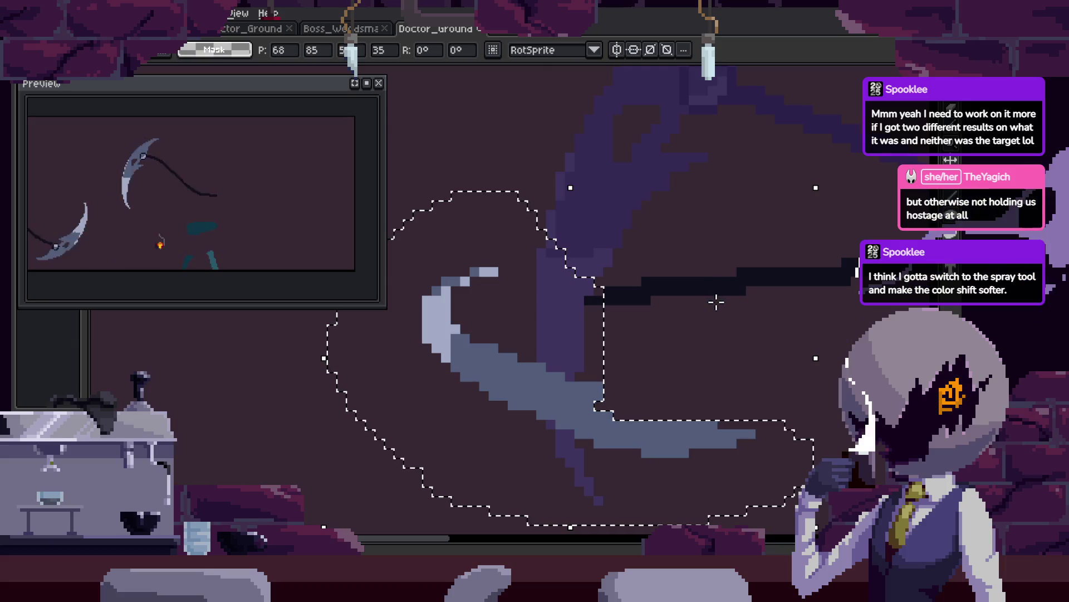
key("shift+h")
key("shift+h")
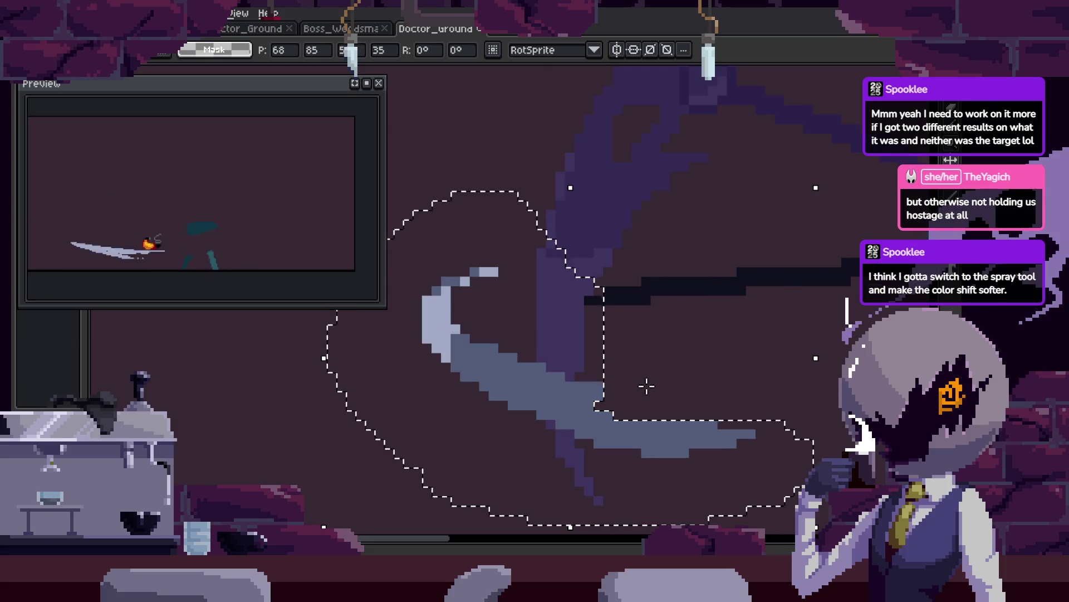
key("shift+v")
scroll(604, 275, "up", 1)
scroll(597, 287, "down", 1)
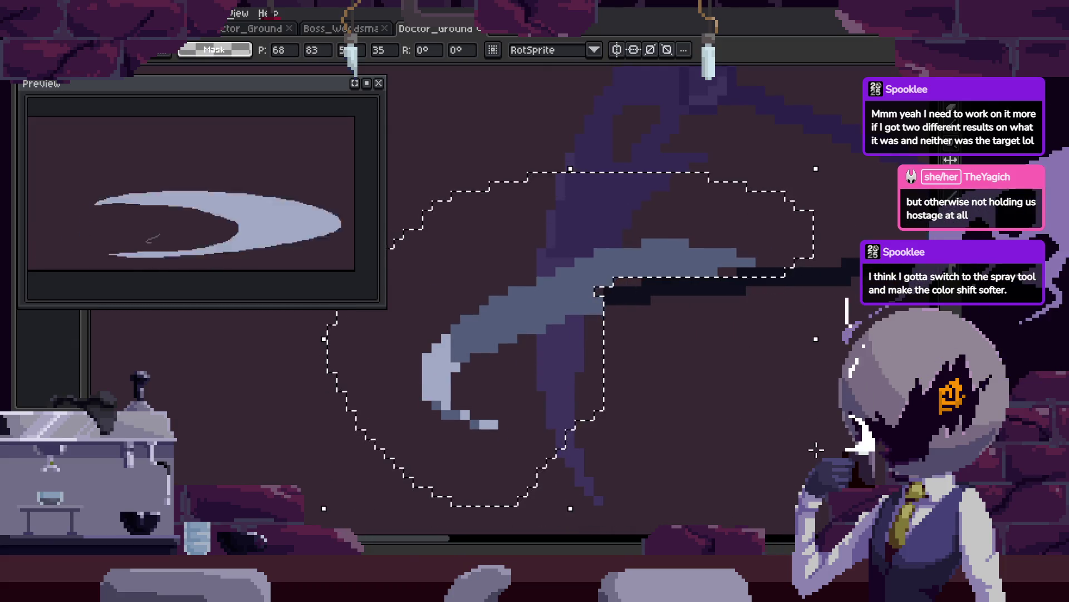
scroll(738, 361, "down", 2)
scroll(738, 362, "down", 1)
key("Return")
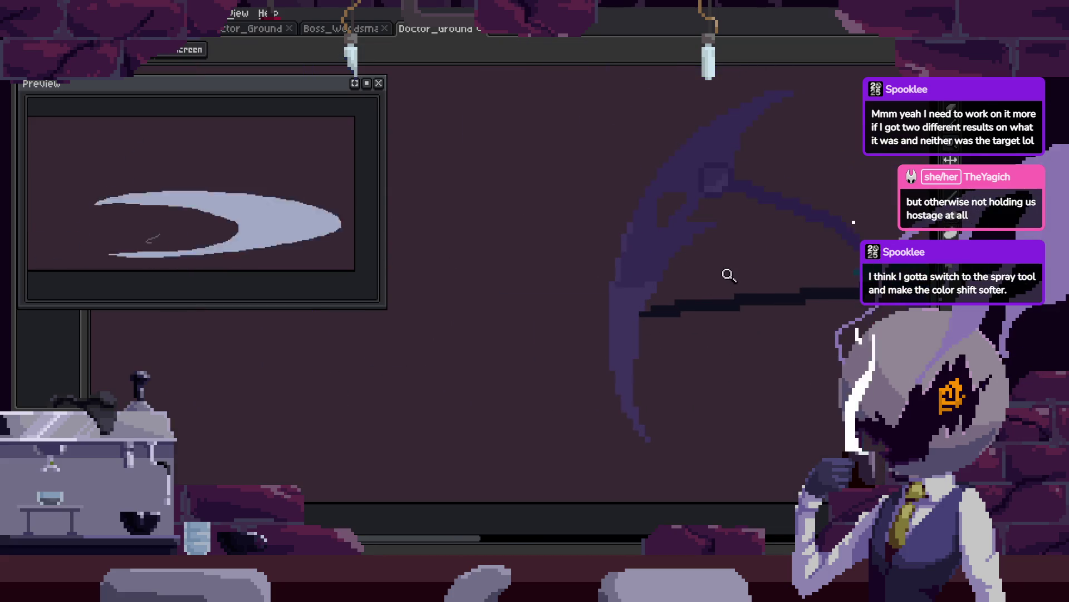
key("b")
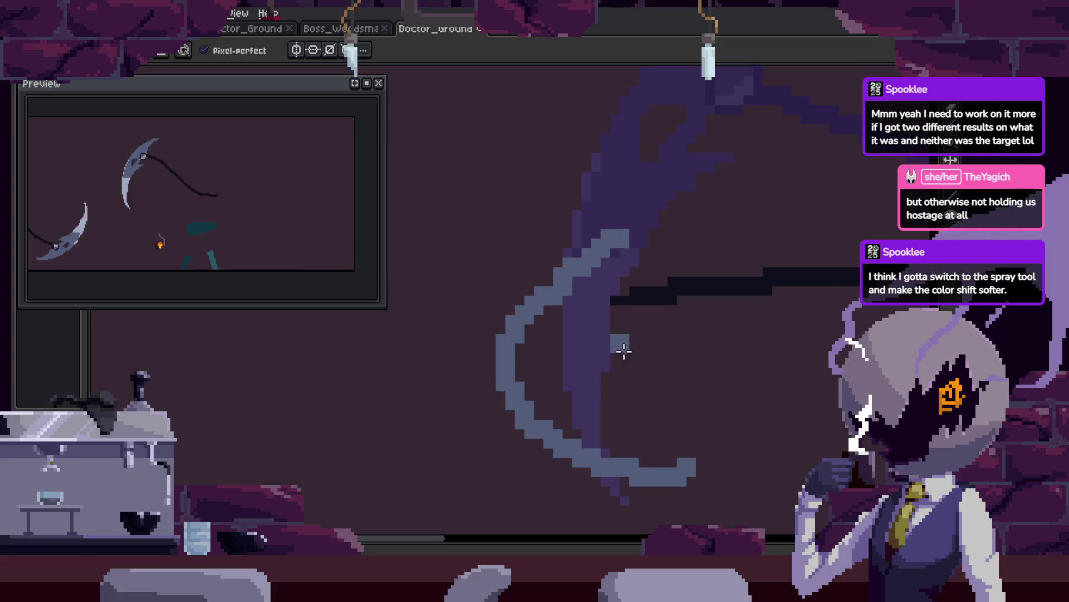
Zoom out and step forward two frames to the thin crescent smear frame.
key("z")
scroll(671, 347, "down", 3)
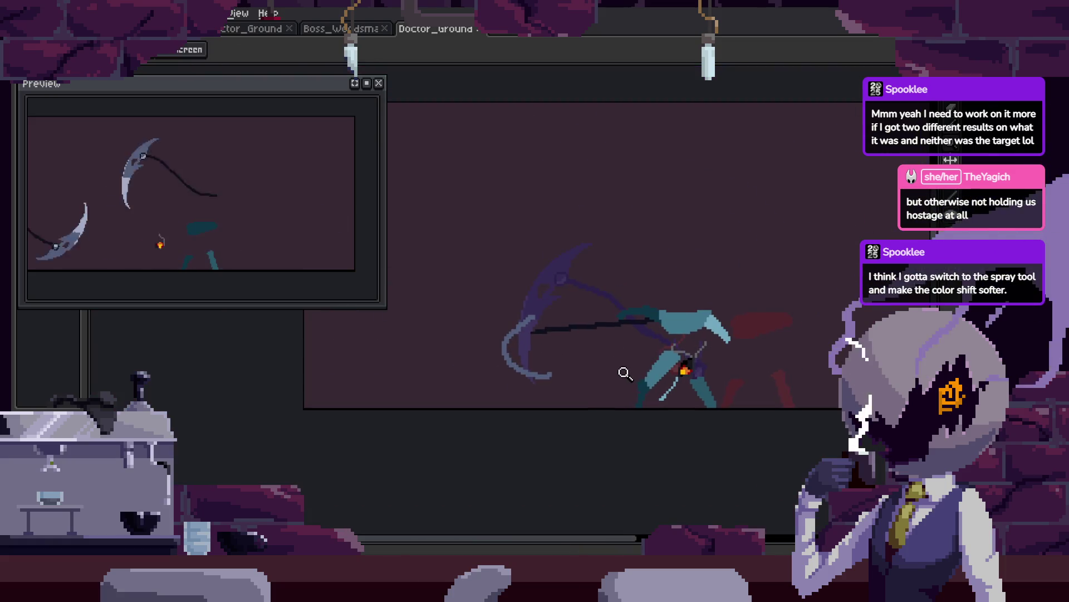
key("period")
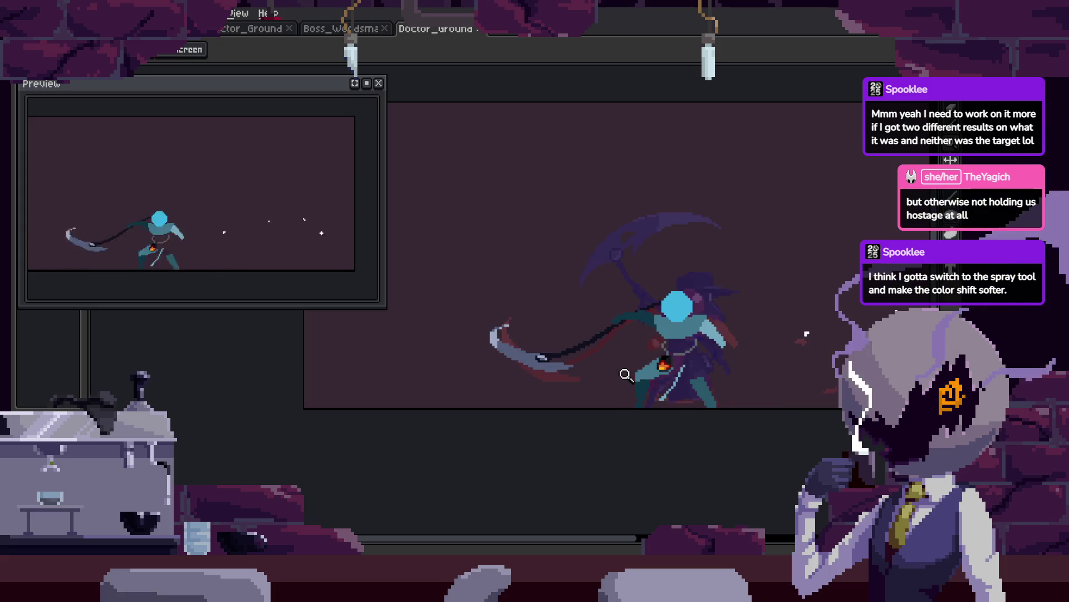
key("period")
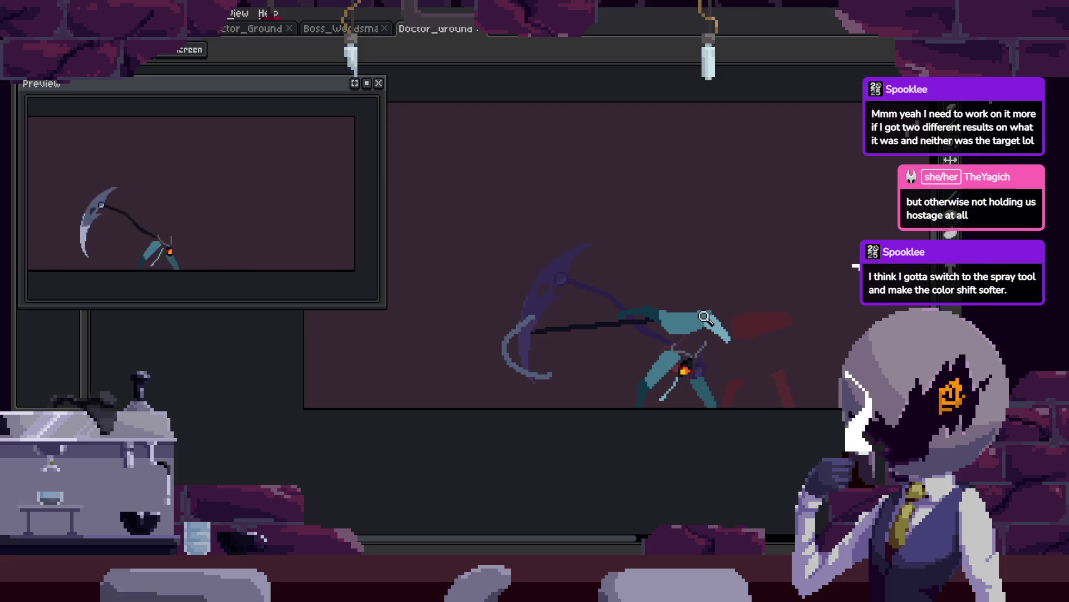
Play through the frames, then zoom in closely on the curved scythe blade.
key("Return")
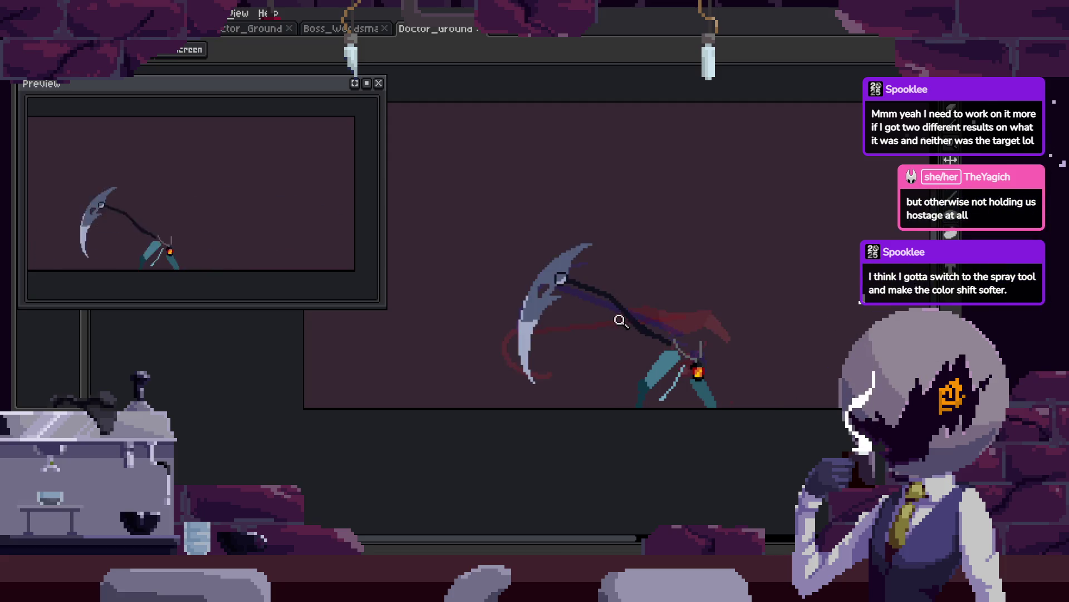
left_click(645, 294)
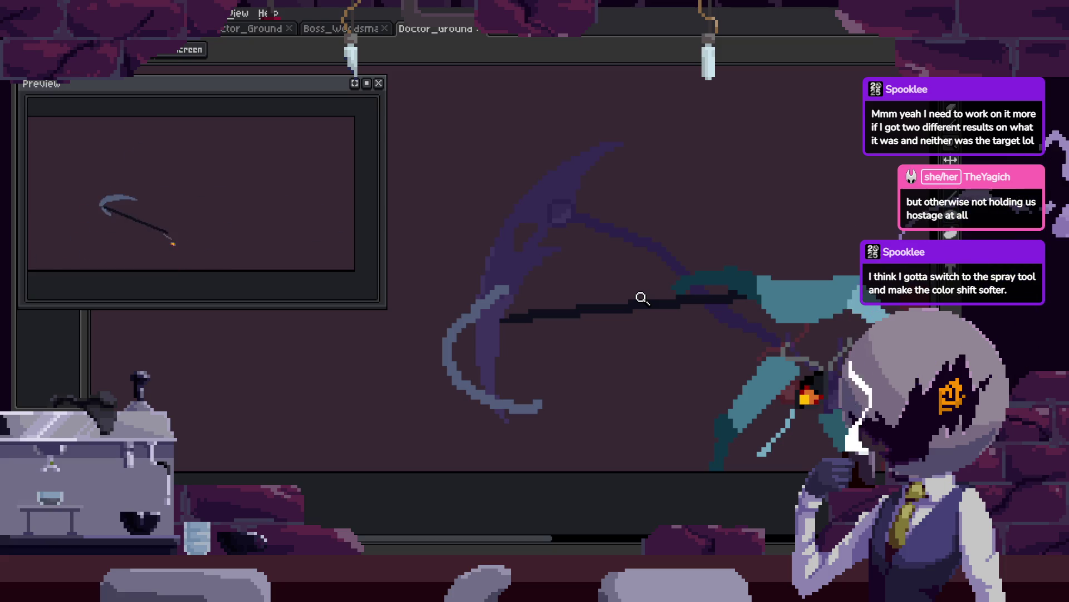
left_click(473, 293)
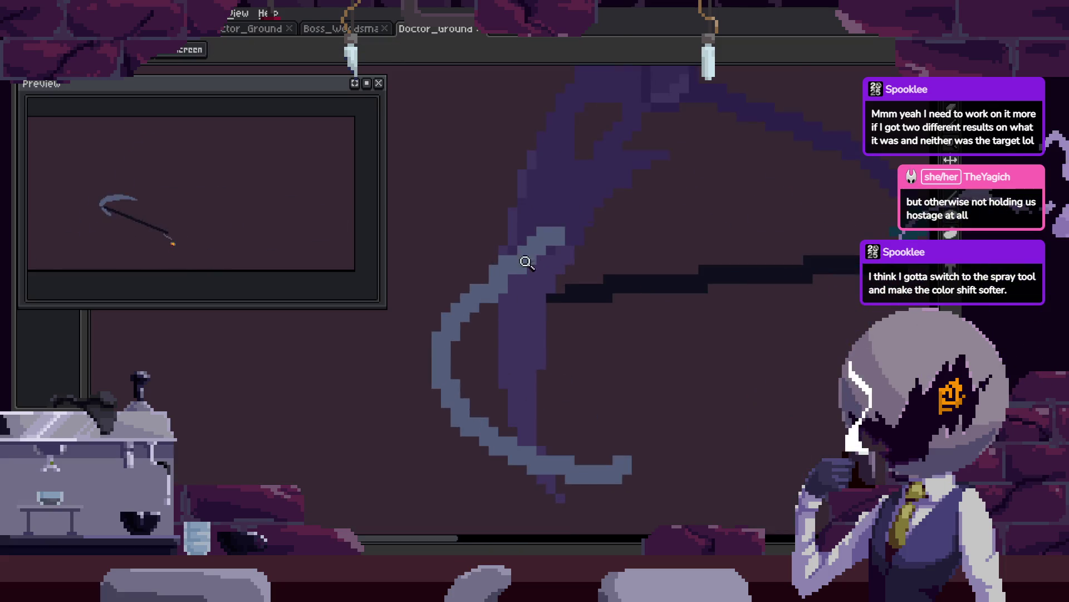
left_click(526, 262)
With the Pencil ready, pan from the blade tip leftward along the crescent, then advance a frame.
key("b")
scroll(477, 256, "up", 2)
mouse_move(479, 442)
left_mouse_down()
mouse_move(489, 338)
mouse_move(520, 334)
left_mouse_up()
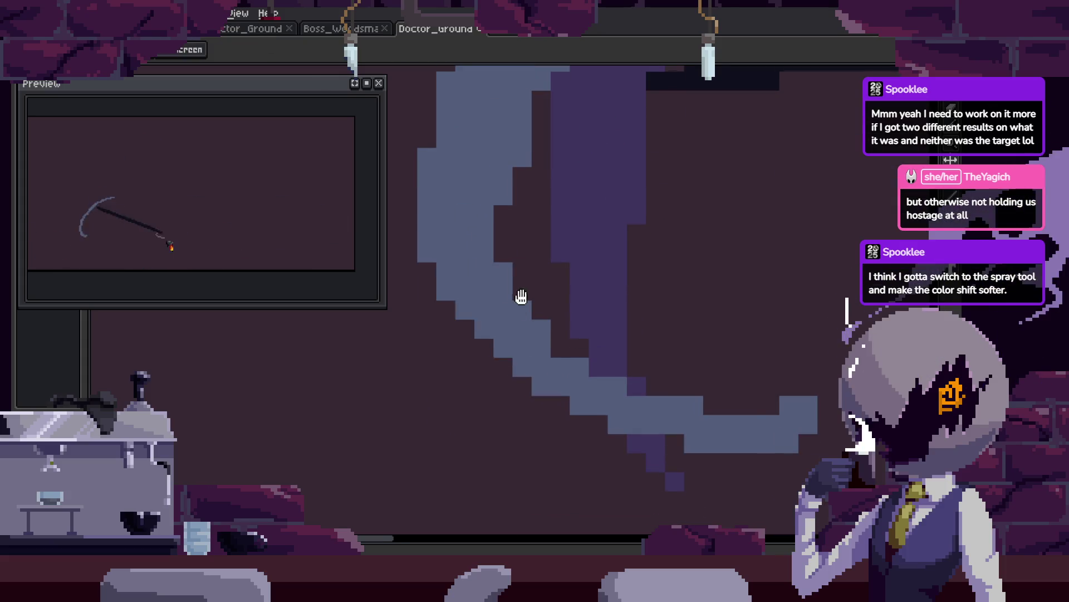
left_click_drag(520, 297, 446, 300)
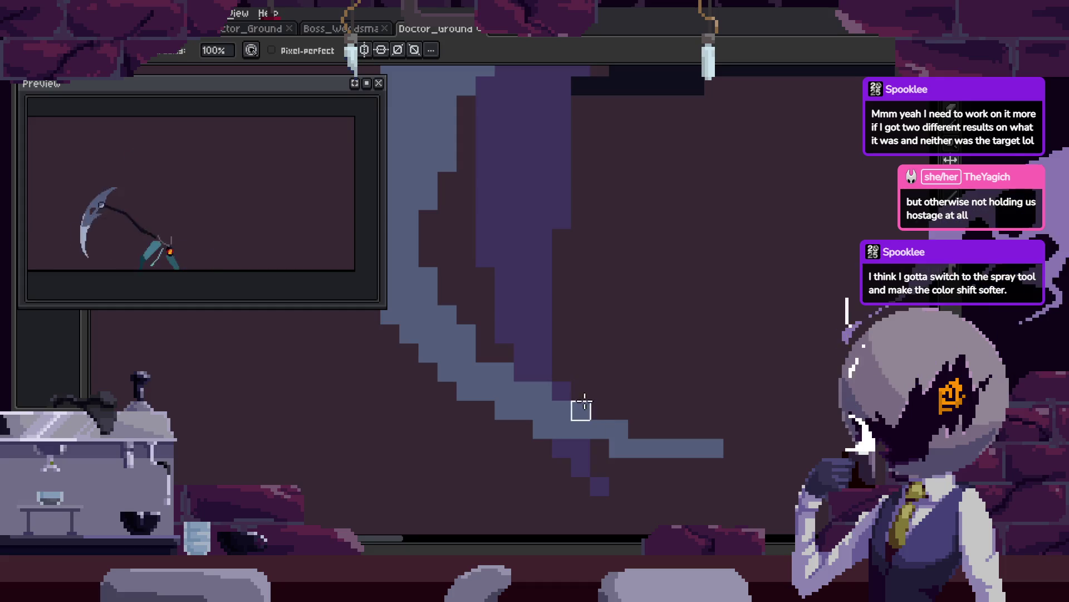
scroll(584, 406, "down", 3)
scroll(613, 290, "up", 3)
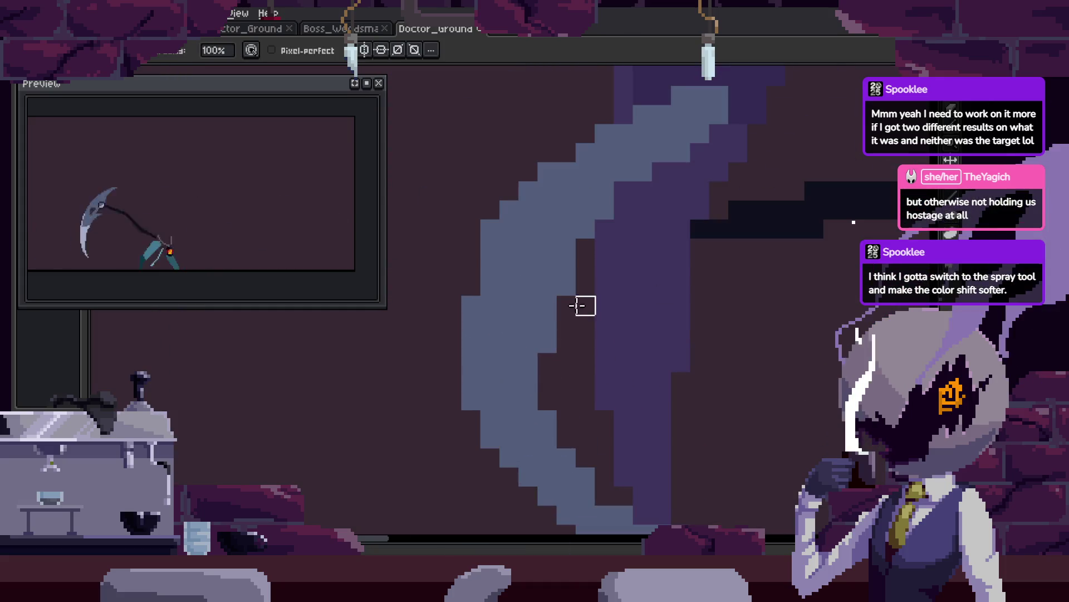
scroll(613, 223, "down", 4)
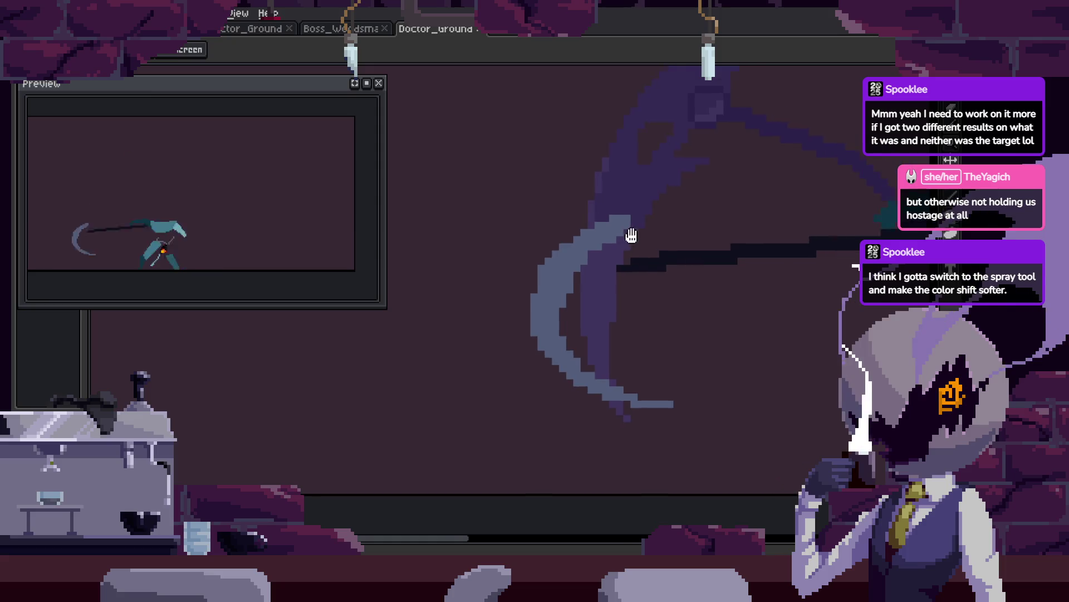
scroll(631, 236, "up", 3)
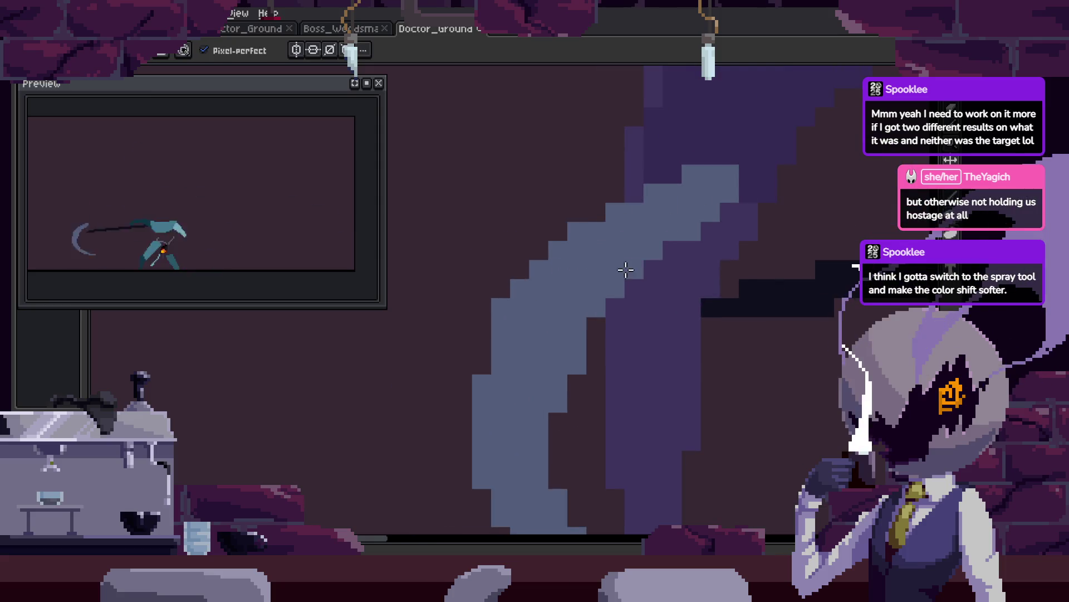
scroll(629, 246, "down", 3)
scroll(704, 210, "up", 3)
scroll(704, 208, "down", 3)
scroll(456, 341, "up", 3)
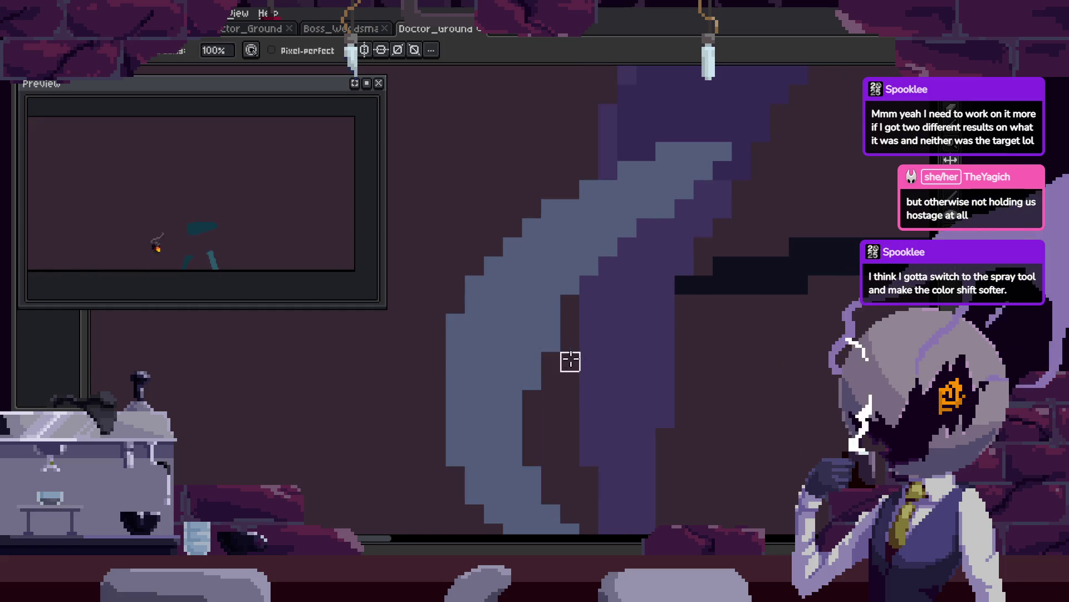
scroll(564, 361, "down", 3)
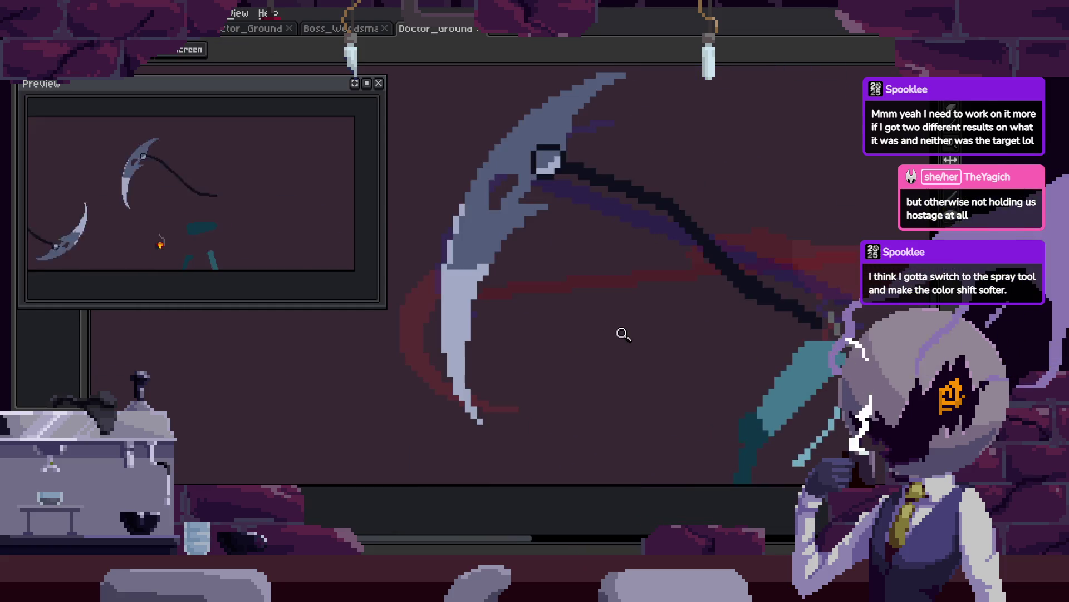
scroll(624, 340, "down", 2)
scroll(627, 266, "up", 2)
key("Right")
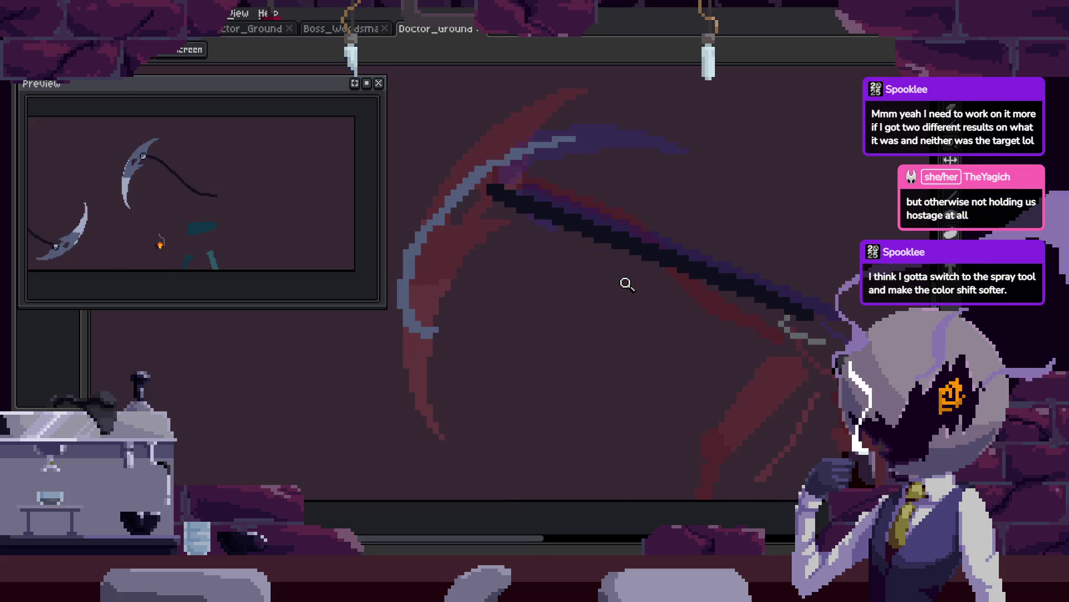
Advance a frame, play the swing, and zoom in on the scythe blade.
key("Right")
key("Tab")
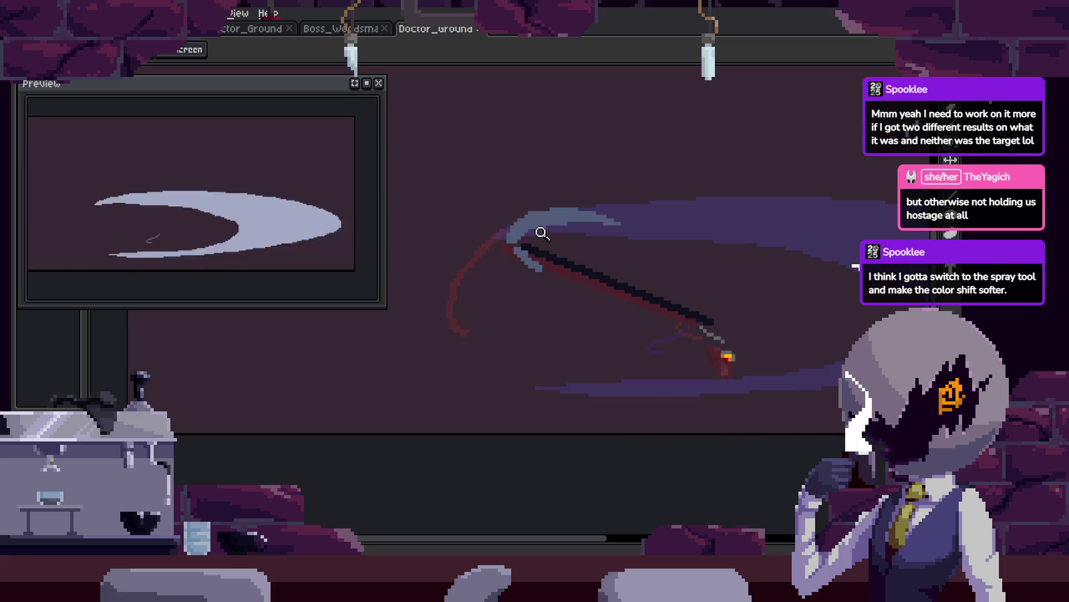
left_click(475, 277)
key("i")
scroll(499, 240, "up", 3)
key("b")
Step through the frames and save the animation file with Ctrl+S.
key("Return")
key("ctrl+s")
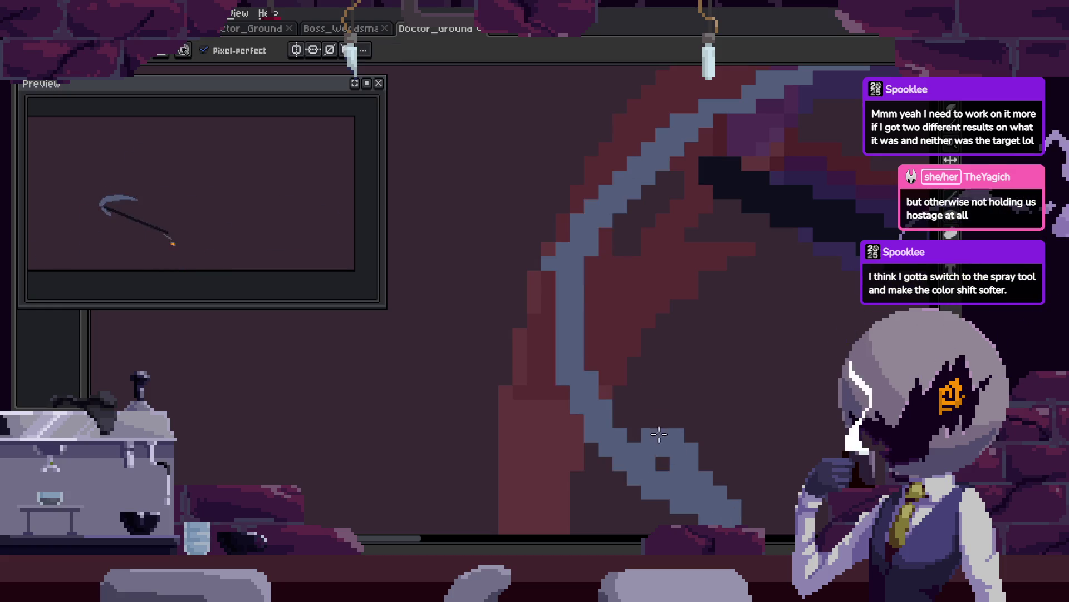
key("h")
key("b")
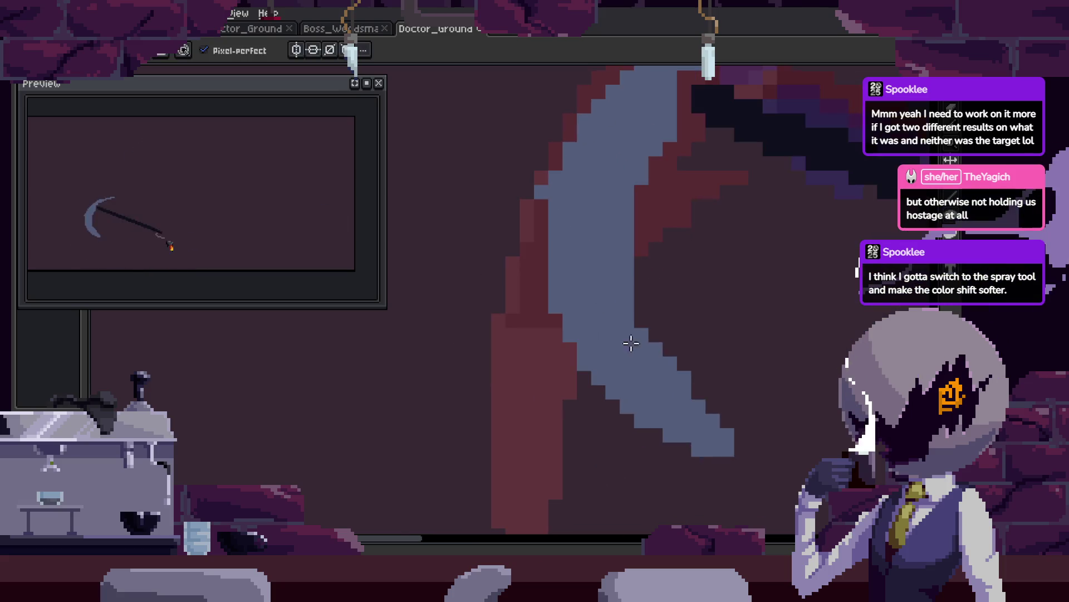
Try the Spray tool for softer shading on the blade, adjusting the view.
key("shift+b")
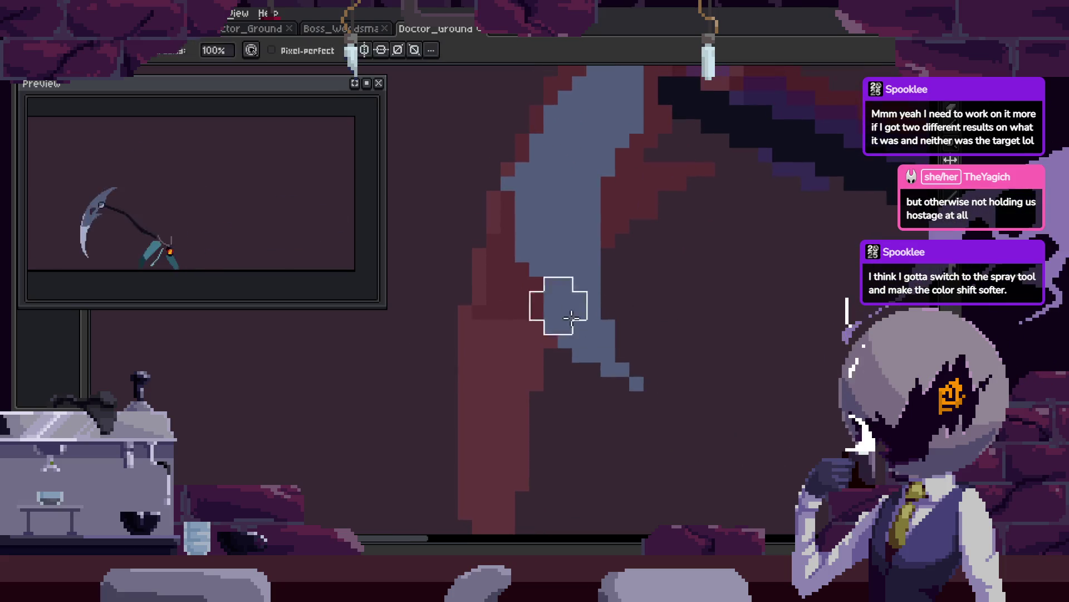
key("h")
key("shift+b")
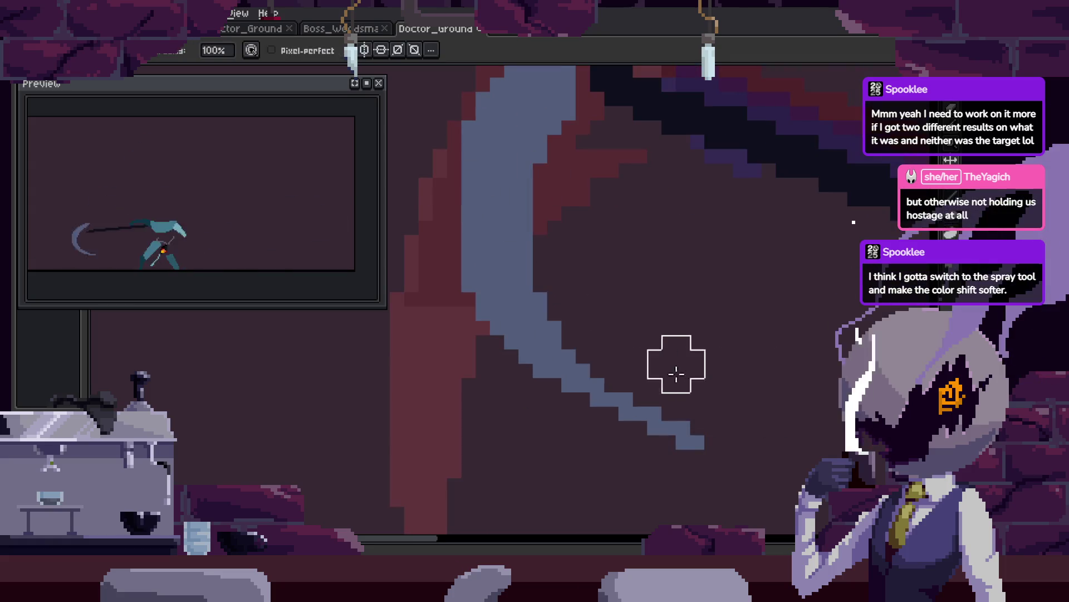
key("z")
scroll(707, 306, "down", 4)
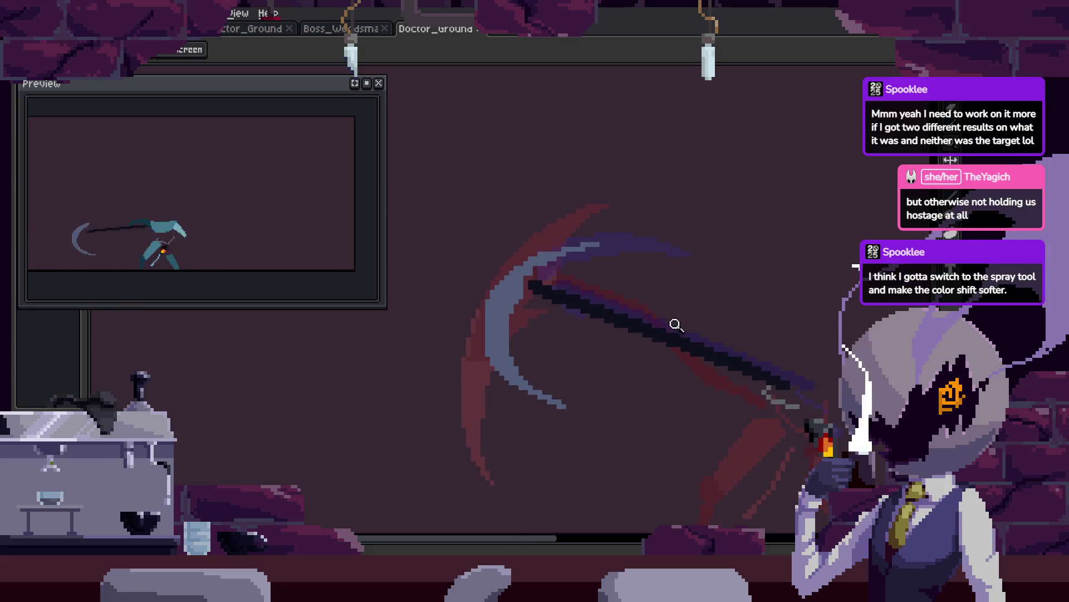
scroll(611, 246, "up", 4)
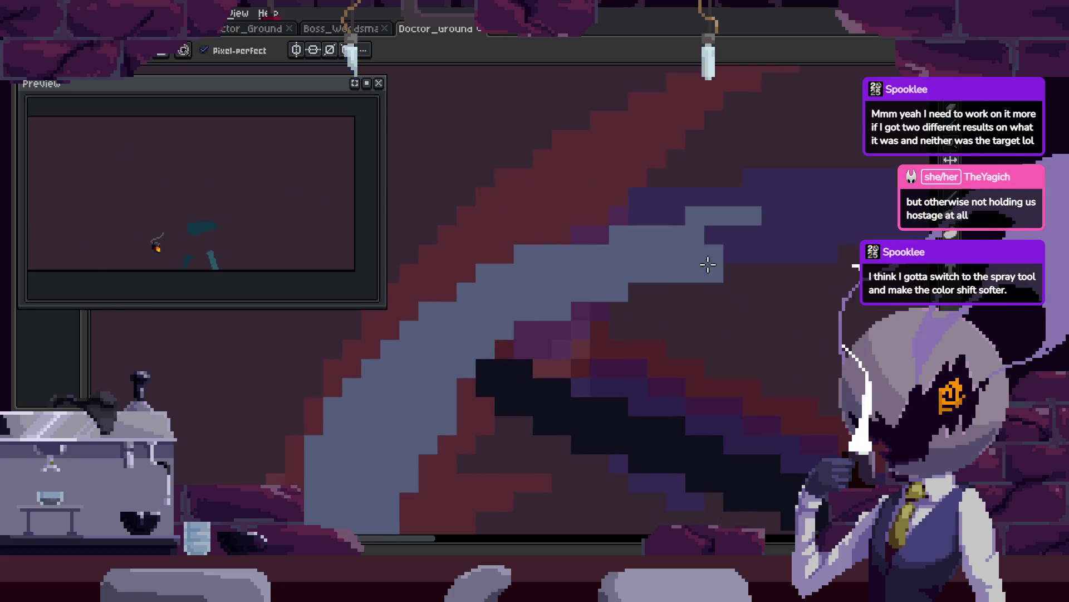
key("shift+b")
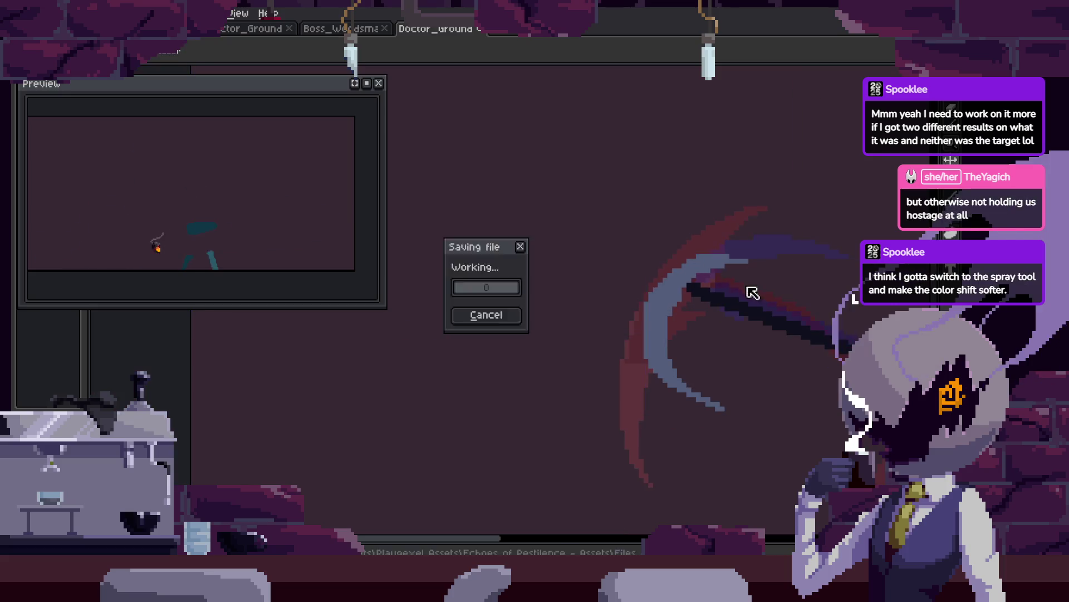
Extend the blade's stair-stepped blue edge with a Pencil stroke.
key("b")
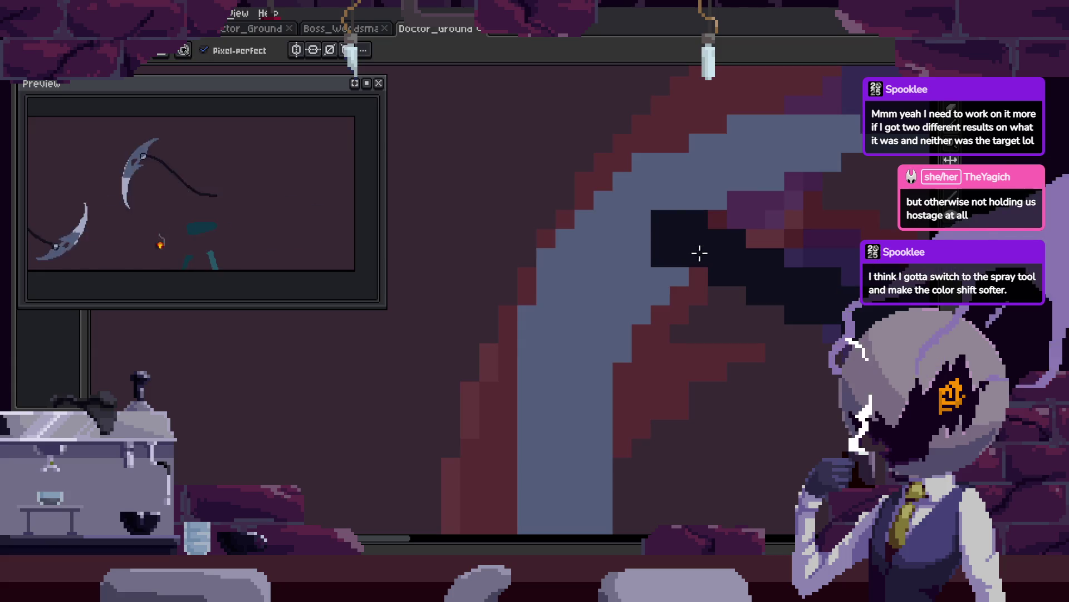
key("z")
scroll(724, 278, "down", 4)
scroll(692, 314, "down", 1)
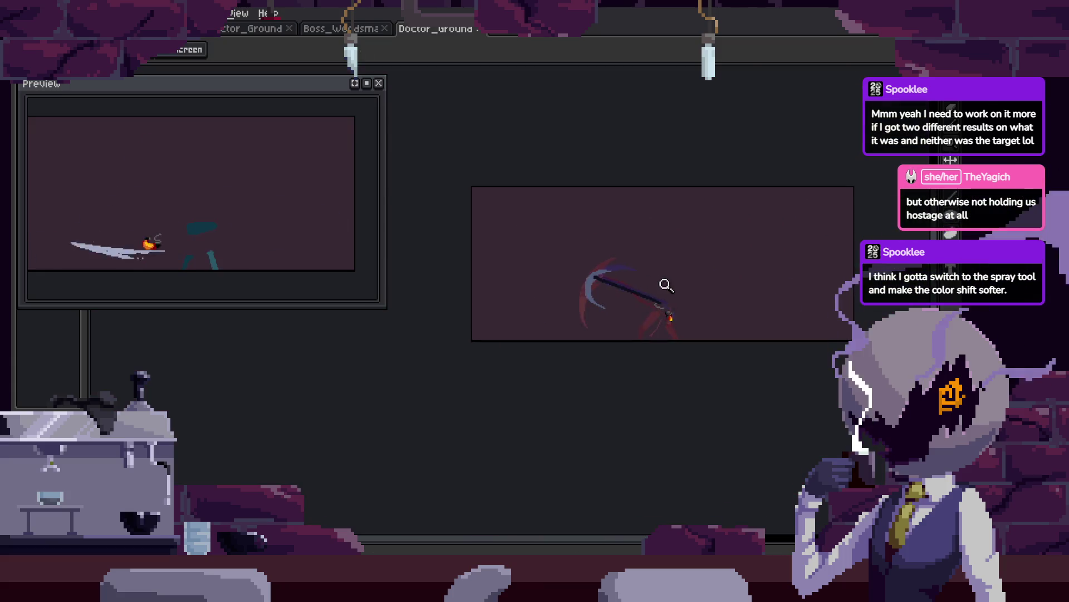
scroll(668, 268, "up", 3)
scroll(585, 312, "up", 2)
key("b")
scroll(568, 312, "up", 3)
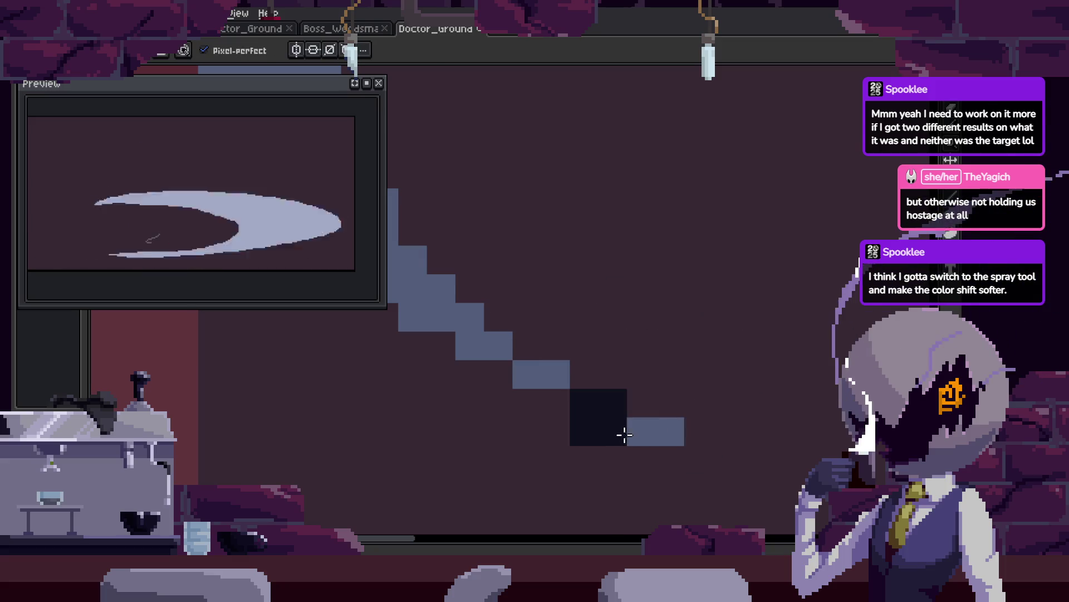
left_click_drag(652, 415, 602, 429)
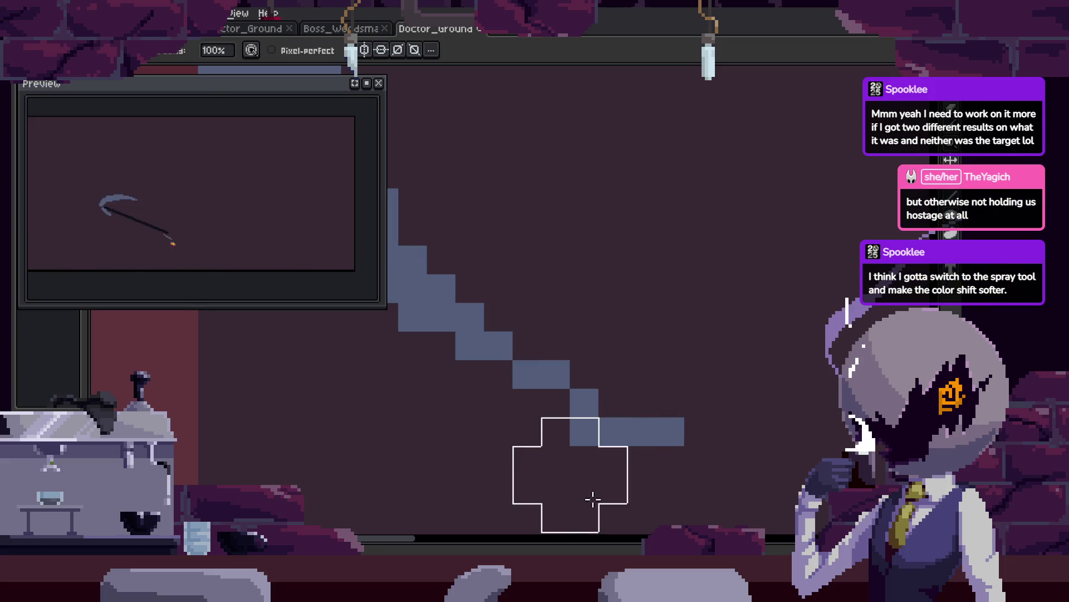
On the next frame, select the lower blade-edge block and shift it left.
key("Right")
key("Right")
key("Right")
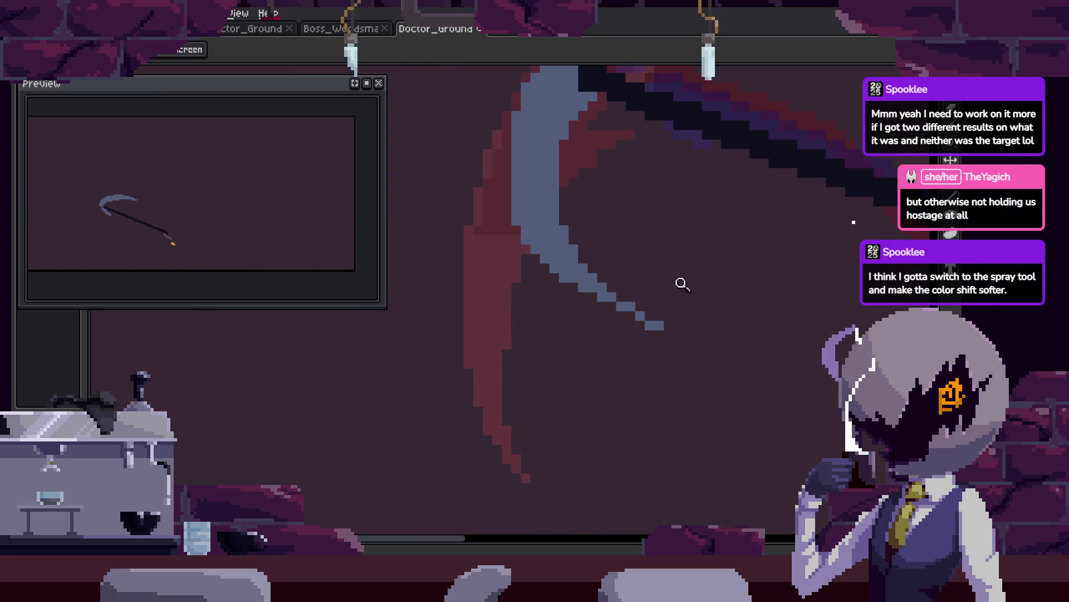
key("r")
left_click_drag(602, 346, 722, 428)
left_click_drag(629, 357, 602, 358)
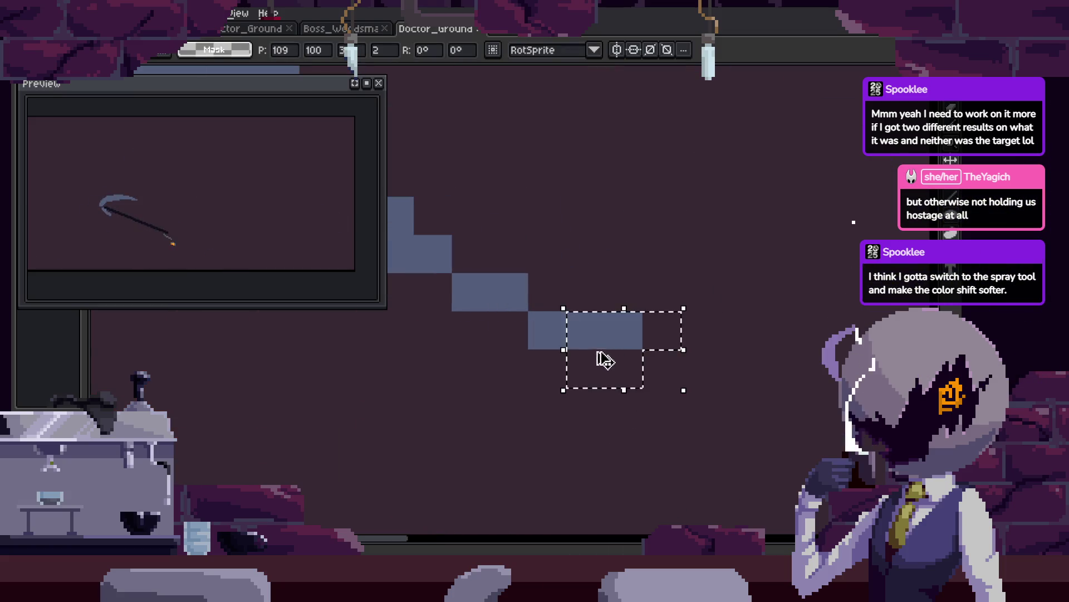
Zoom in on the blade, play the animation, and narrow the preview window.
key("z")
left_click(649, 306)
left_click(689, 299)
key("Return")
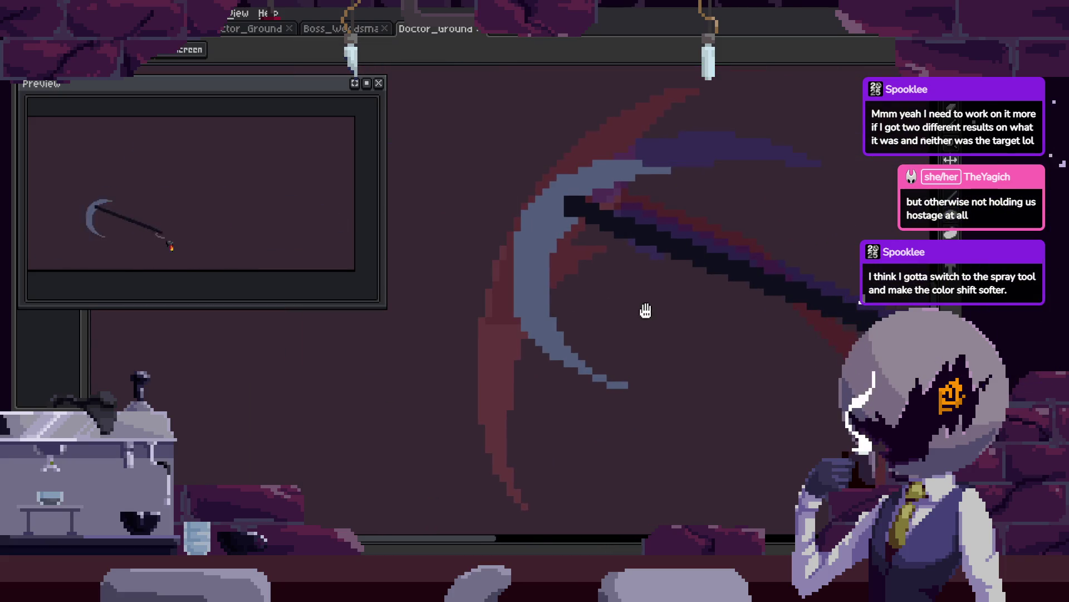
scroll(585, 296, "down", 1)
key("v")
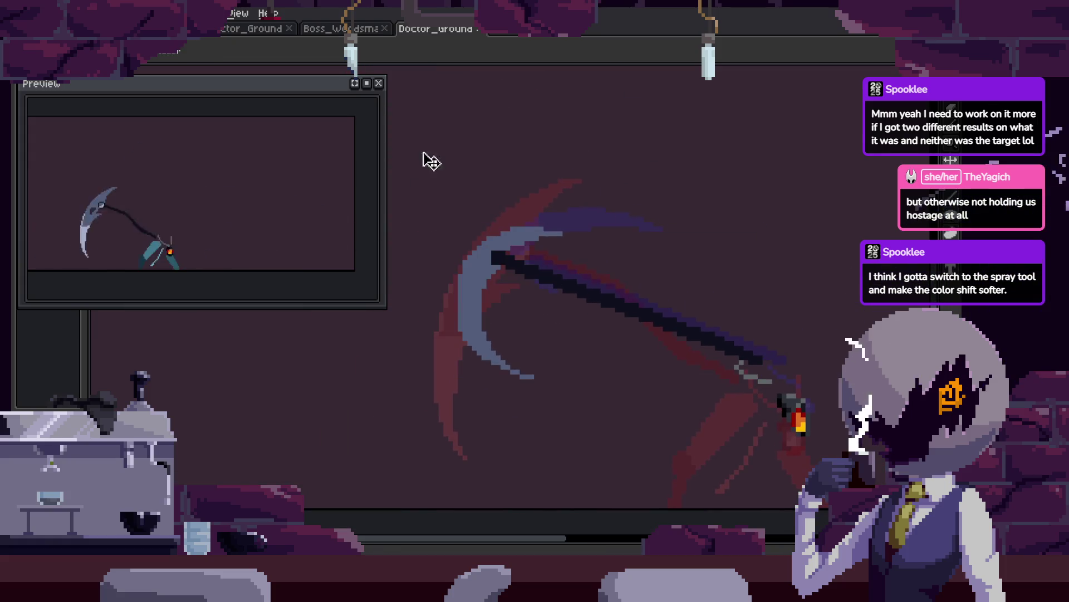
left_click_drag(384, 274, 337, 275)
key("z")
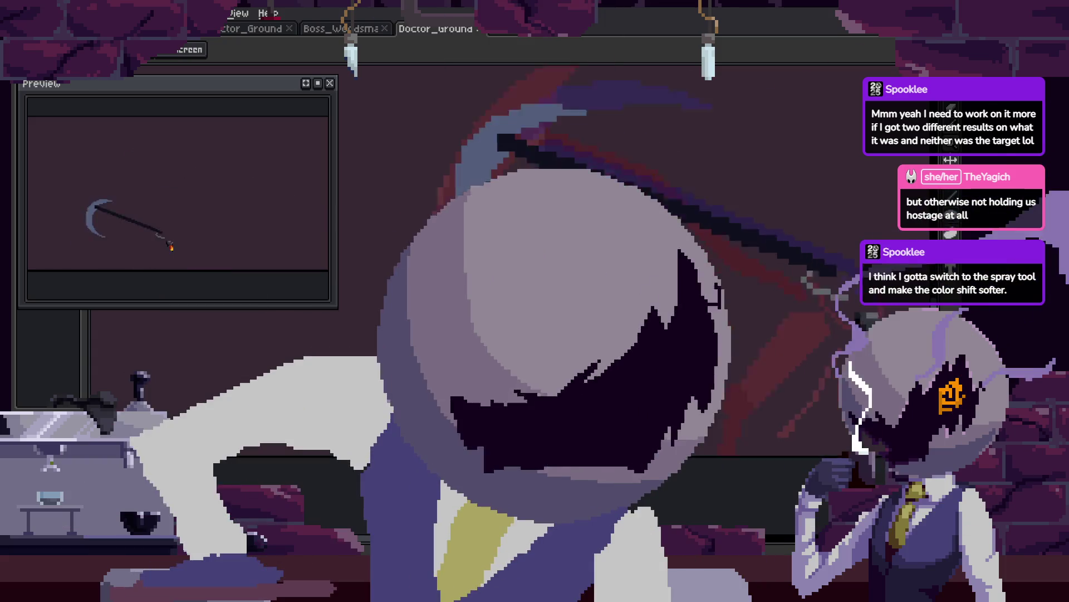
scroll(579, 184, "up", 4)
scroll(564, 215, "down", 3)
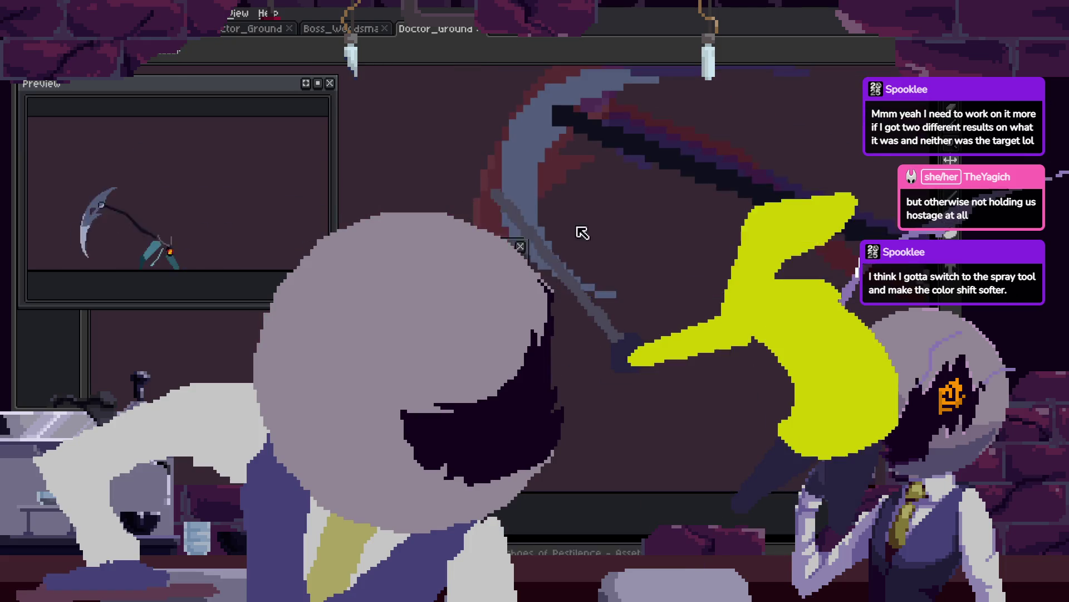
scroll(561, 258, "up", 3)
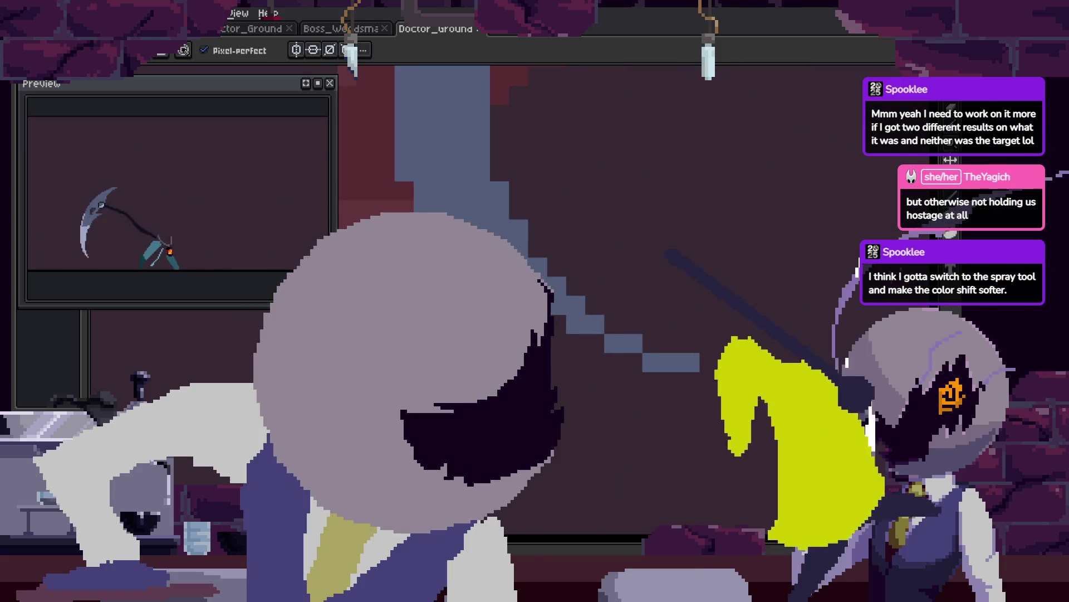
key("z")
scroll(613, 249, "down", 3)
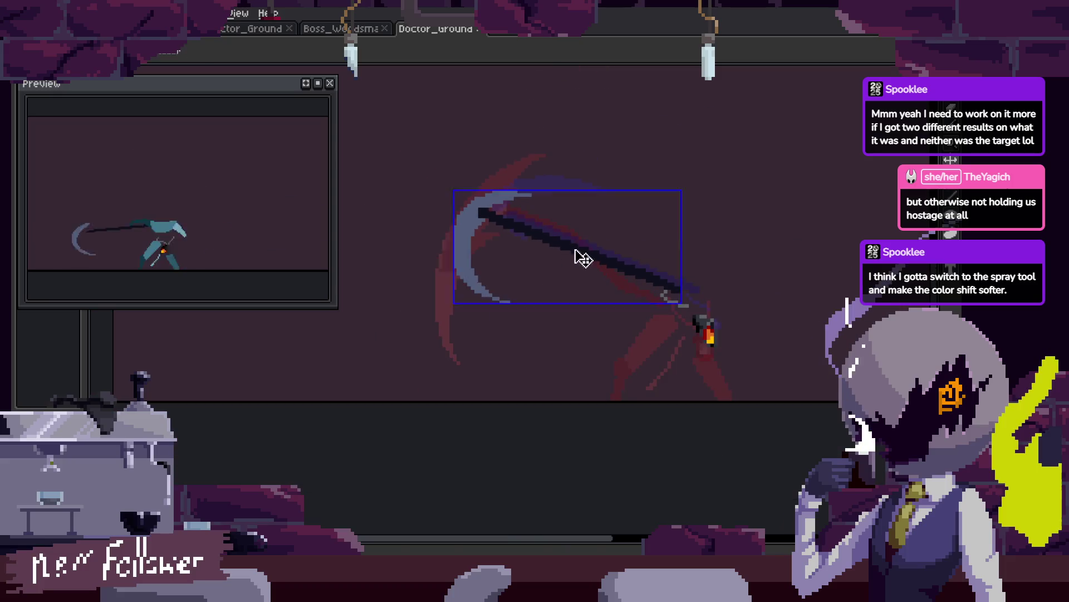
key("Tab")
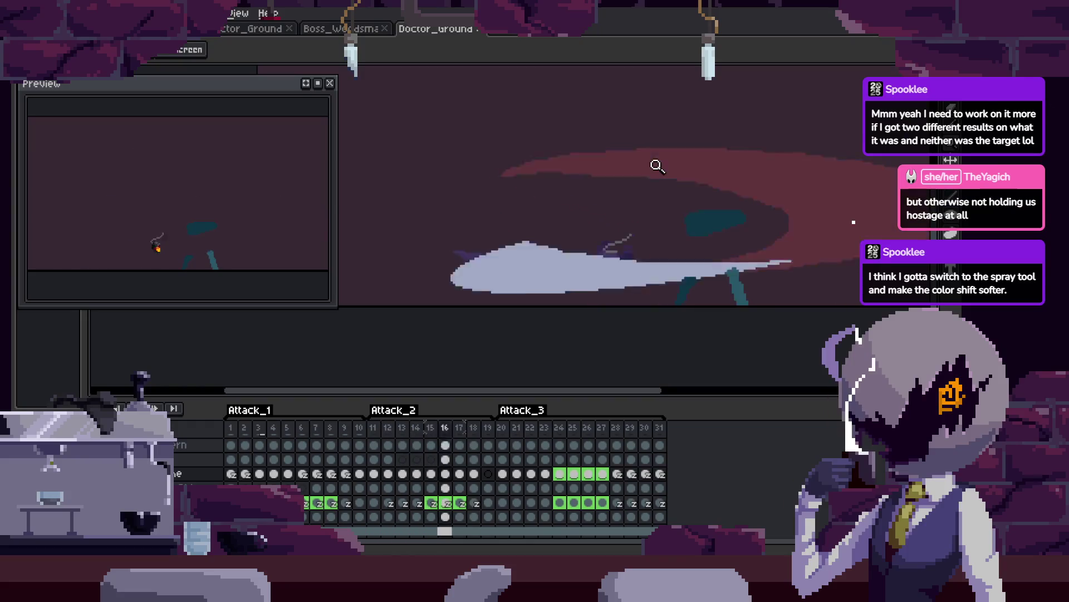
key("Tab")
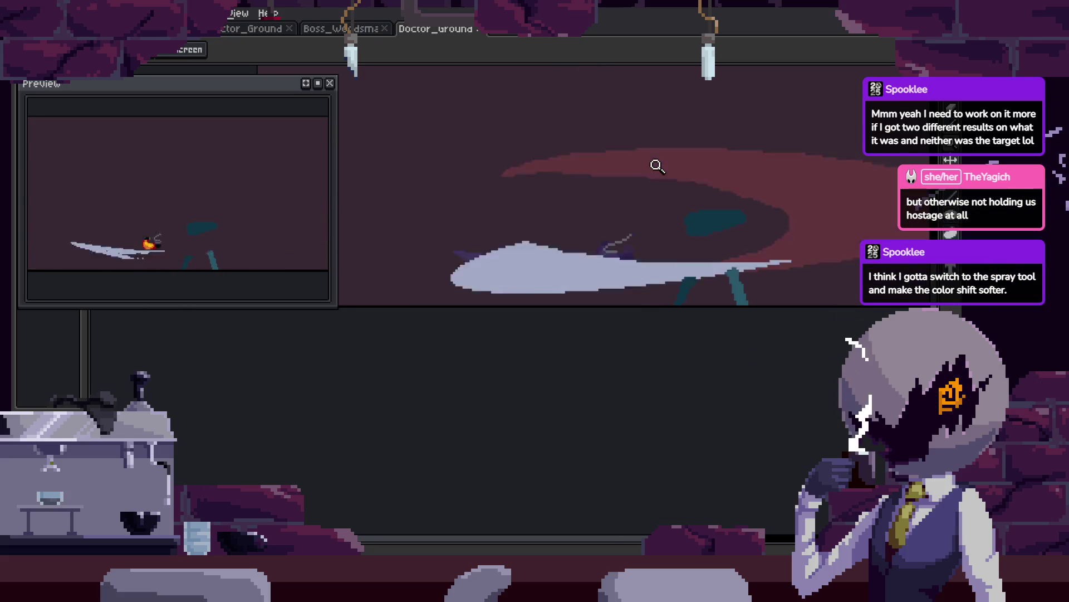
Zoom in and out over the red smear frame to inspect it.
scroll(612, 212, "up", 3)
scroll(601, 229, "down", 2)
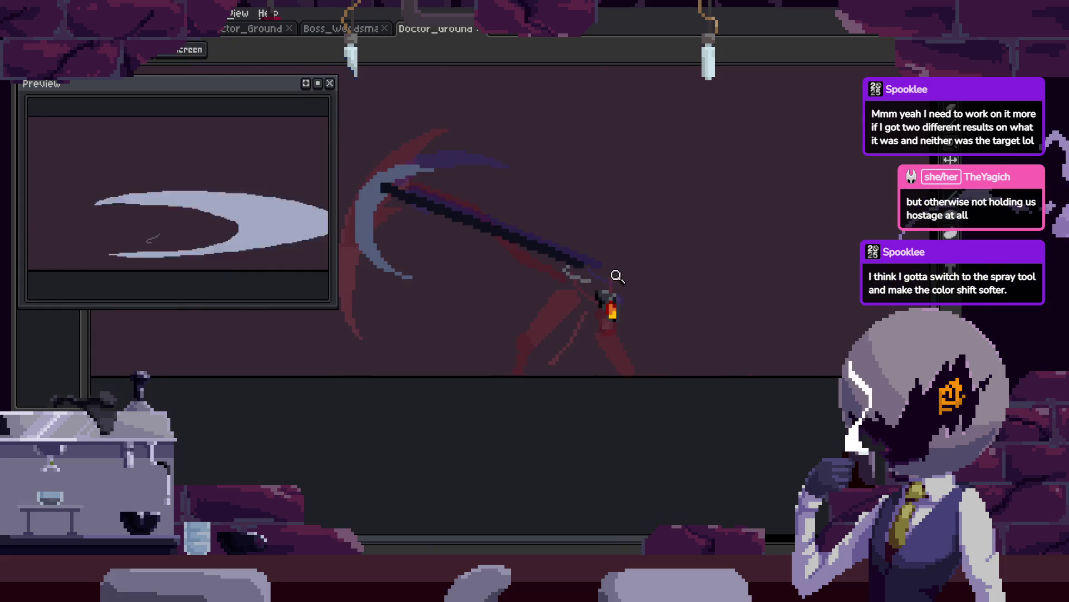
scroll(619, 273, "up", 1)
scroll(671, 253, "down", 2)
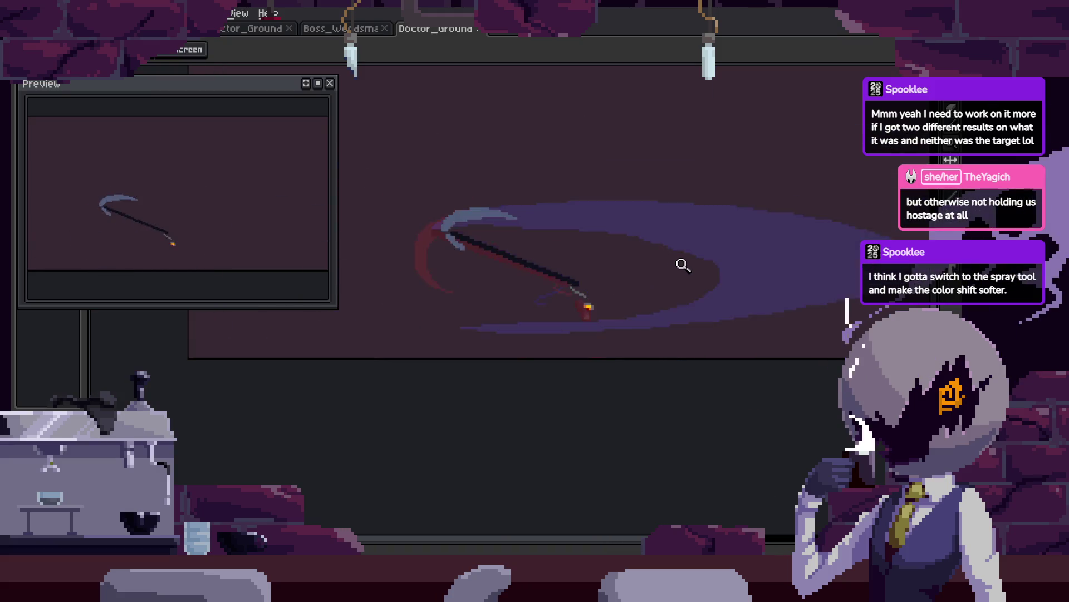
scroll(682, 265, "right", 1)
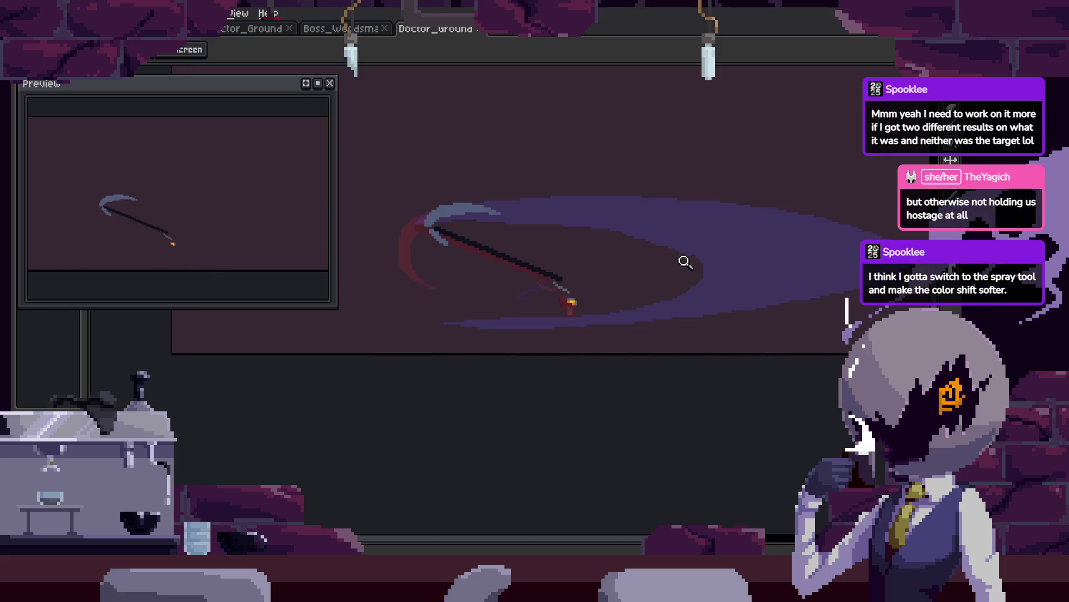
scroll(577, 306, "up", 3)
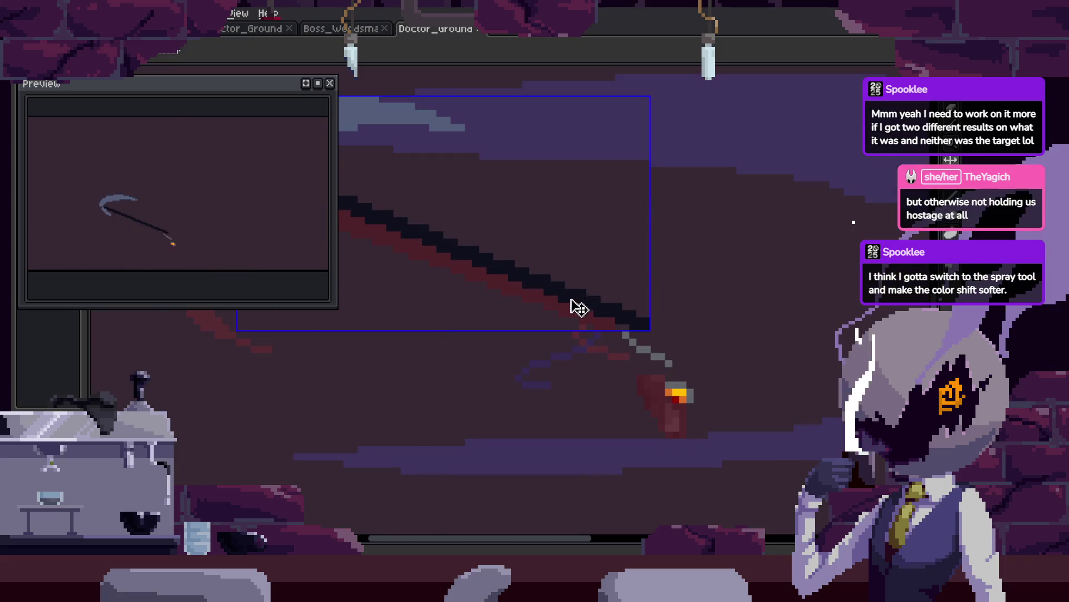
scroll(640, 286, "down", 2)
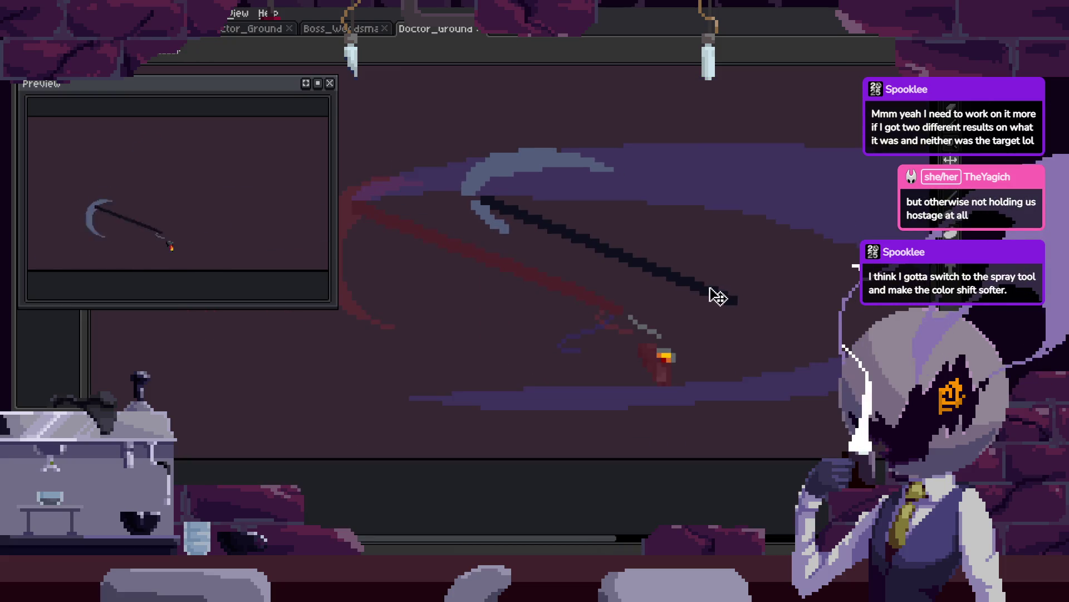
scroll(724, 284, "down", 1)
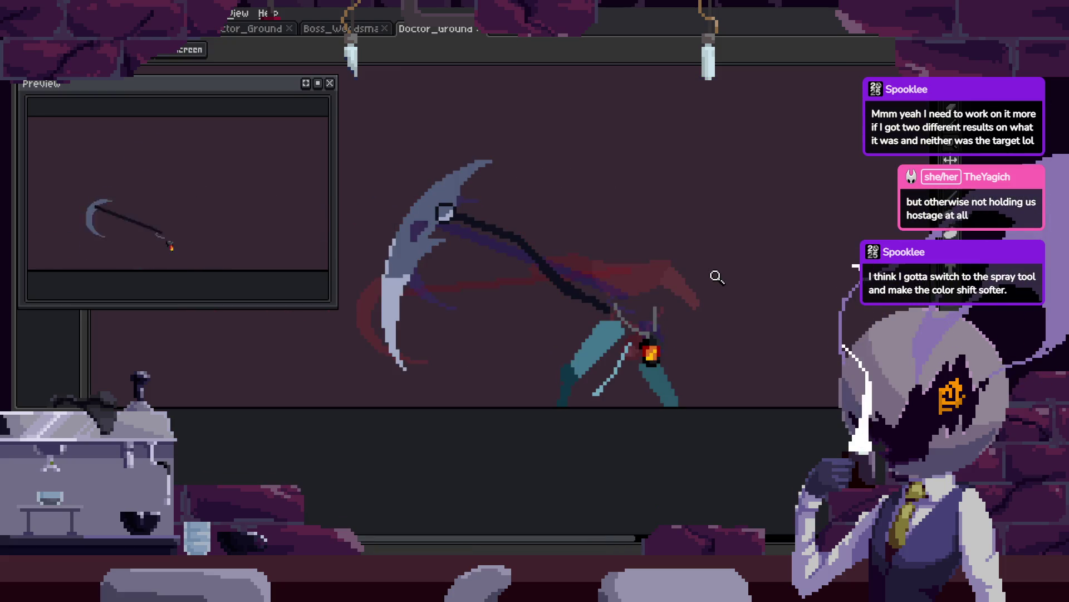
scroll(620, 289, "up", 1)
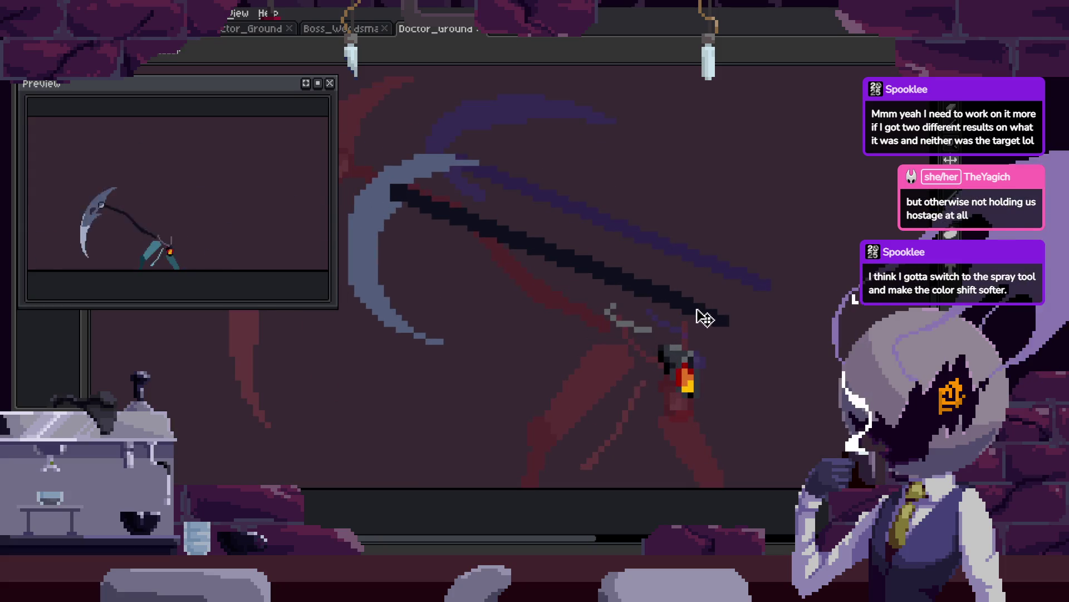
key("z")
scroll(707, 258, "down", 1)
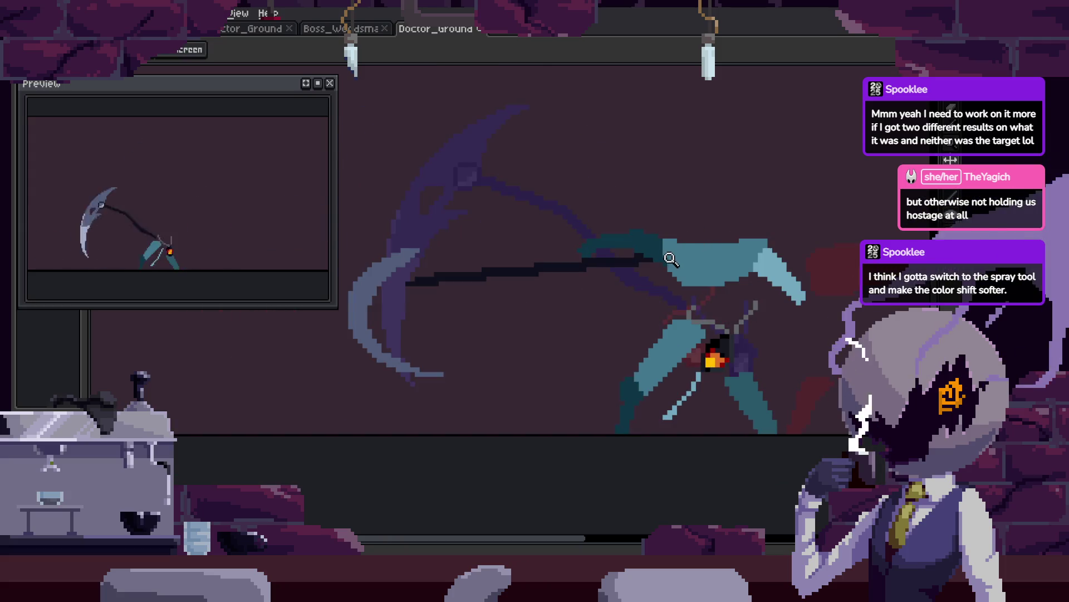
key("v")
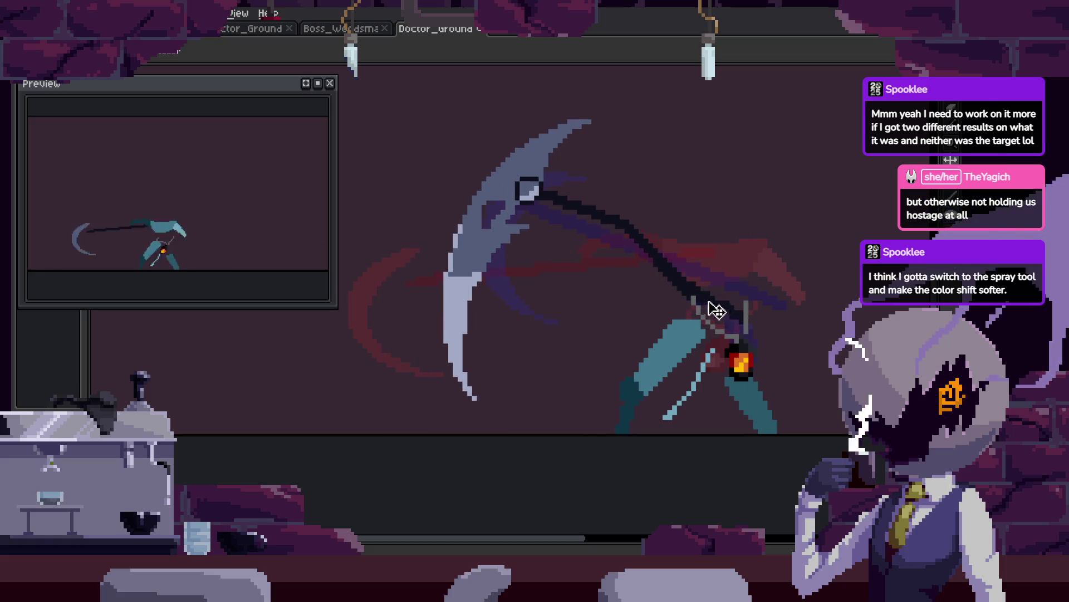
scroll(718, 281, "up", 1)
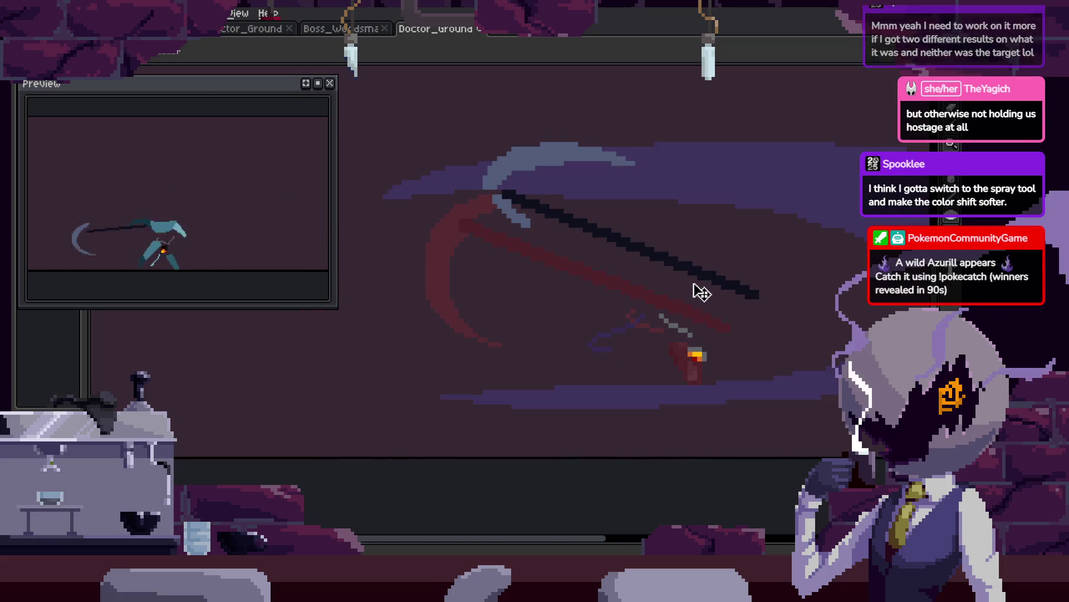
scroll(718, 274, "down", 1)
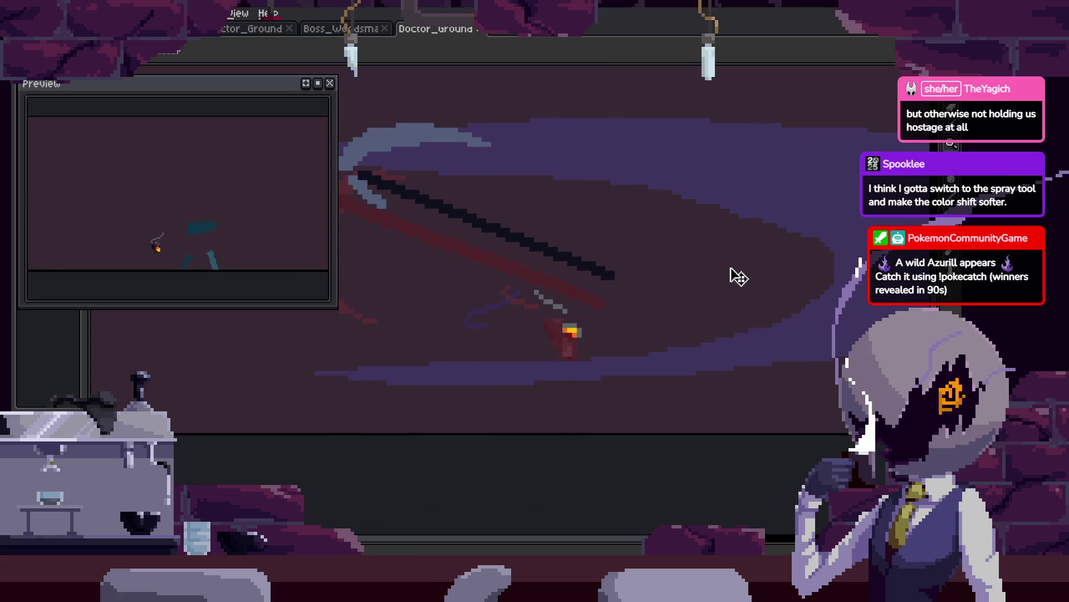
scroll(719, 250, "down", 1)
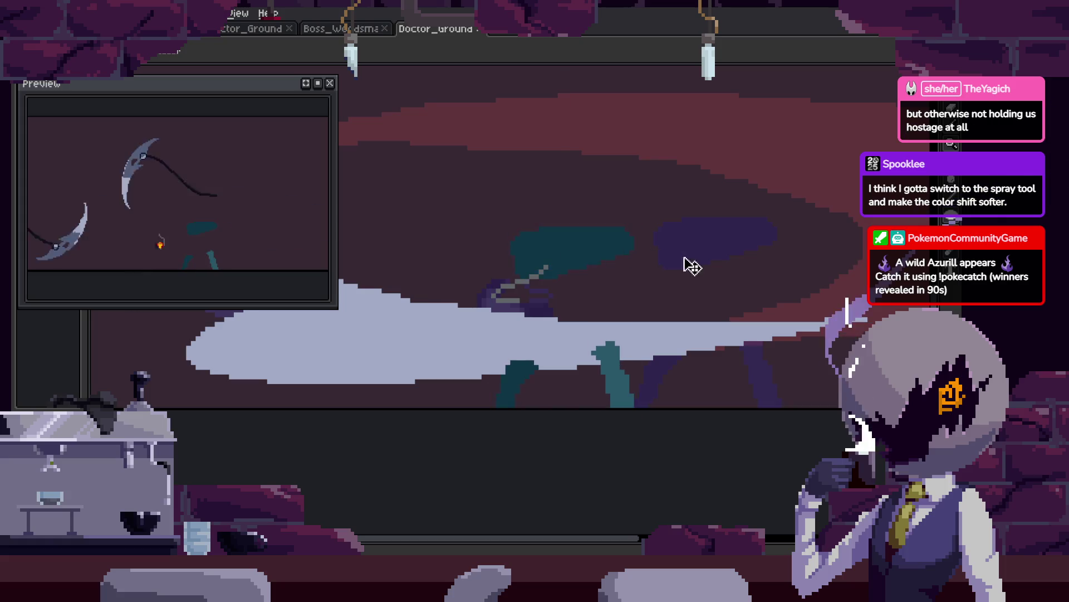
scroll(693, 266, "down", 2)
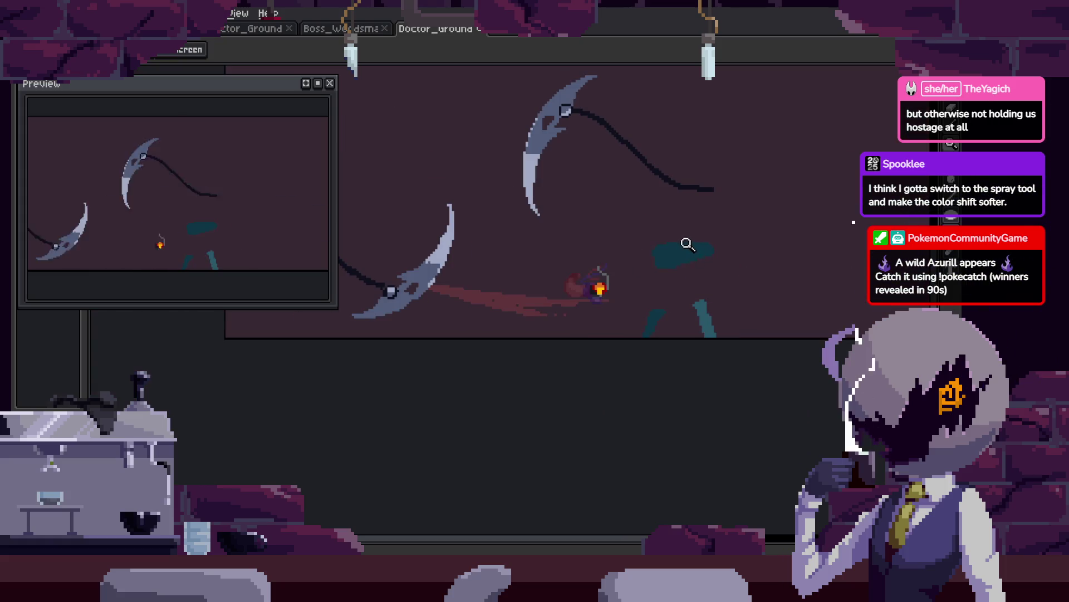
scroll(668, 281, "up", 3)
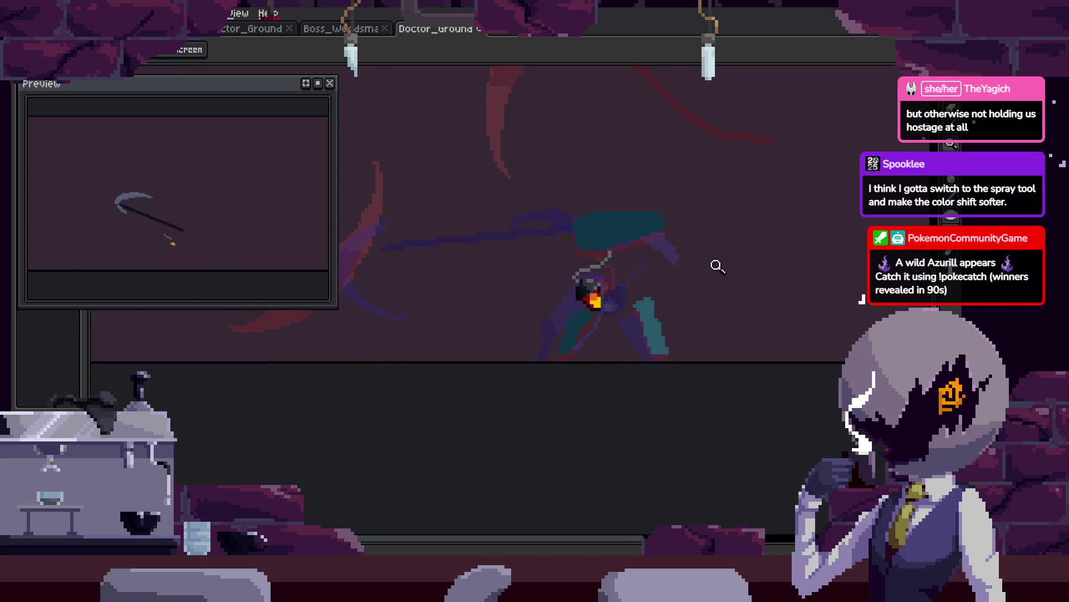
Show the timeline with the Attack_1/2/3 frames and zoom around the sprite.
key("Tab")
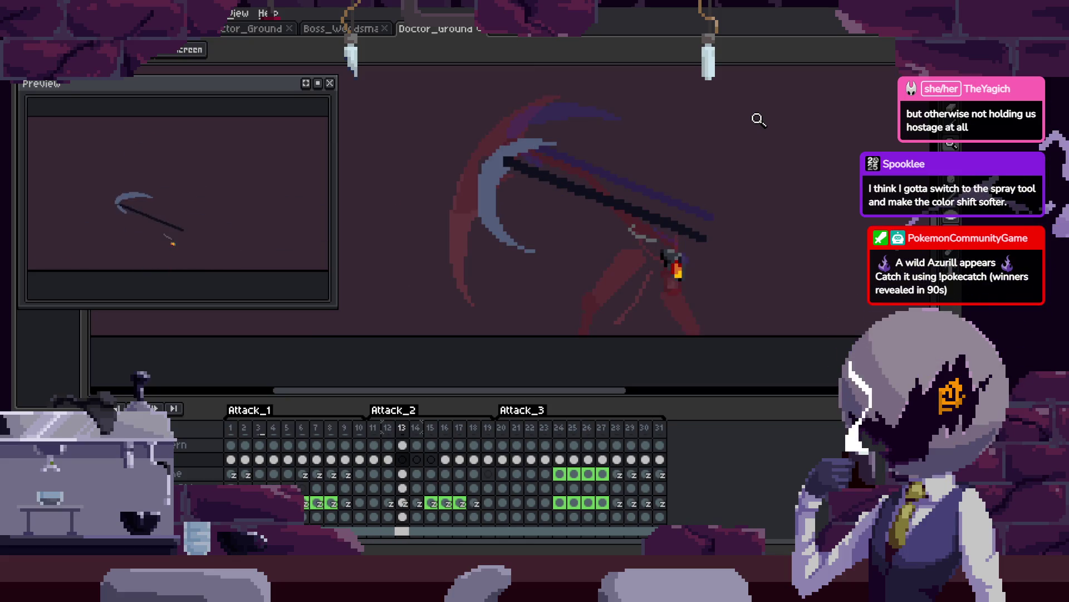
scroll(690, 262, "down", 3)
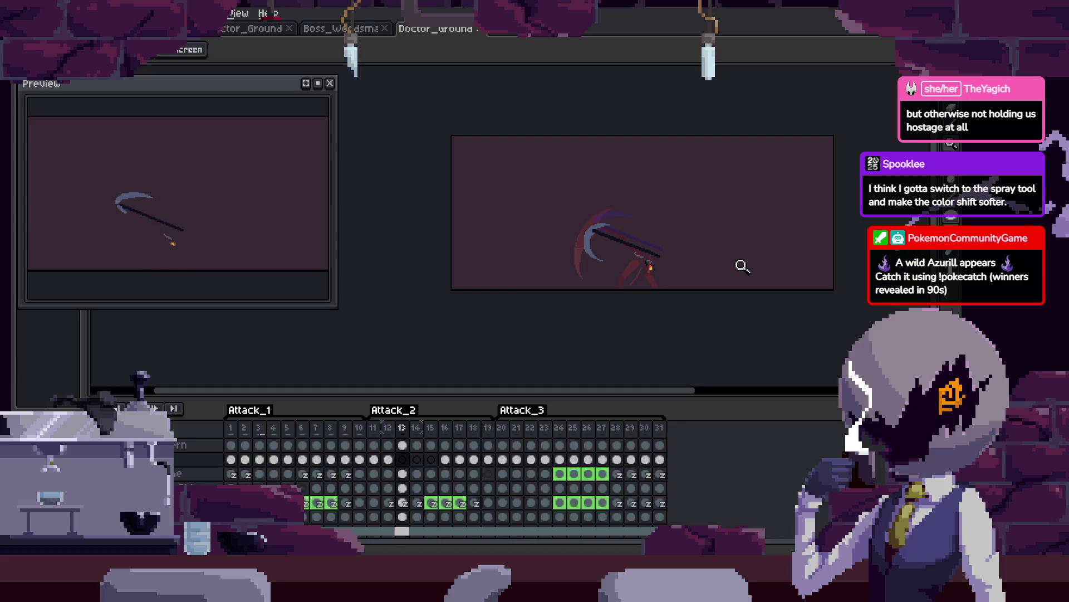
key("Tab")
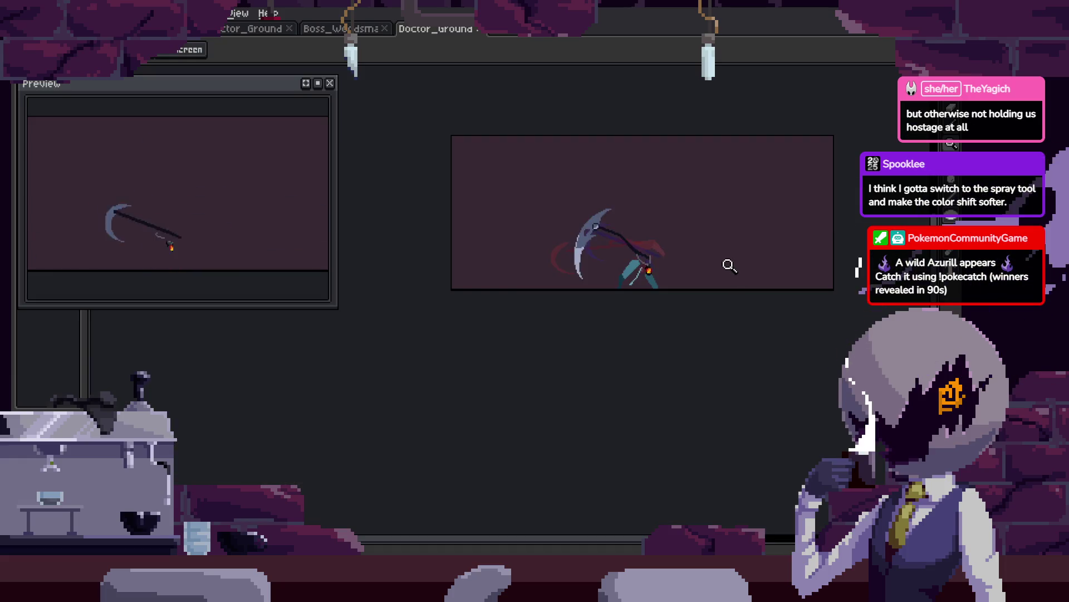
key("Tab")
scroll(730, 266, "up", 3)
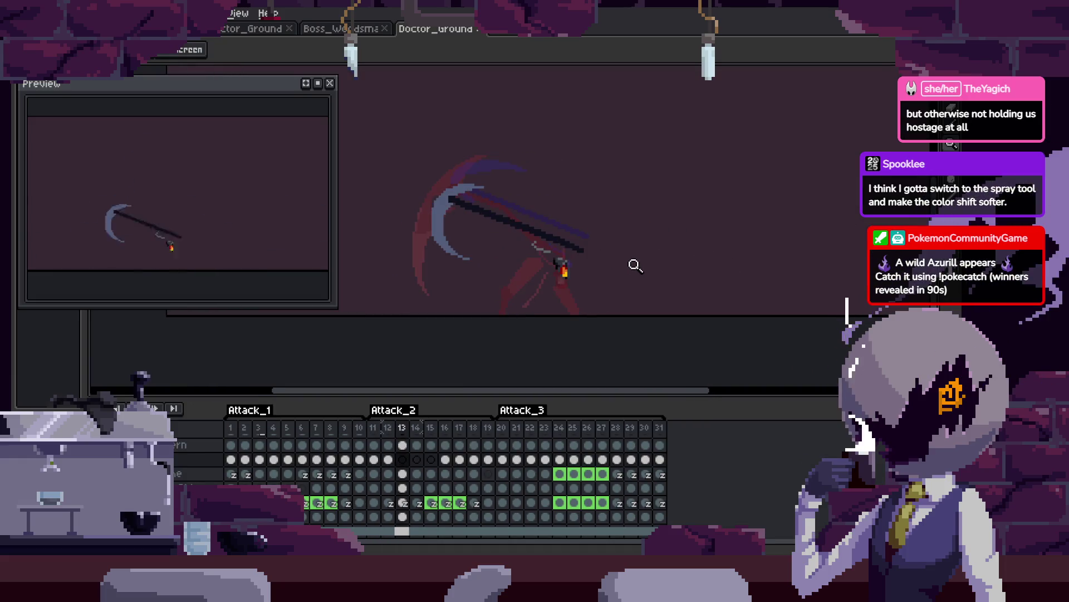
scroll(643, 267, "up", 3)
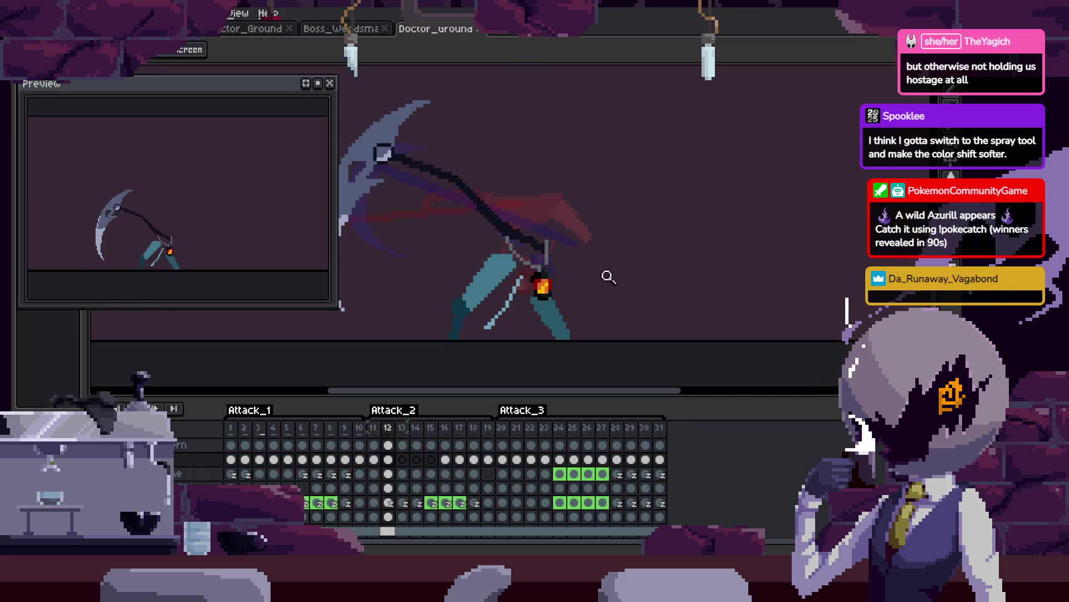
scroll(639, 251, "down", 2)
scroll(635, 262, "up", 4)
scroll(613, 267, "down", 2)
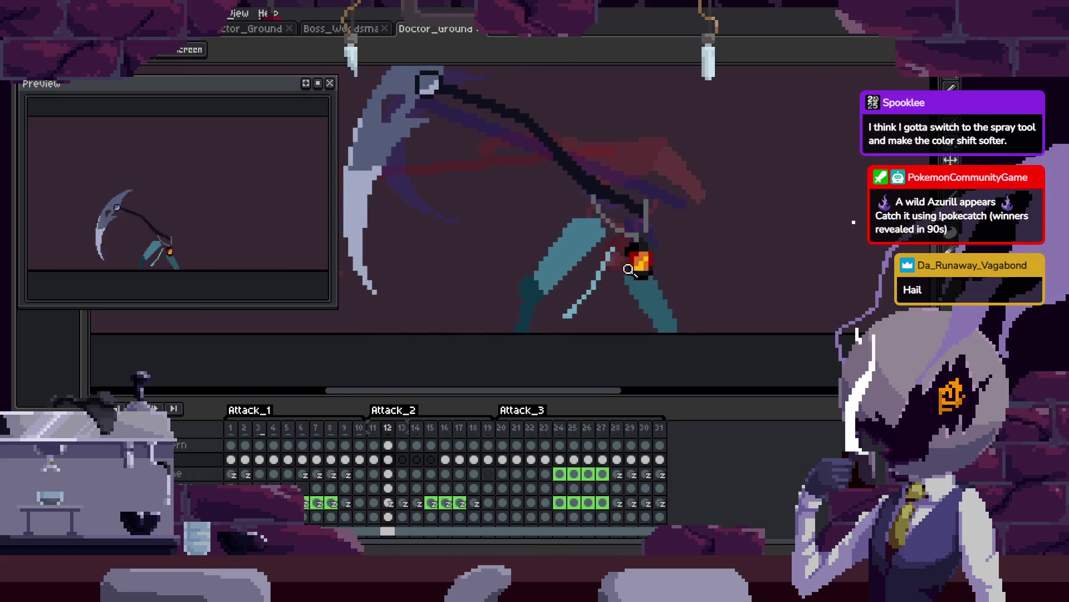
scroll(592, 286, "up", 3)
scroll(669, 276, "down", 1)
scroll(706, 275, "up", 2)
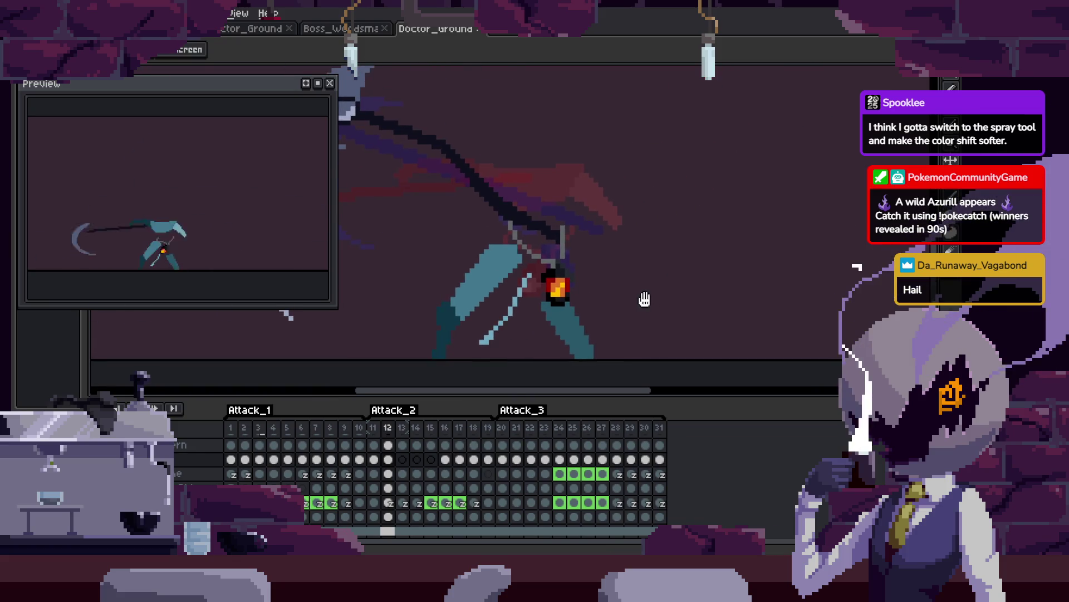
Flip between frames 13 and 14 to compare the swing poses.
key("Right")
scroll(691, 272, "down", 2)
key("Right")
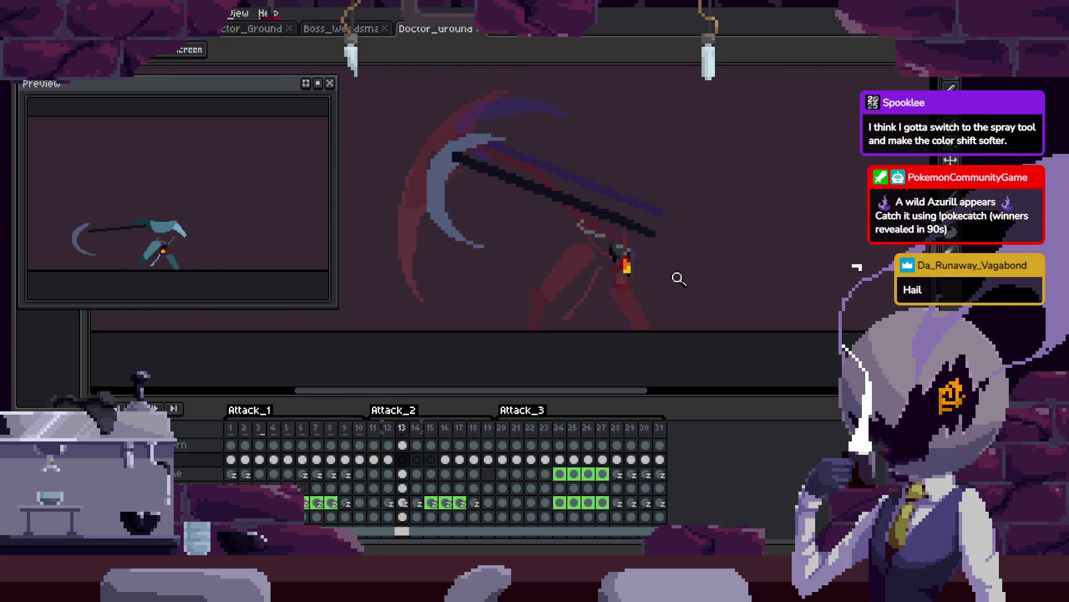
scroll(673, 299, "down", 1)
key("Left")
key("Right")
key("Left")
key("Tab")
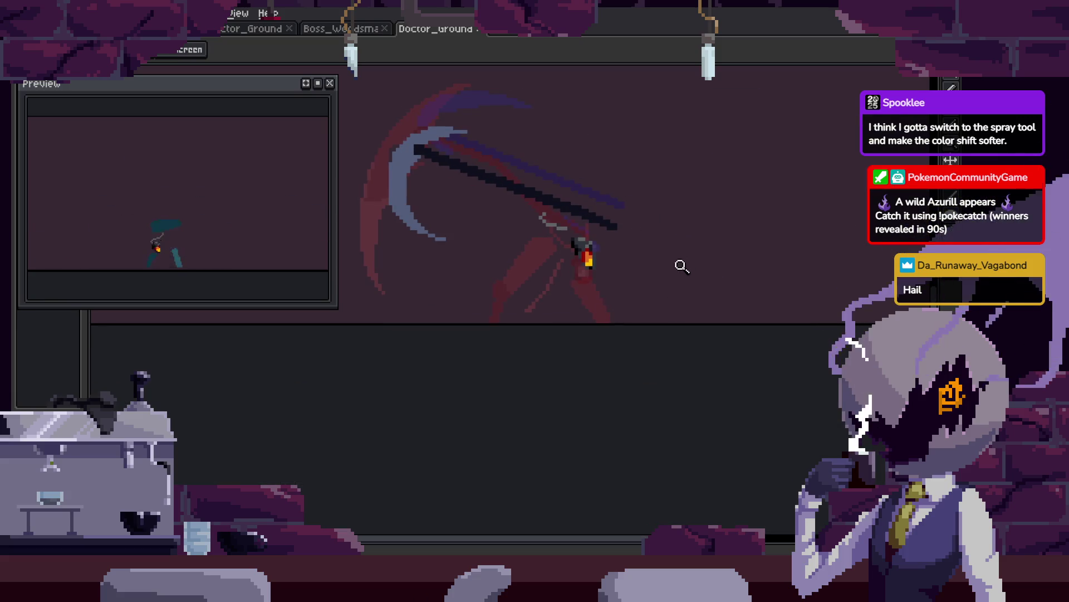
scroll(592, 310, "up", 1)
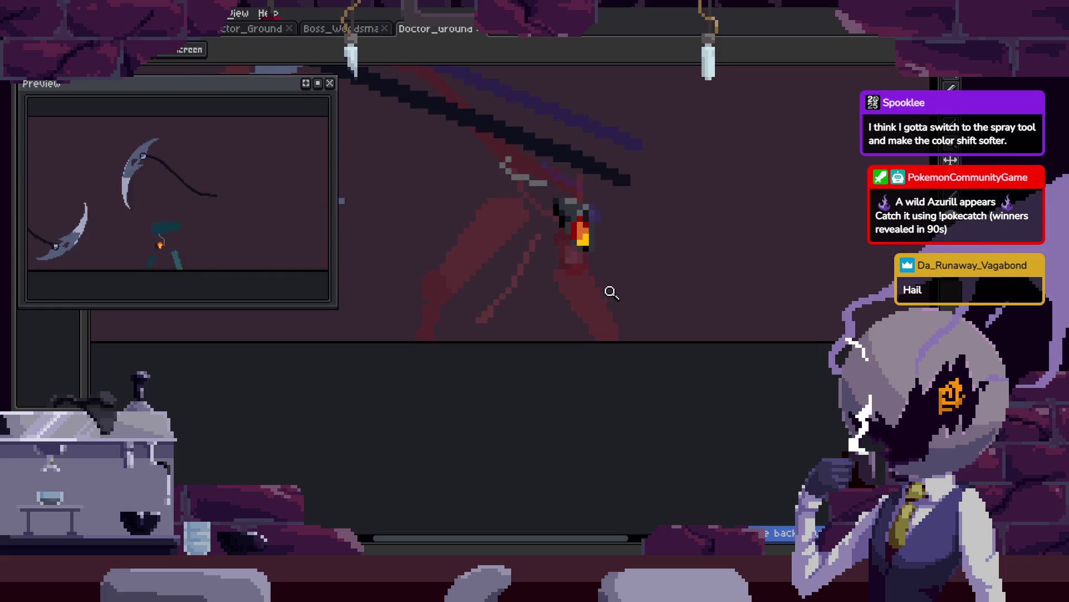
Check the teal-arm frame, then return to the red smear frame.
key("Right")
key("Right")
key("Right")
key("Right")
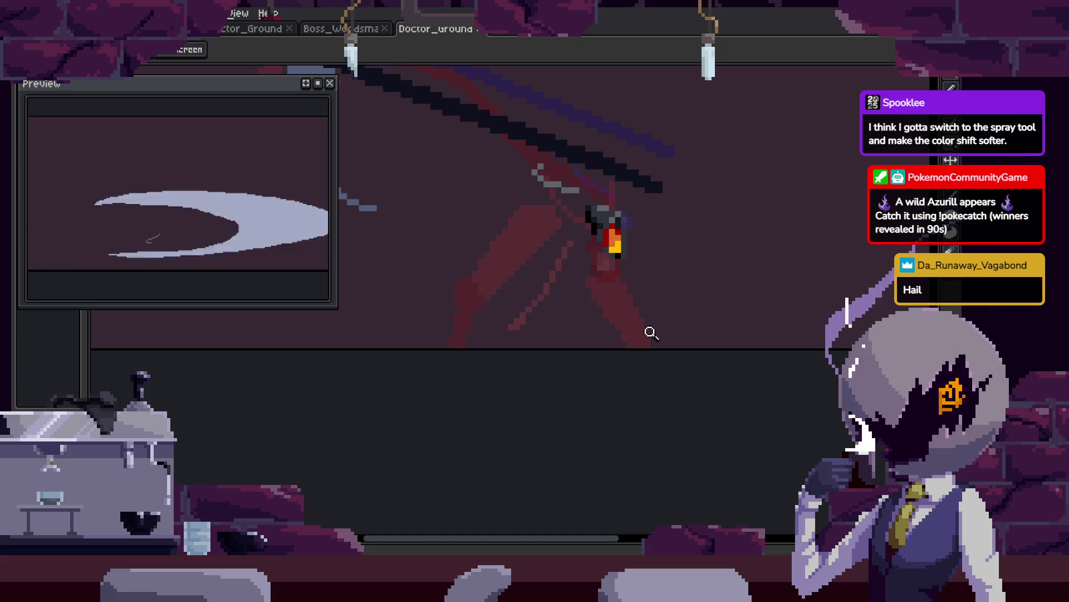
key("b")
key("z")
key("Left")
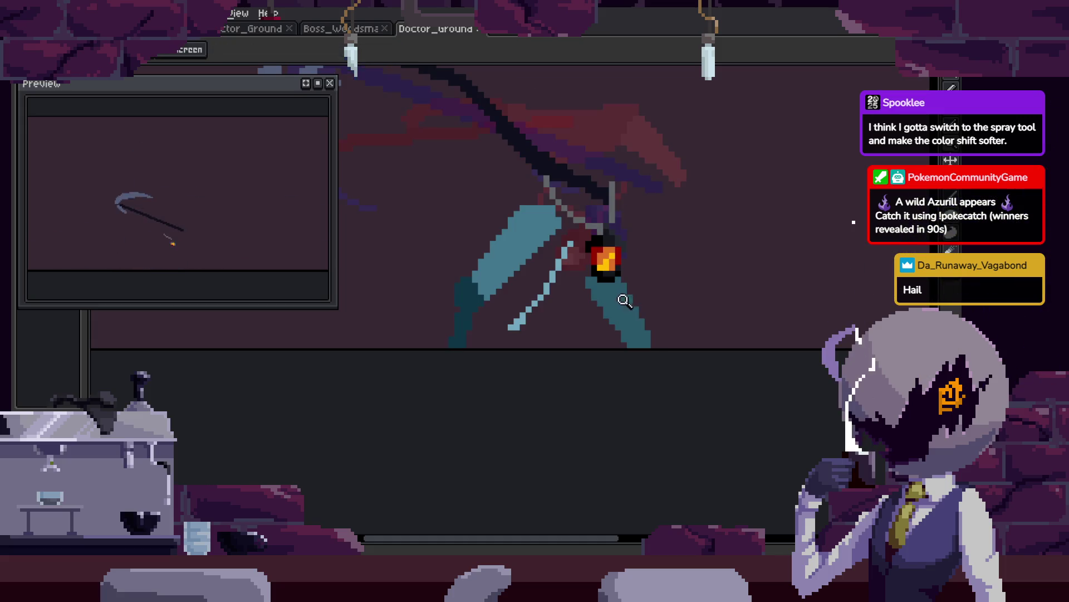
key("Right")
Zoom in on the smear frame's legs, compare with the teal-arm frame, and play the swing.
left_click(645, 342)
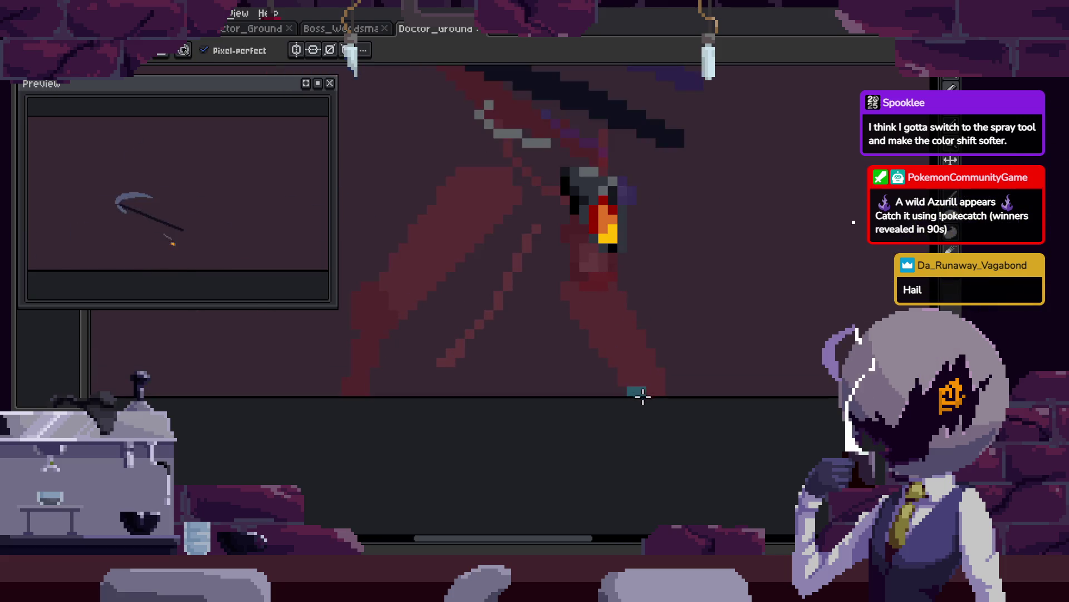
key("Left")
key("Right")
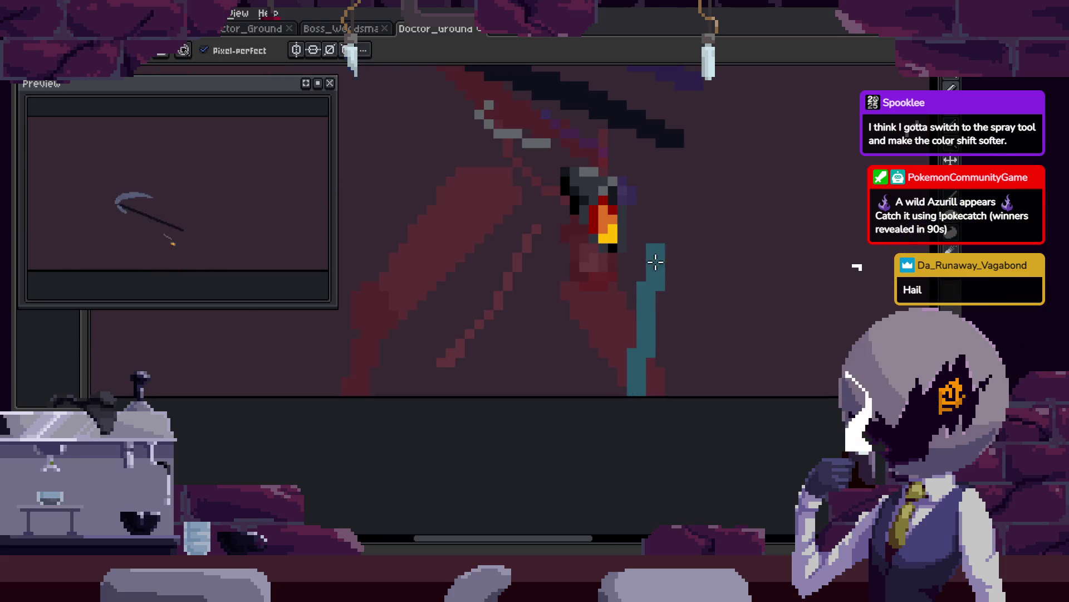
key("Return")
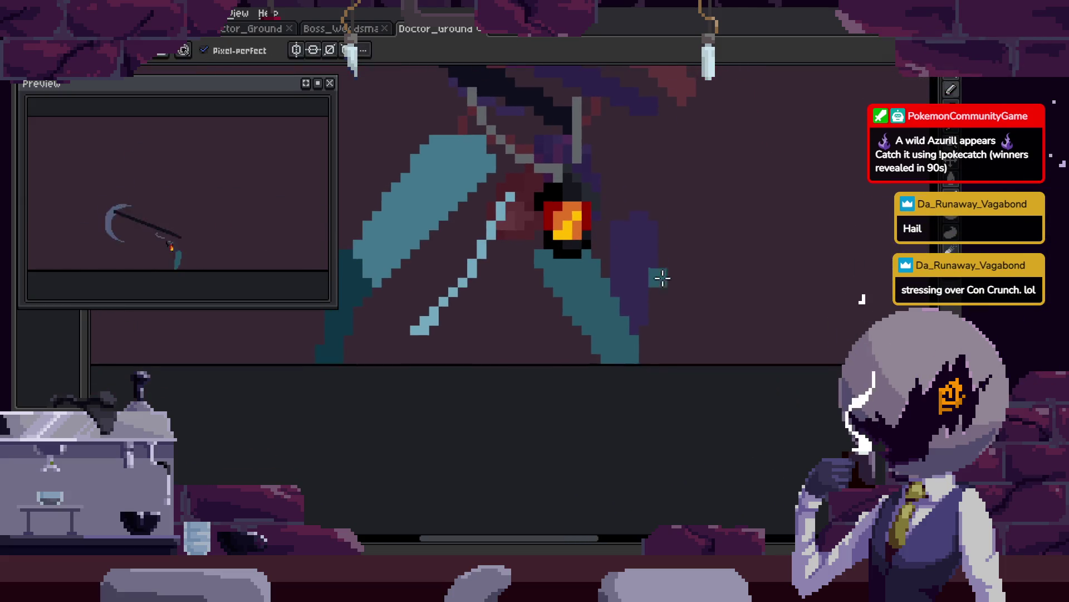
Select the teal leg, move it into position, and drop it in place.
key("z")
key("m")
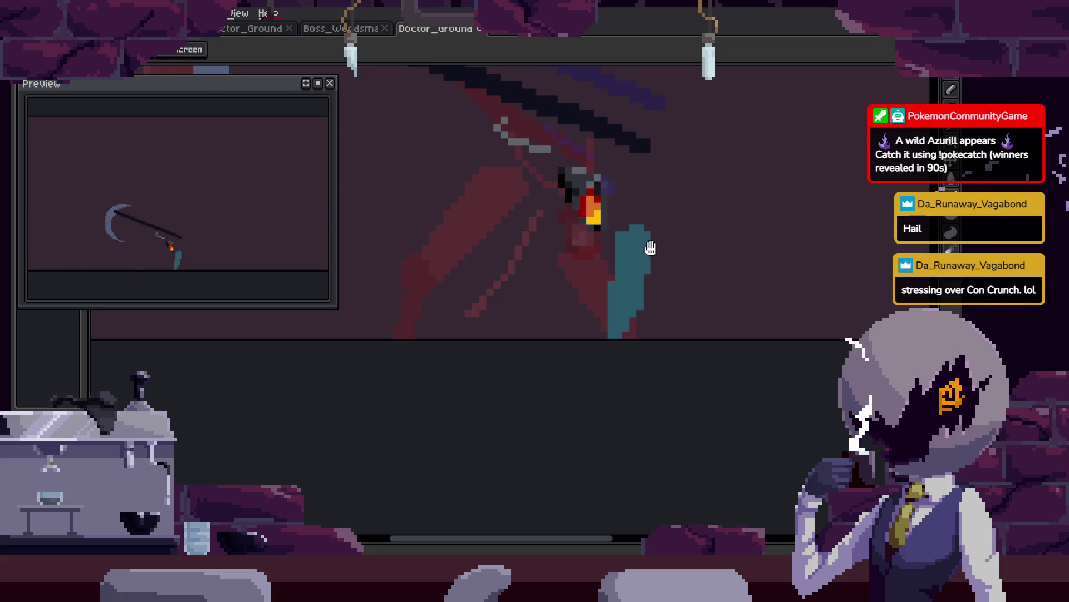
left_click(641, 154)
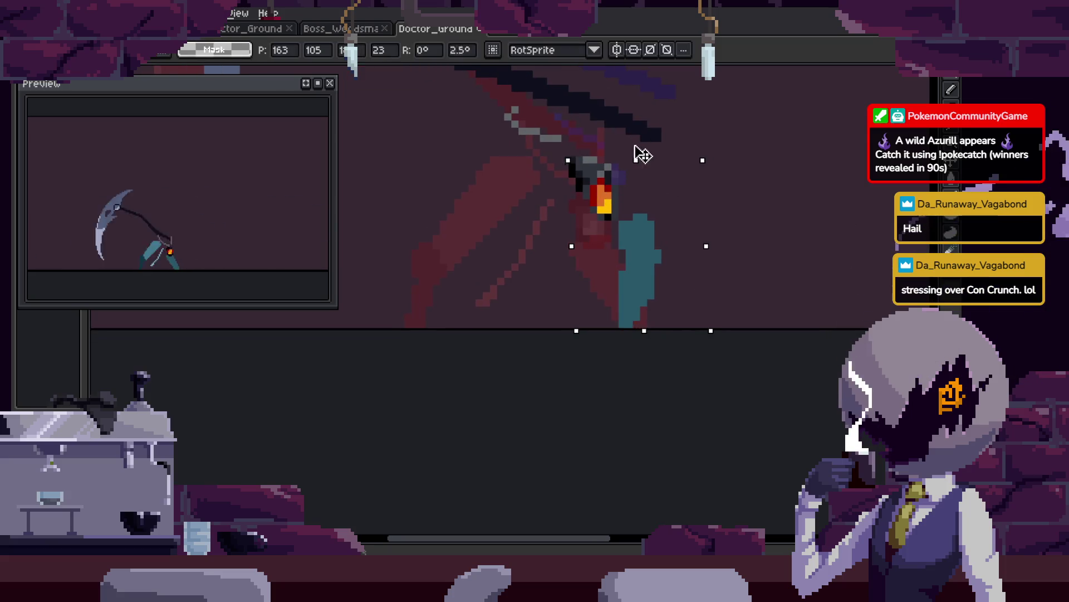
key("ctrl+d")
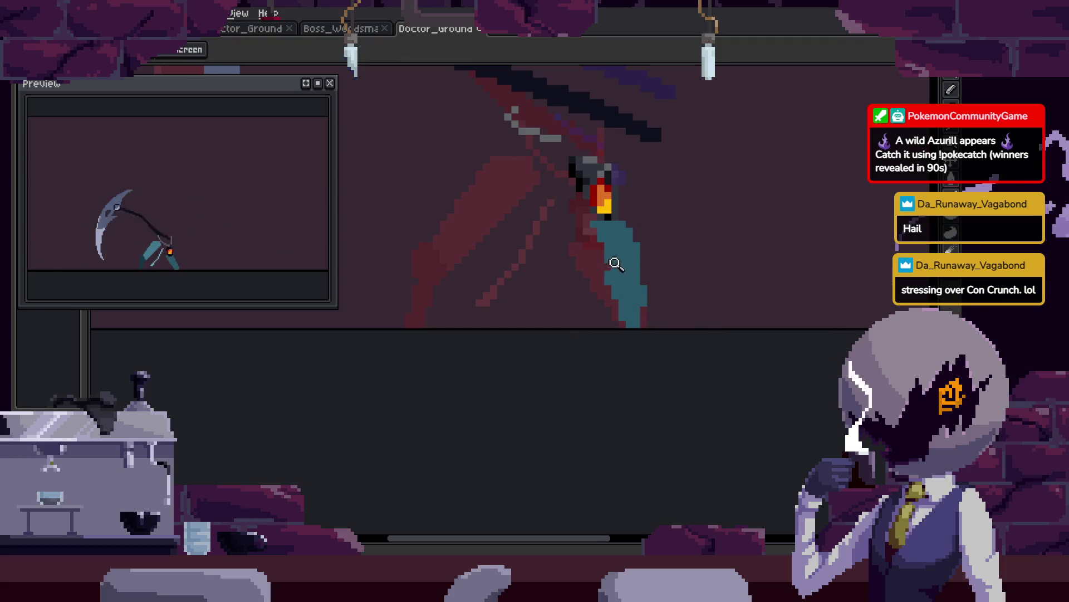
scroll(586, 159, "up", 3)
mouse_move(703, 379)
left_mouse_down()
mouse_move(703, 280)
mouse_move(592, 430)
left_mouse_up()
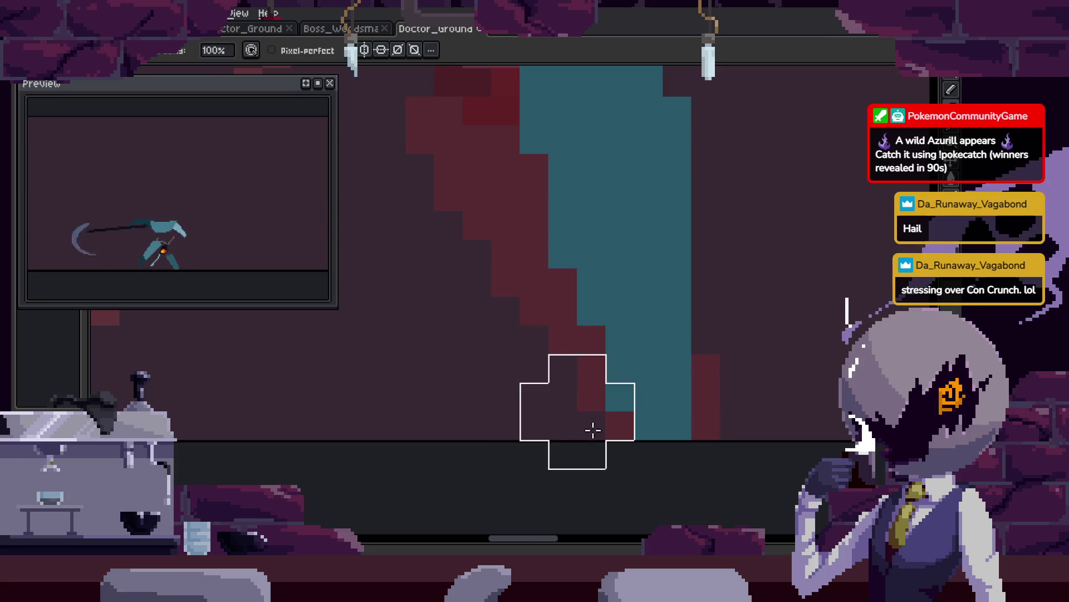
Add a teal pixel to fill out the bottom of the leg.
key("z")
scroll(521, 227, "down", 4)
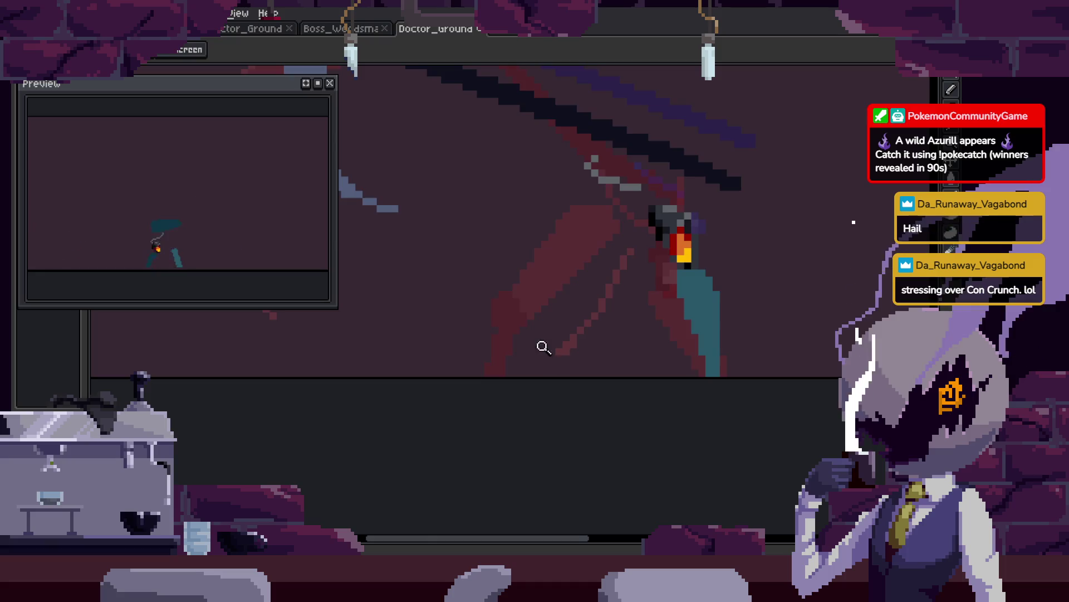
scroll(542, 346, "up", 3)
key("b")
left_click(463, 440)
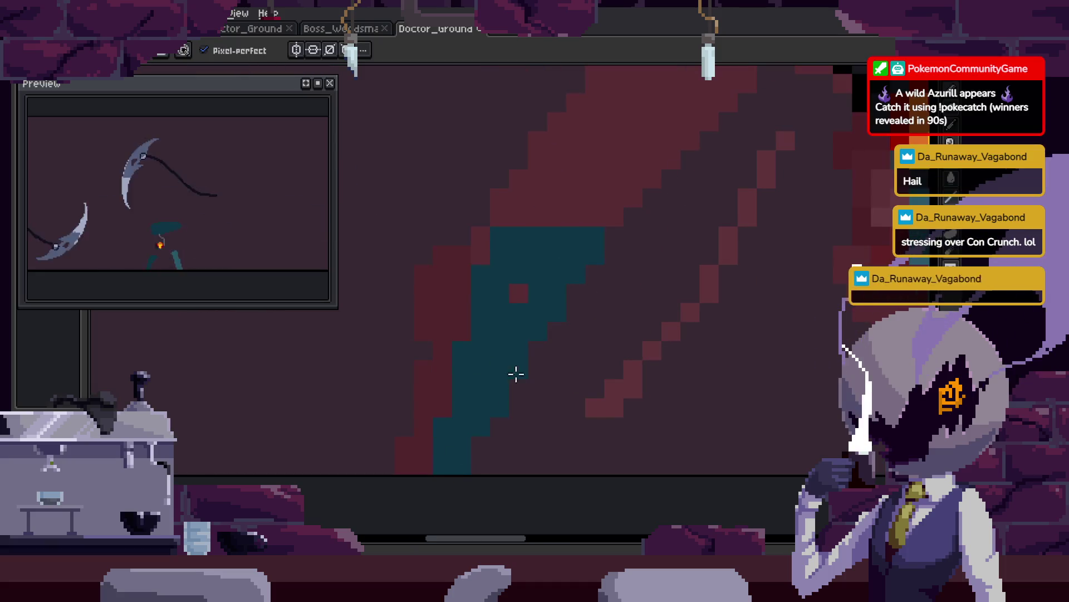
key("z")
scroll(592, 293, "down", 2)
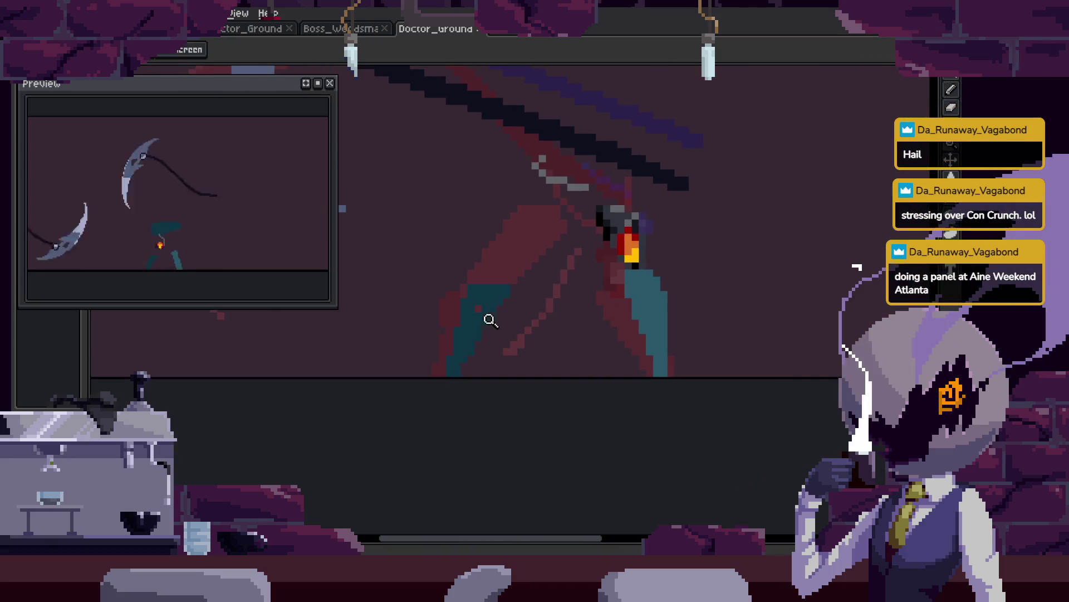
scroll(490, 321, "up", 3)
scroll(457, 298, "down", 3)
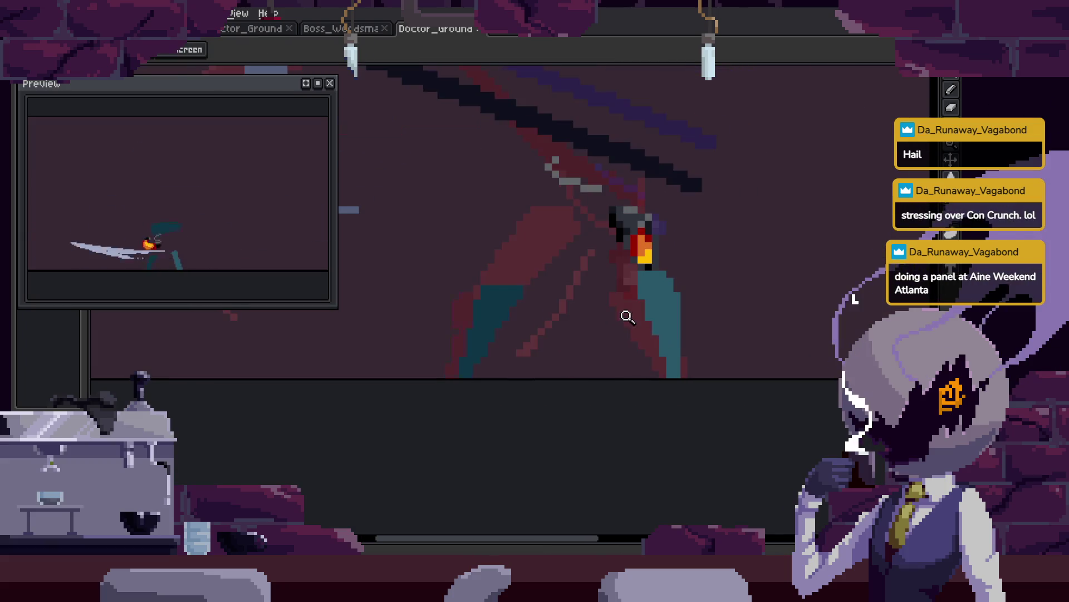
Add a teal pixel and a light-teal highlight line up the front leg, then review the sprite.
key("v")
scroll(614, 248, "up", 1)
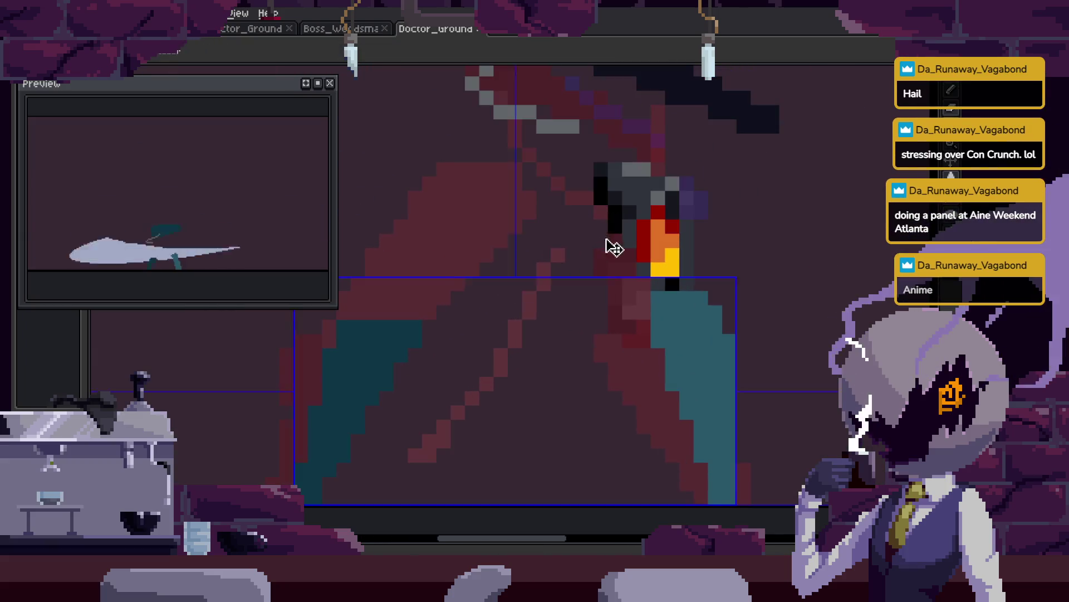
key("b")
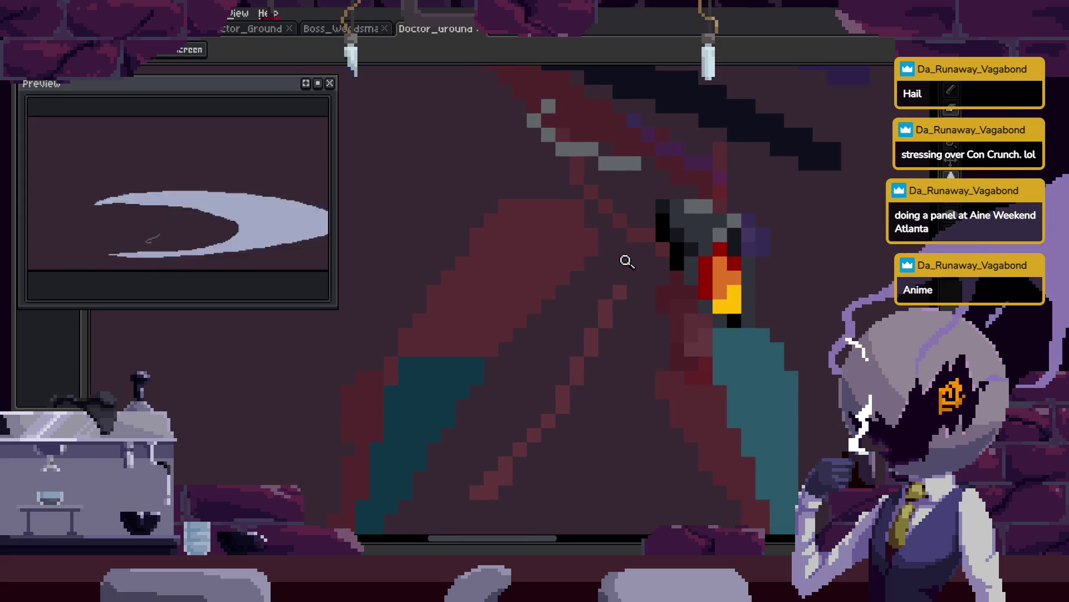
left_click(504, 337)
left_click_drag(439, 362, 551, 220)
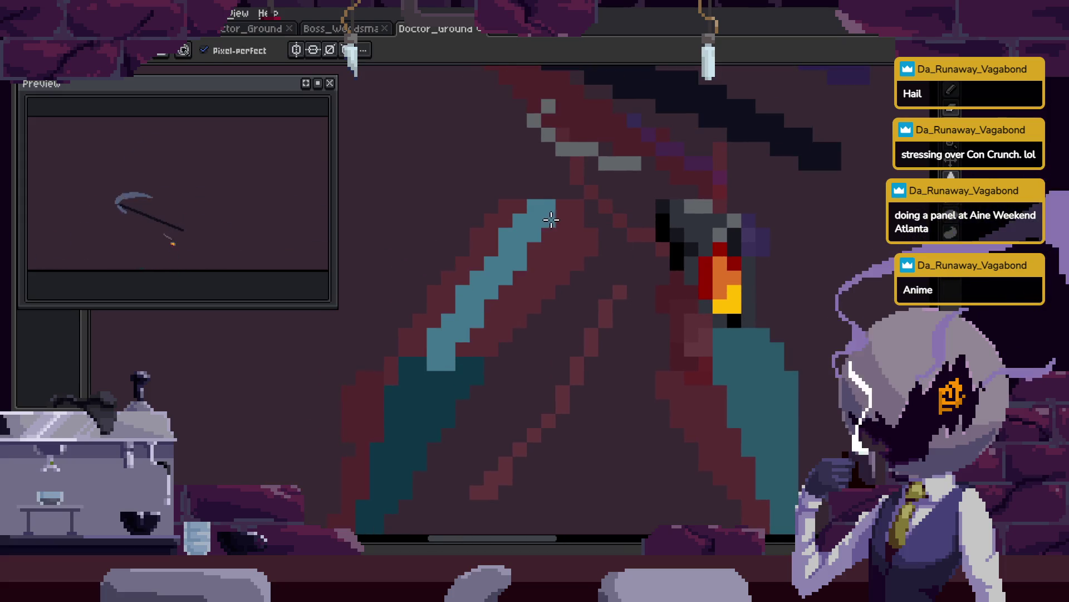
mouse_move(626, 224)
left_mouse_down()
mouse_move(485, 356)
mouse_move(482, 324)
left_mouse_up()
key("z")
scroll(580, 286, "down", 6)
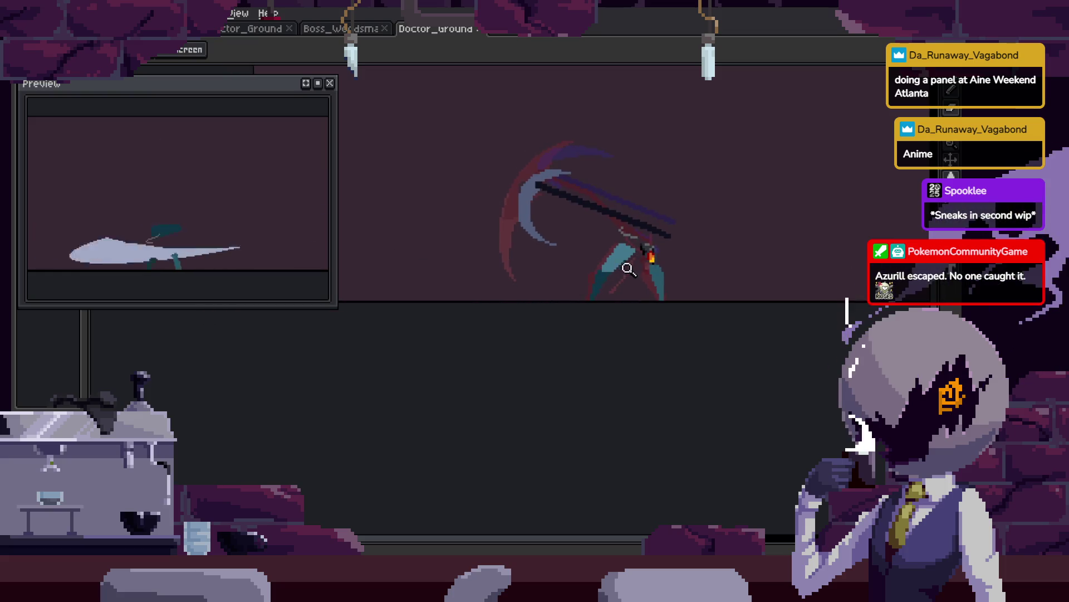
left_click(668, 264)
Step through the swing frames to the teal cloak frame and zoom in on the legs.
scroll(668, 264, "down", 1)
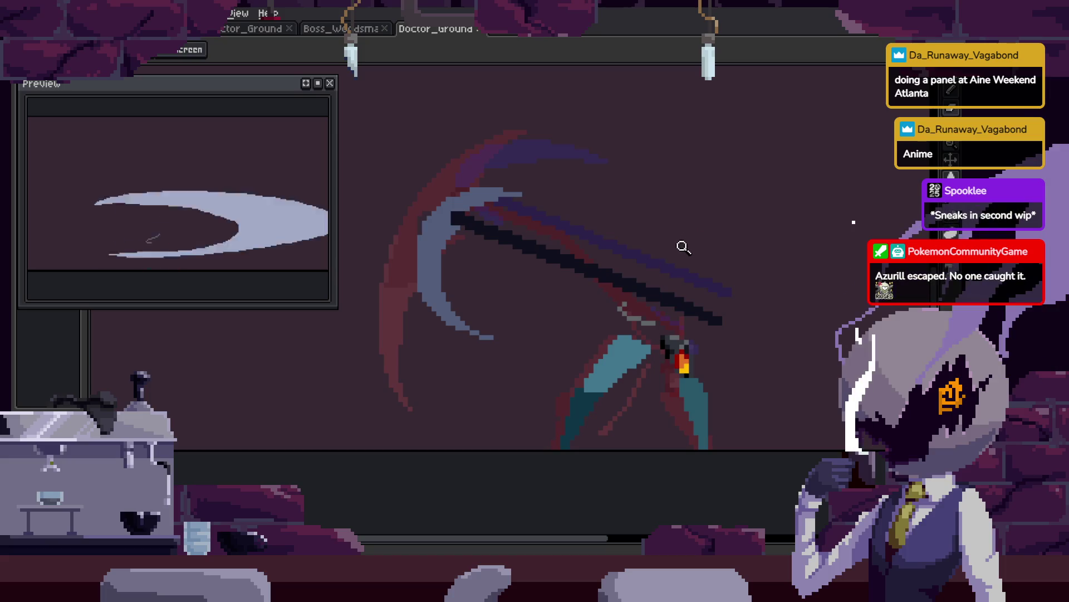
key("Left")
key("Right")
key("Right")
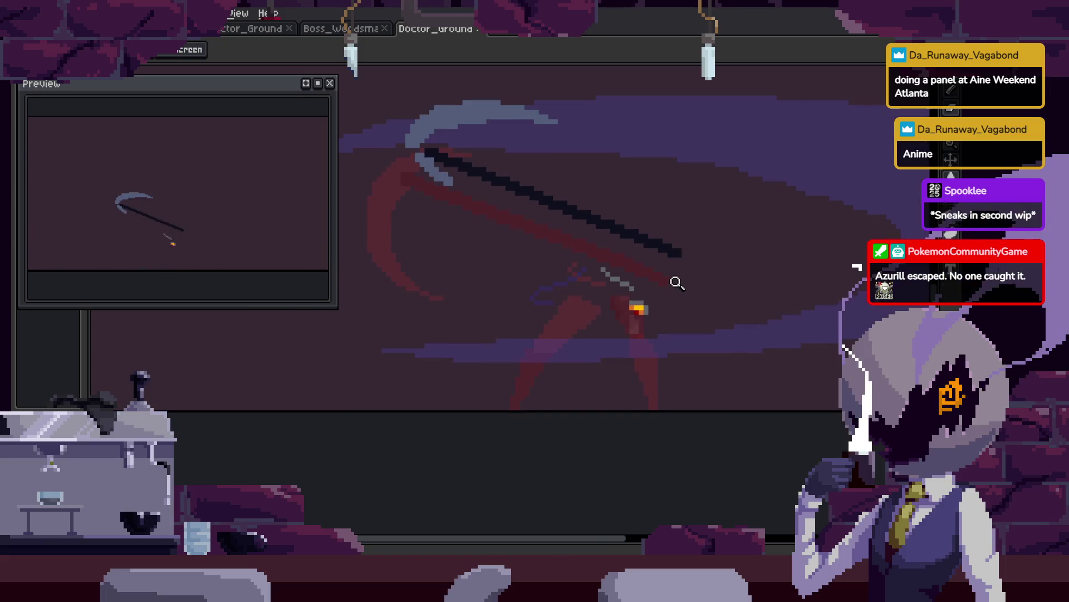
key("Right")
left_click(640, 321)
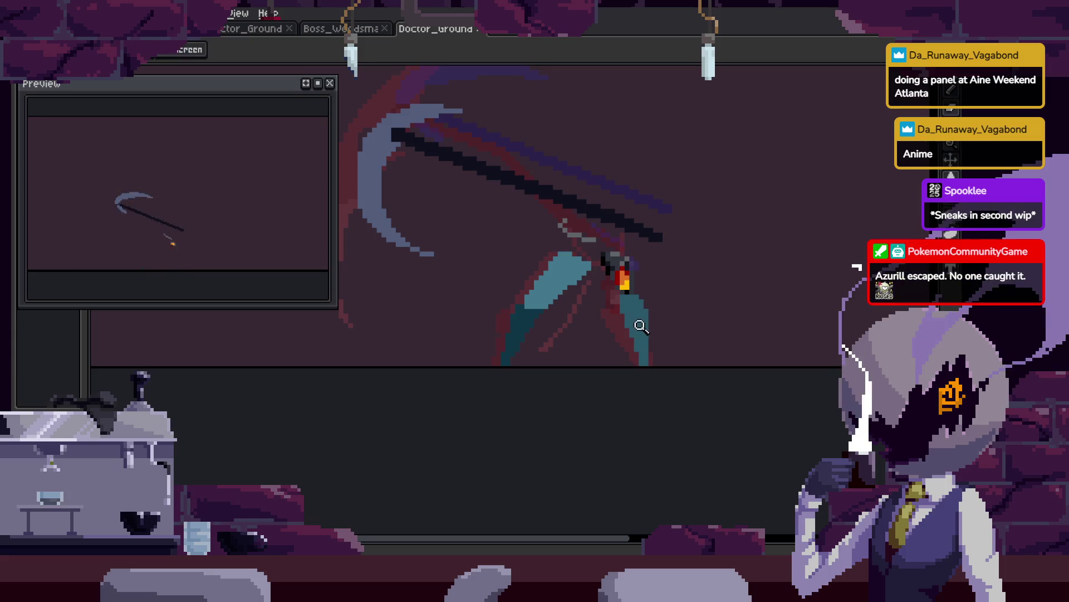
key("Right")
left_click(685, 308)
Paint a teal leg stroke over the red sketch on the next smear frame.
key("b")
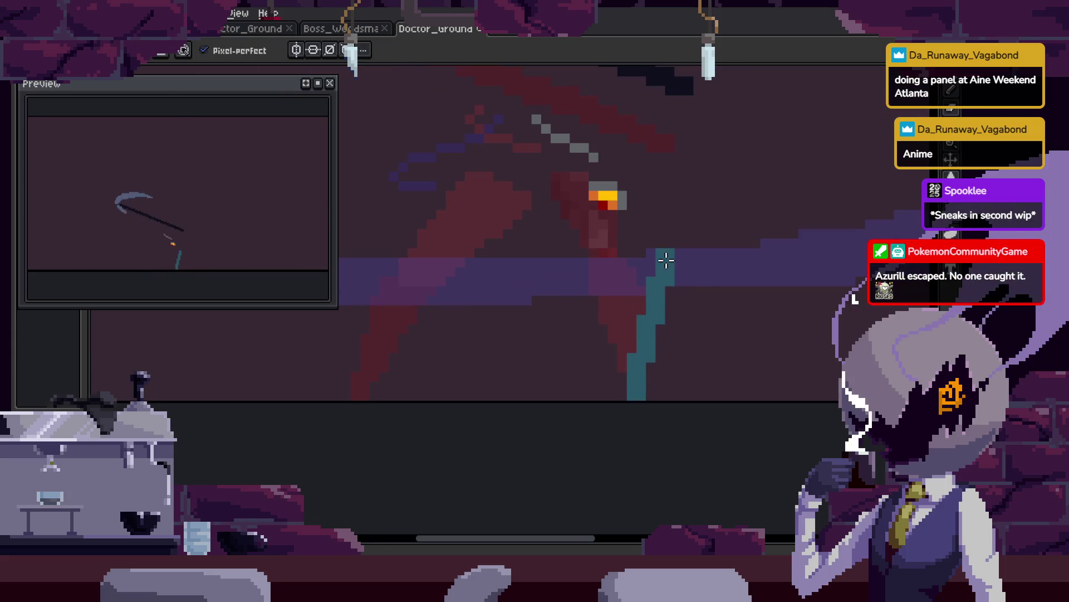
key("Right")
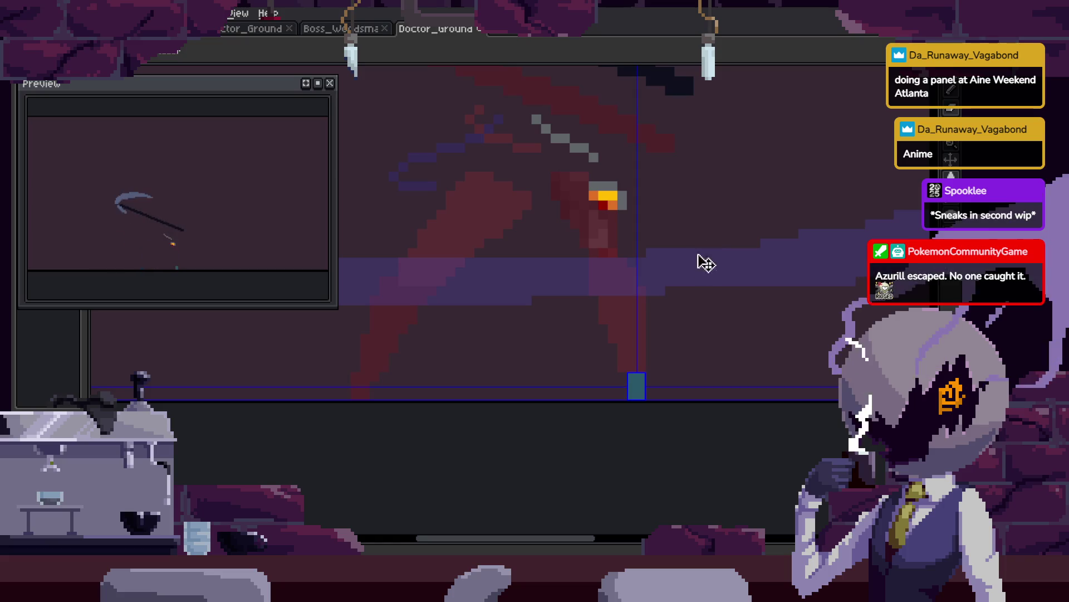
scroll(685, 273, "up", 1)
key("Right")
key("Right")
key("Right")
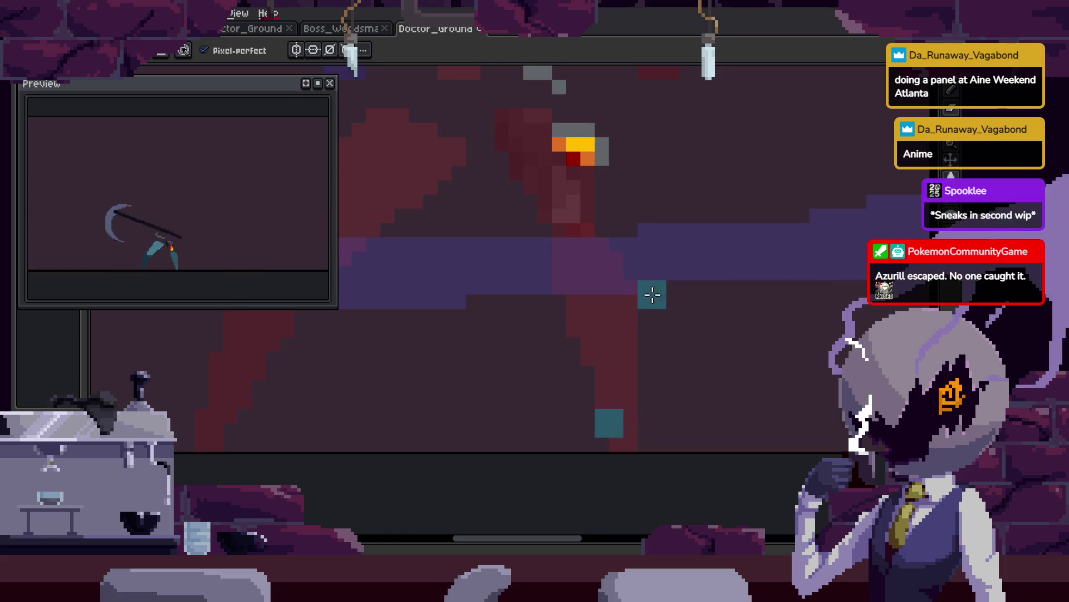
key("Right")
left_click_drag(573, 421, 607, 240)
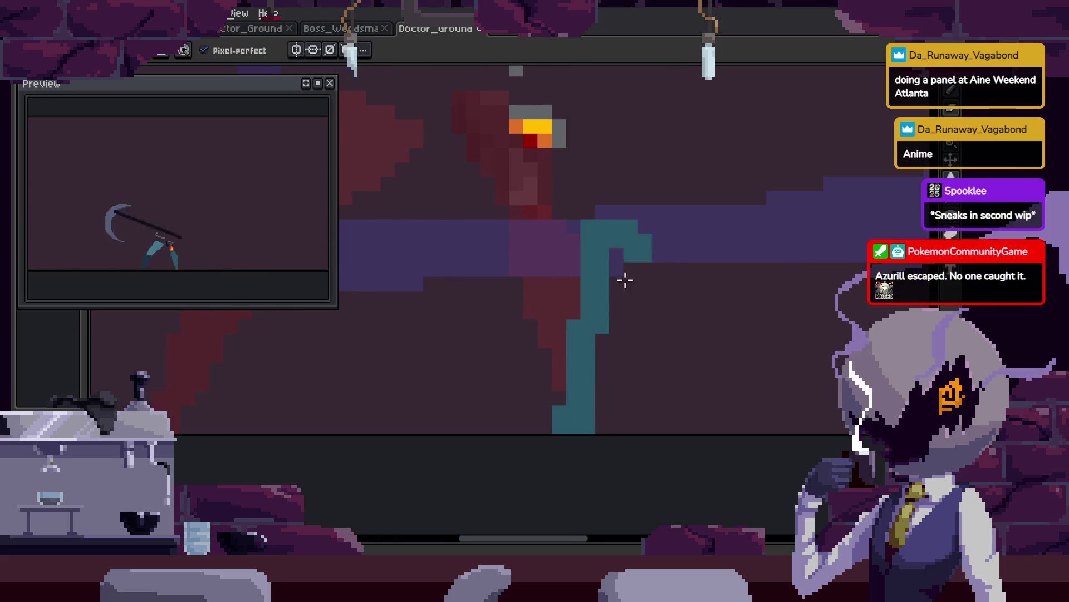
key("Right")
key("Right")
Draw a diagonal teal leg stroke with the pixel-perfect Pencil.
key("z")
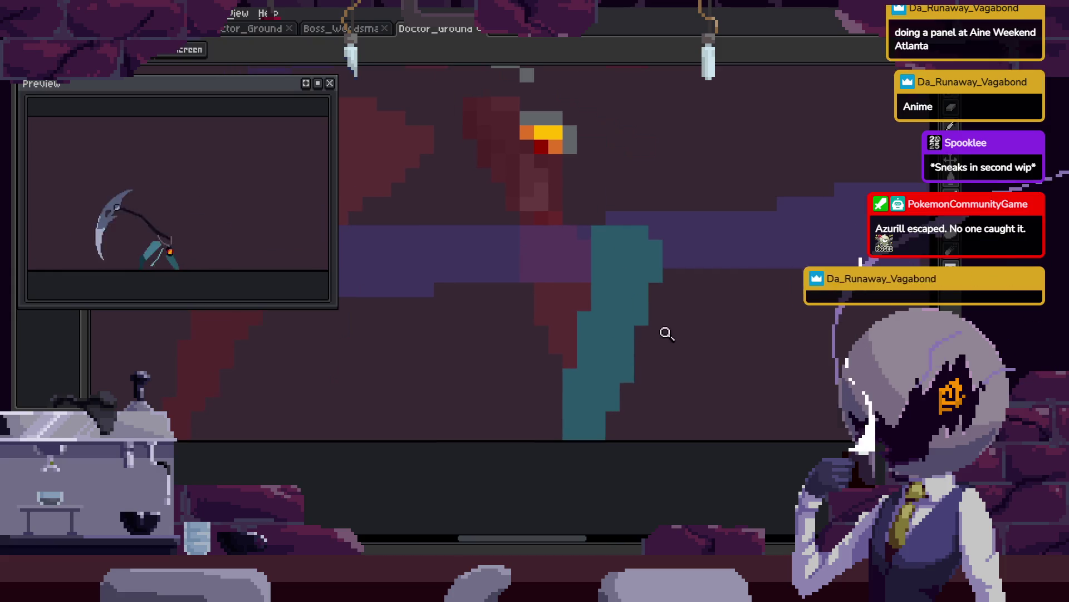
scroll(666, 332, "down", 3)
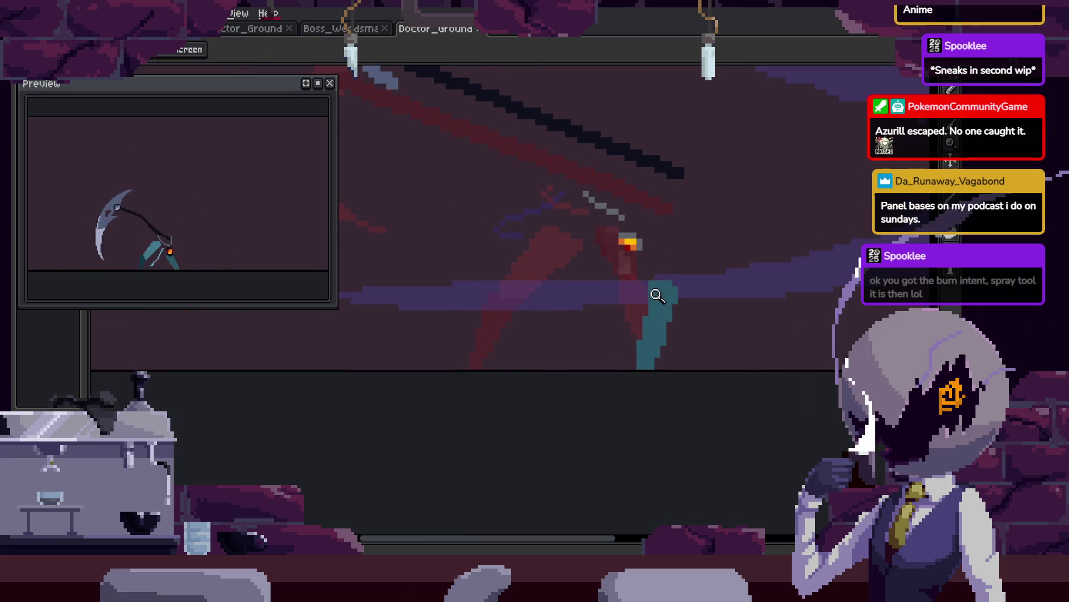
scroll(646, 295, "up", 4)
key("b")
left_click(556, 334)
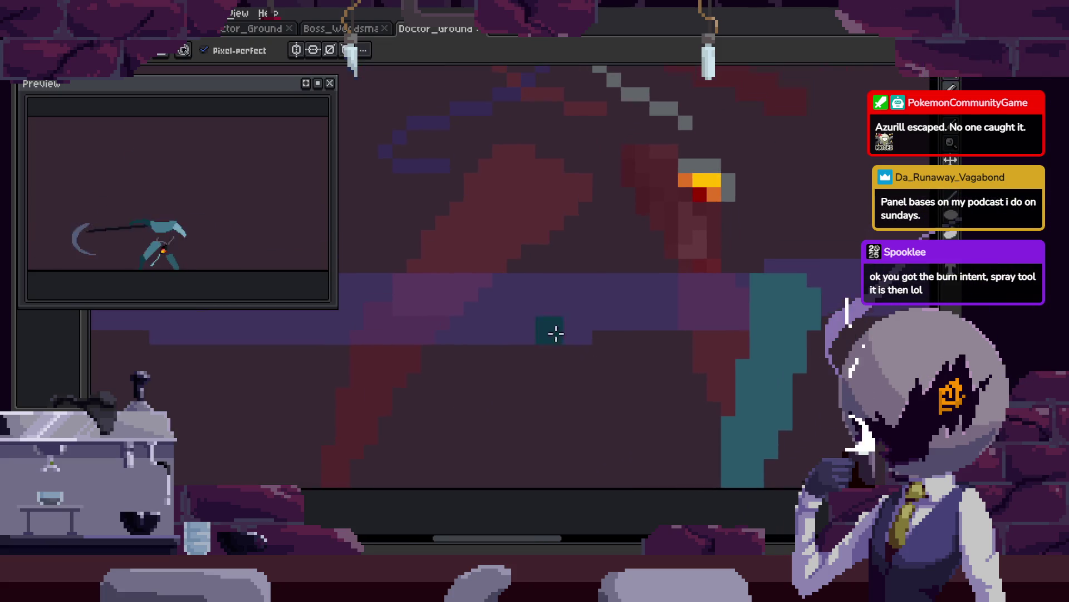
left_click_drag(487, 344, 612, 279)
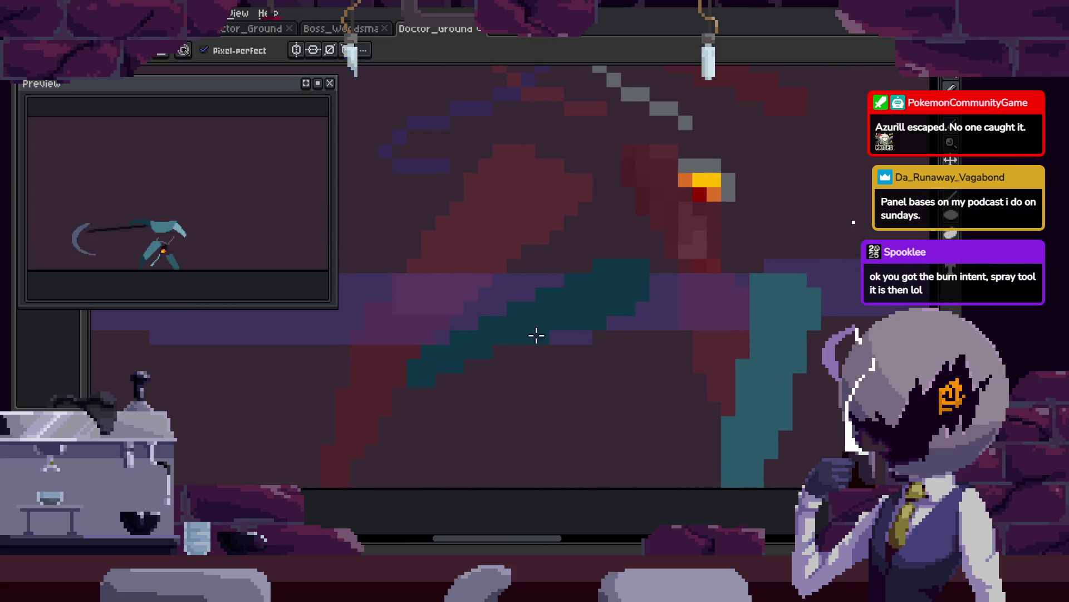
Zoom in on the figure and paint teal over its head and legs.
key("z")
scroll(669, 279, "down", 3)
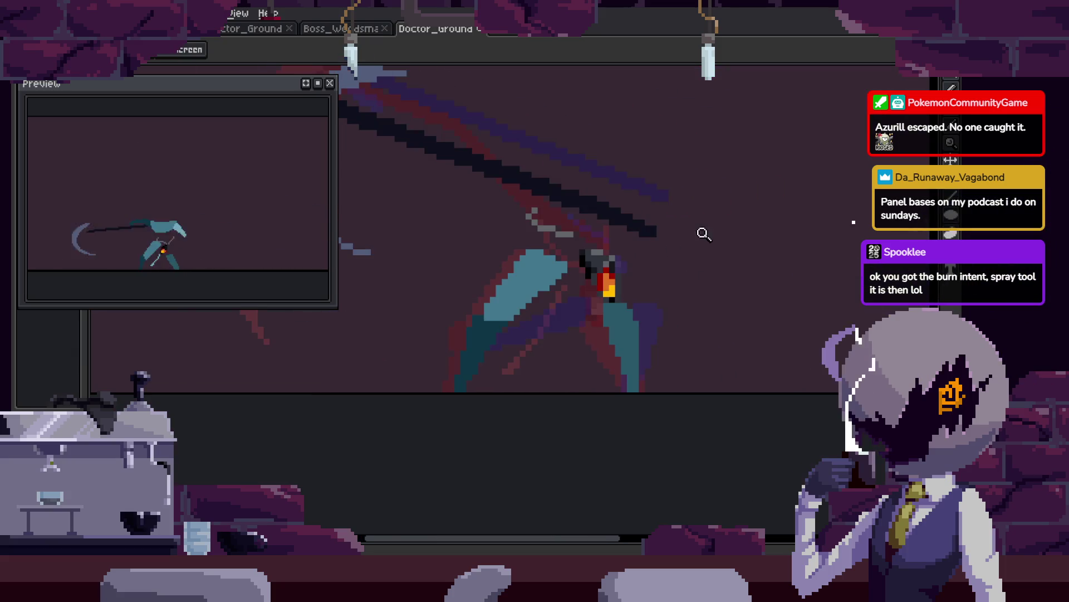
left_click(655, 297)
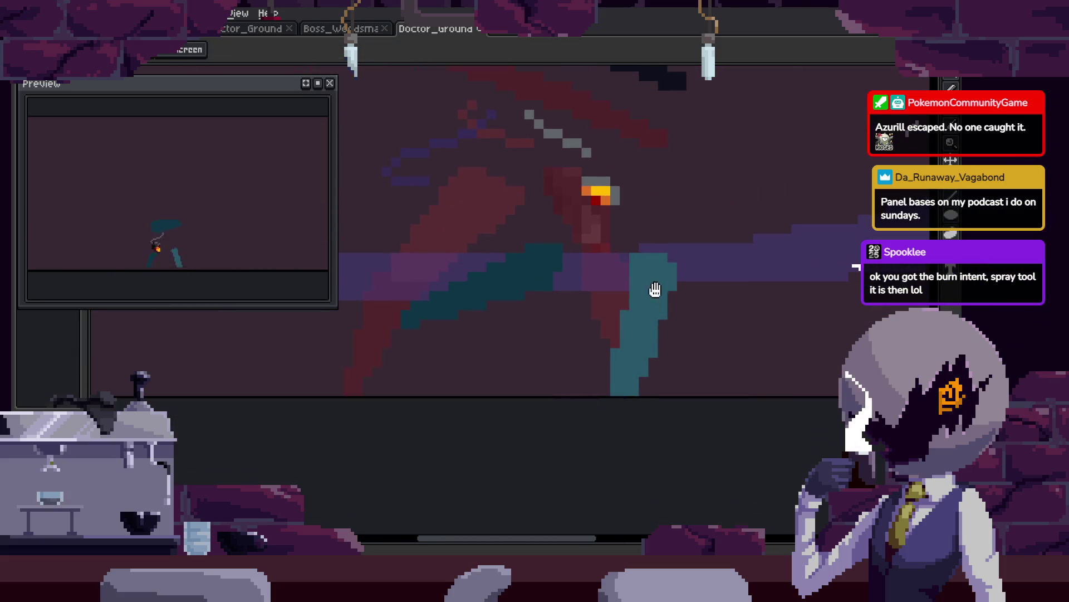
scroll(655, 290, "up", 2)
left_click_drag(571, 219, 600, 226)
scroll(607, 285, "down", 2)
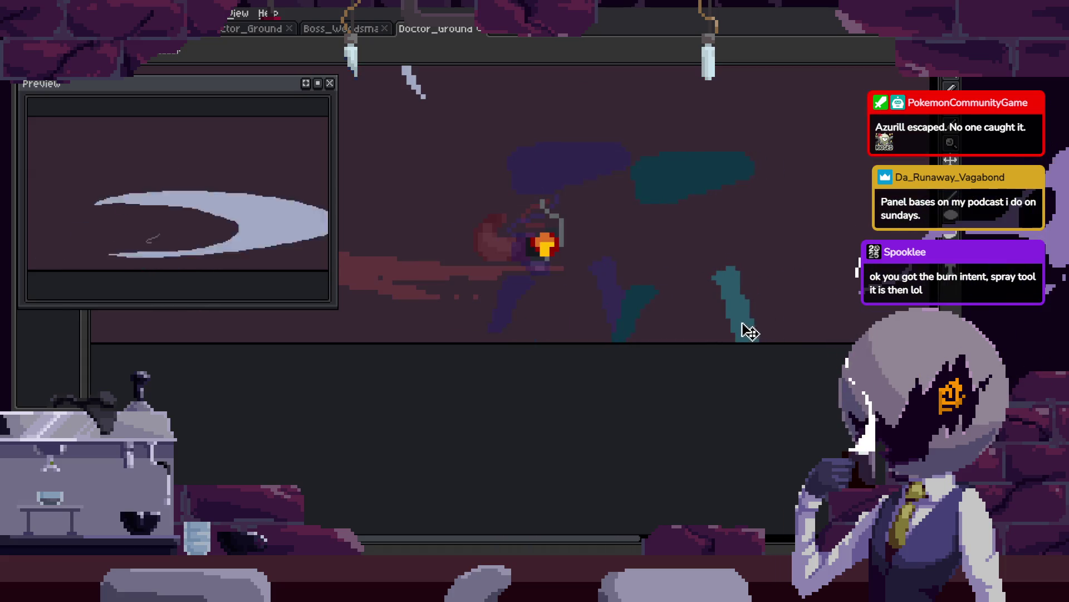
Show the timeline, step between frames 14 and 15, and play the attack animation.
key("z")
scroll(750, 282, "down", 2)
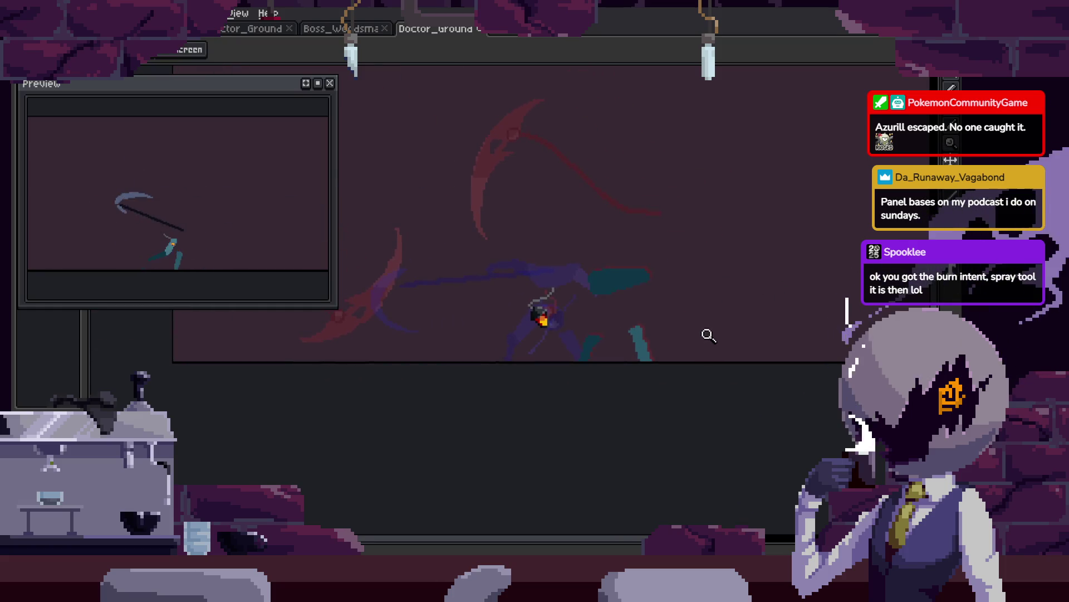
key("Tab")
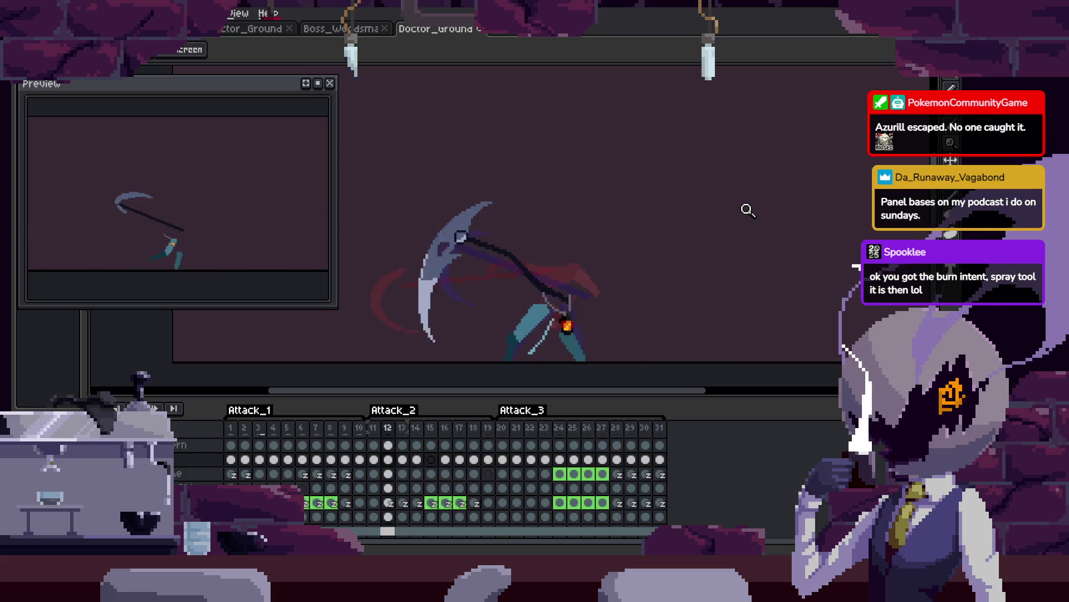
left_click_drag(526, 265, 506, 237)
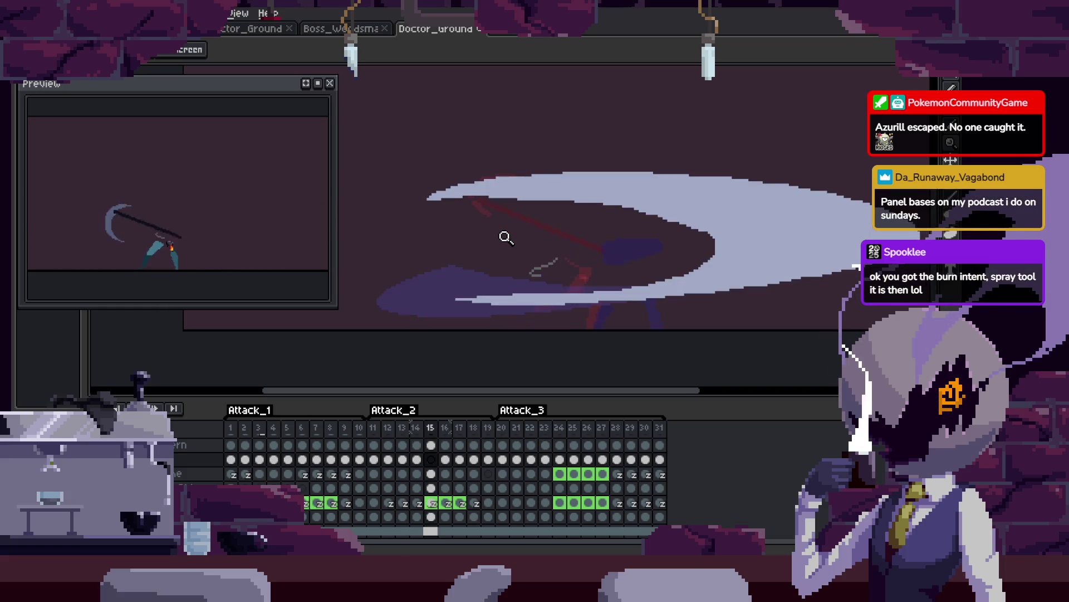
key("m")
key("ctrl+d")
key("Right")
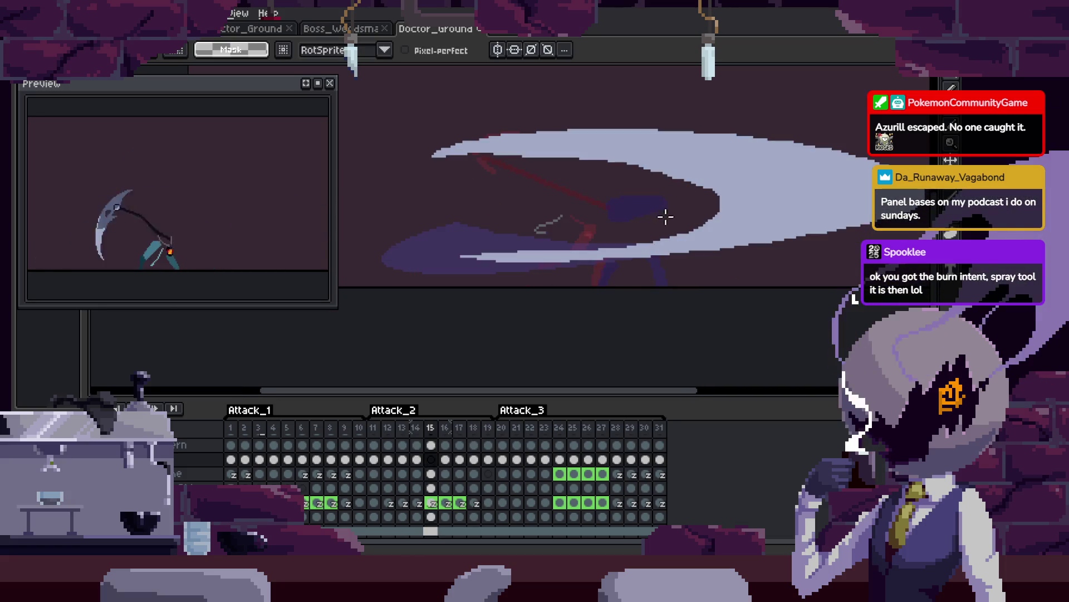
key("comma")
scroll(607, 209, "down", 2)
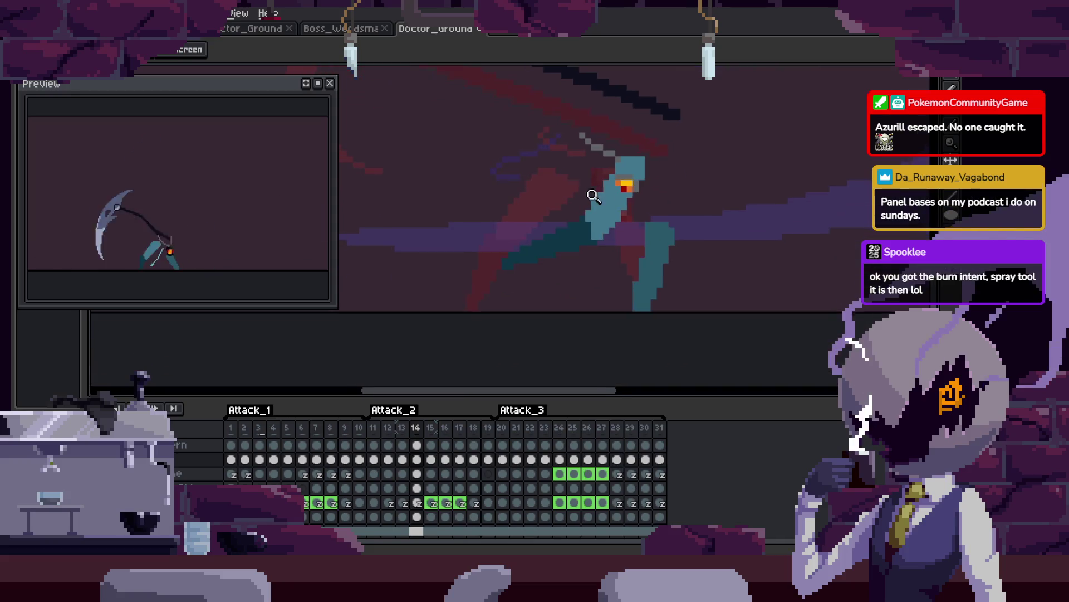
key("Return")
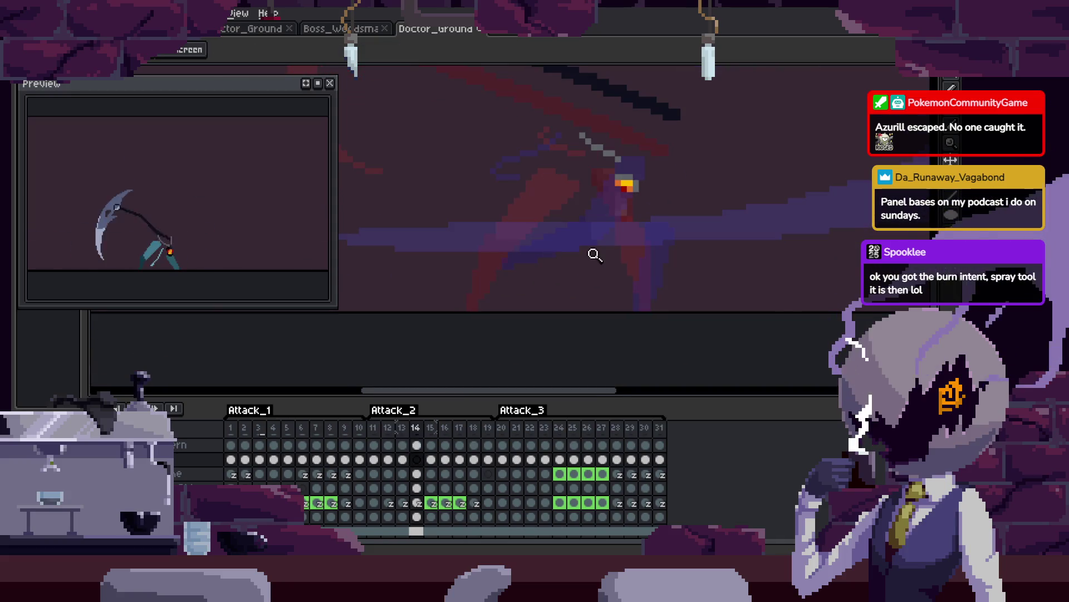
key("Tab")
Zoom in on the figure and Magic Wand-select the dark teal leg.
key("l")
mouse_move(397, 345)
left_mouse_down()
mouse_move(700, 346)
mouse_move(676, 262)
left_mouse_up()
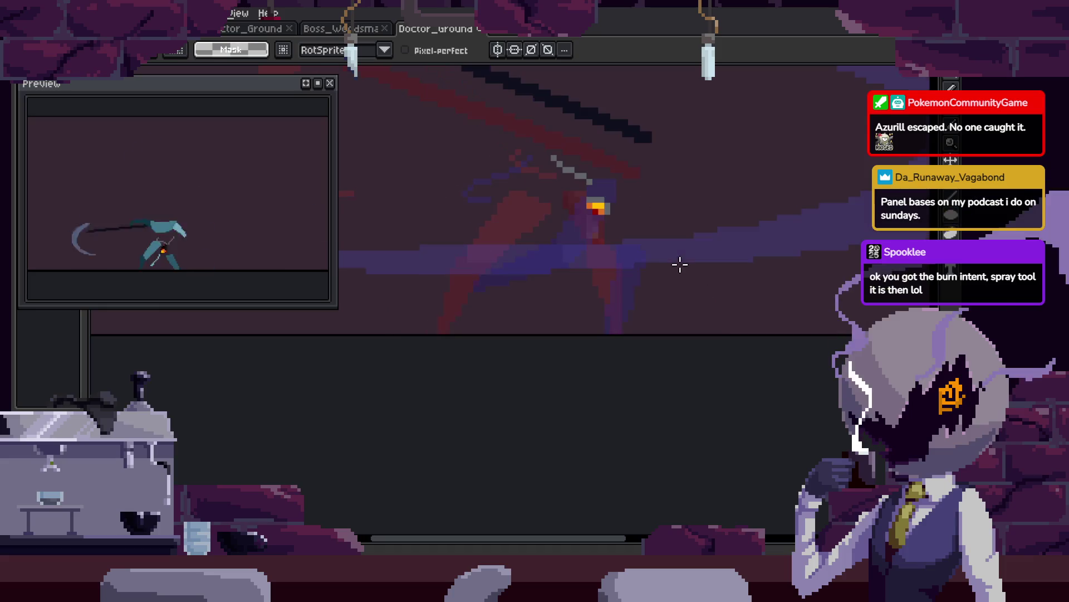
key("ctrl+d")
key("z")
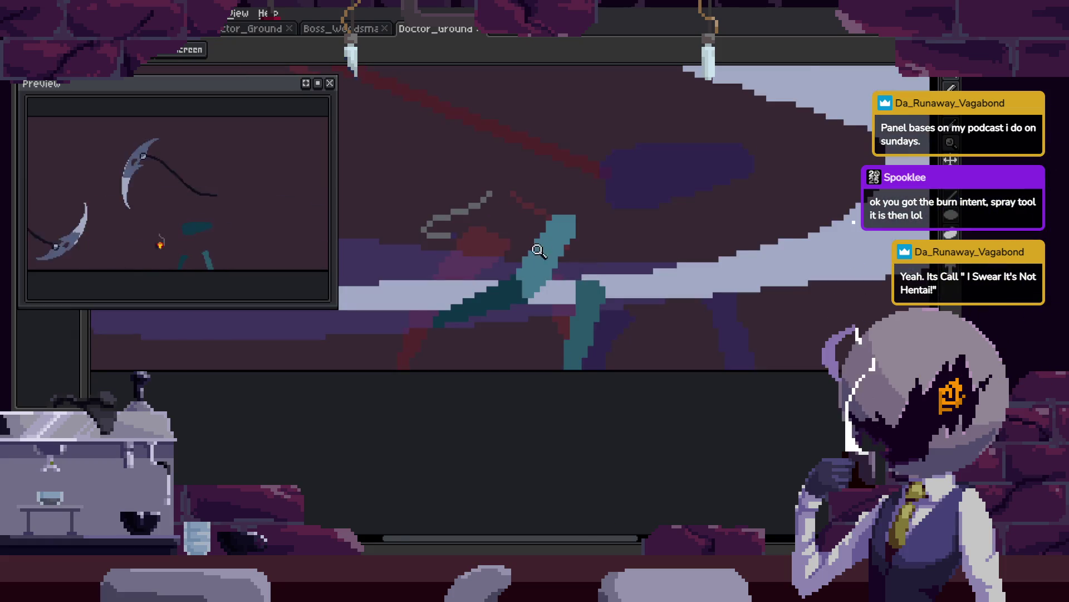
left_click(564, 269)
scroll(613, 266, "down", 3)
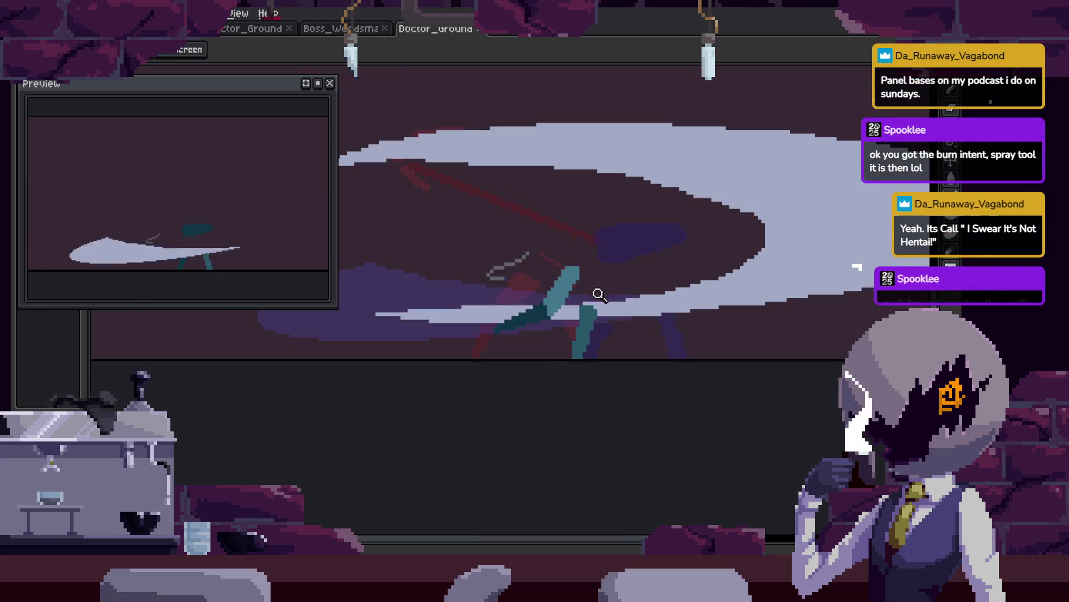
left_click(590, 275)
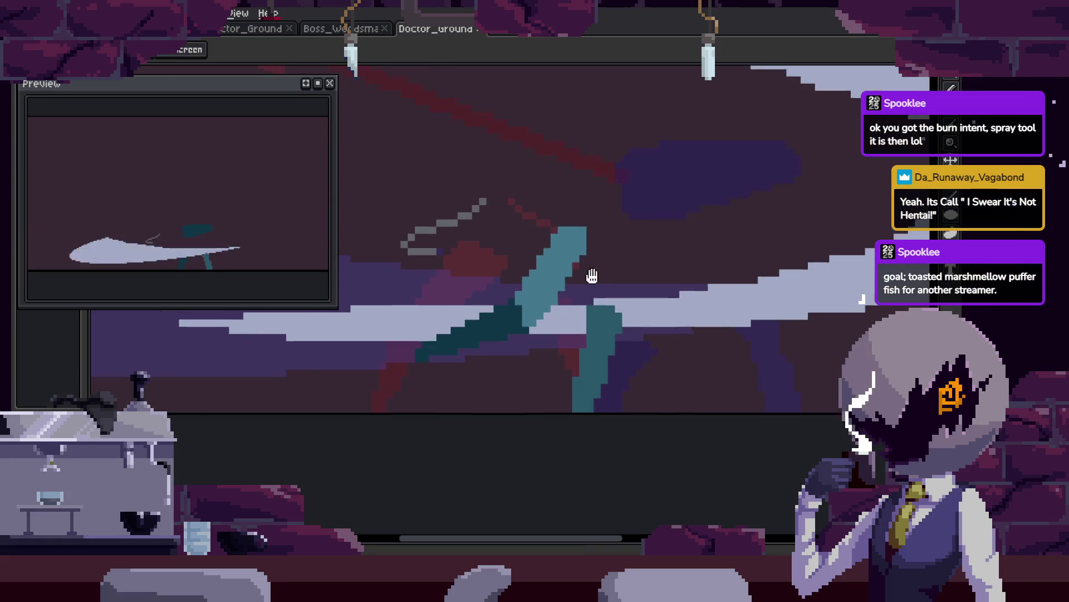
key("w")
left_click(549, 299)
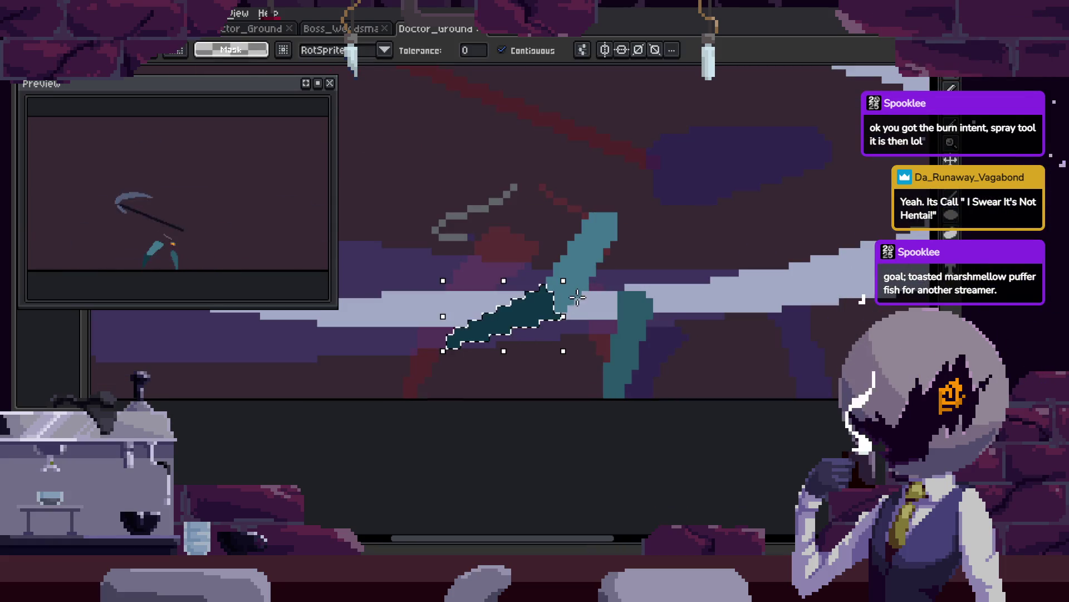
Rotate the teal leg about 63°, shift it left, and commit the transform.
left_click(590, 280)
mouse_move(633, 305)
left_mouse_down()
mouse_move(687, 262)
mouse_move(664, 260)
left_mouse_up()
mouse_move(606, 278)
left_mouse_down()
mouse_move(561, 299)
mouse_move(673, 303)
left_mouse_up()
key("Return")
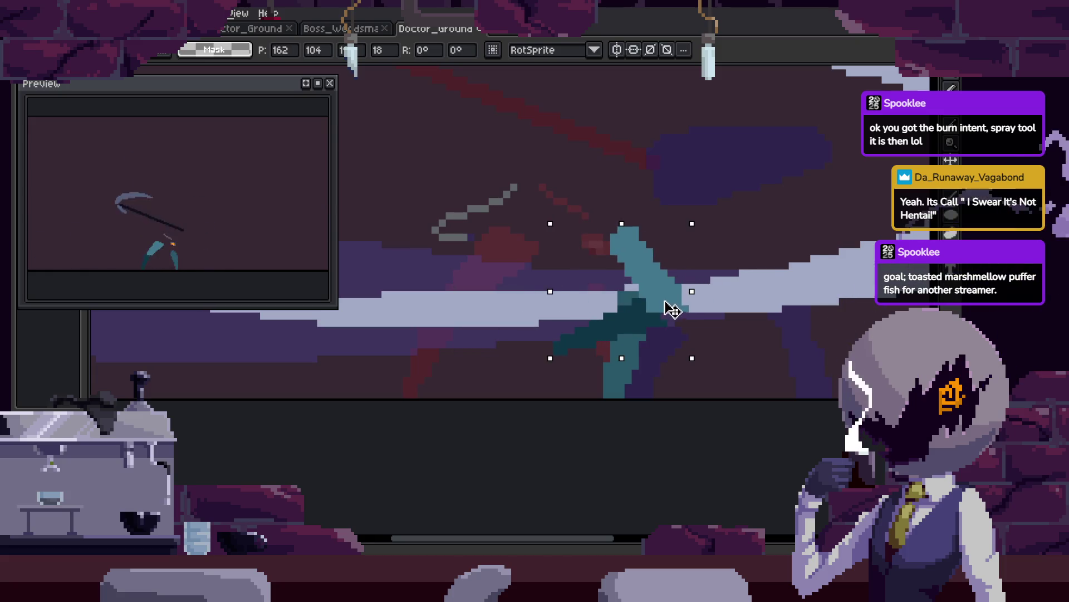
Pan the view left and save the sprite with Ctrl+S.
key("z")
scroll(697, 304, "down", 2)
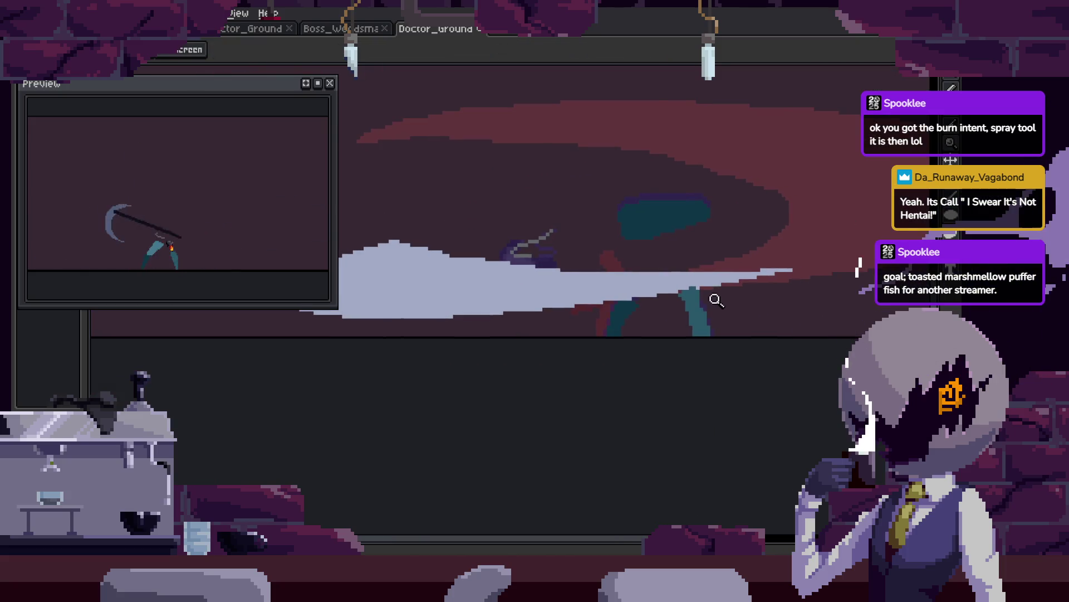
left_click_drag(742, 297, 716, 294)
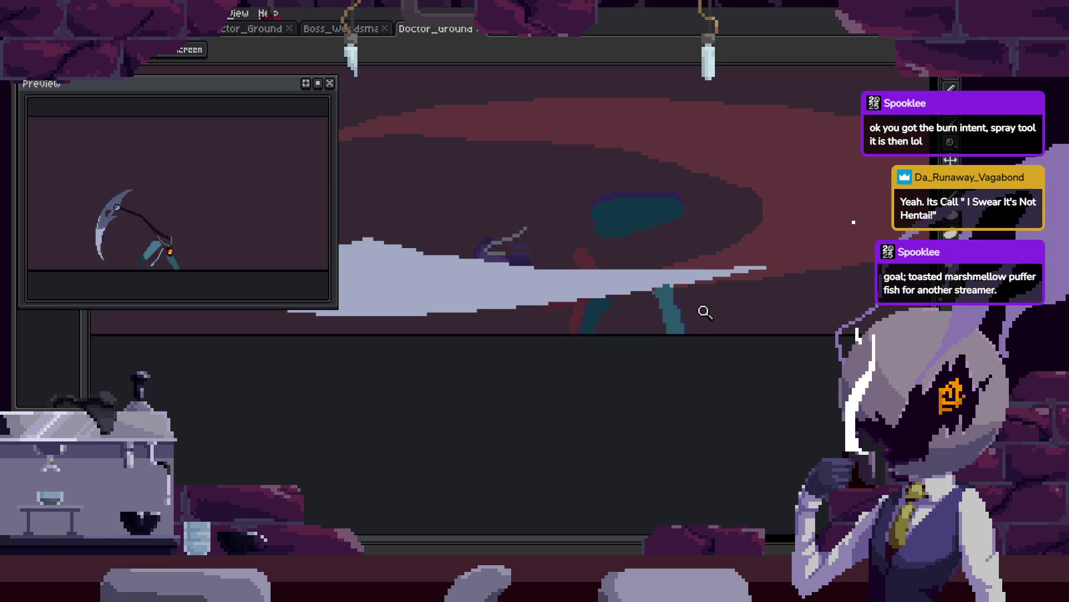
scroll(730, 287, "up", 1)
key("ctrl+s")
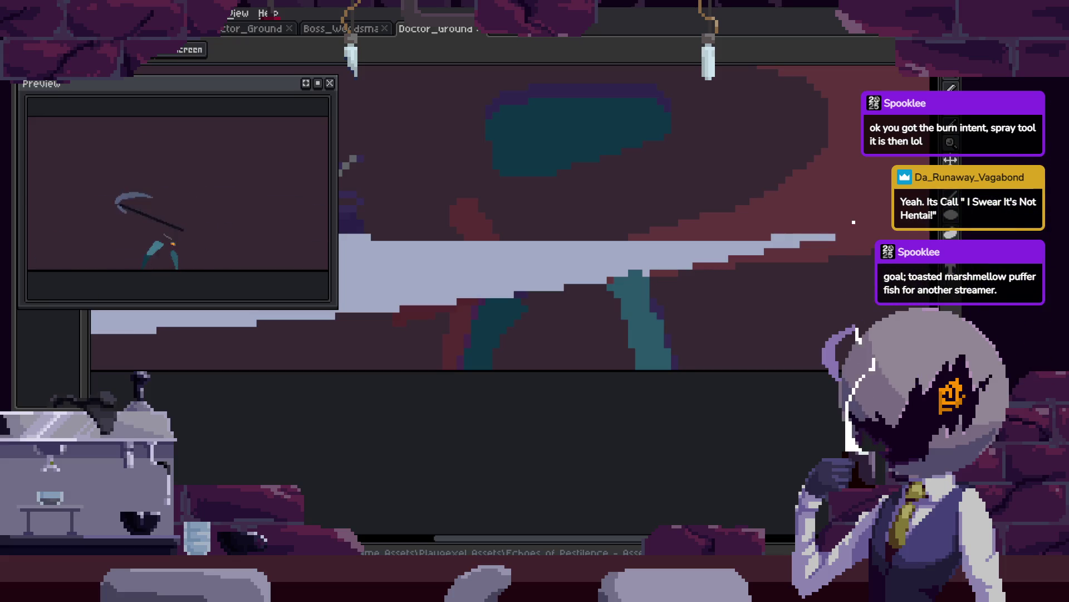
scroll(704, 224, "down", 2)
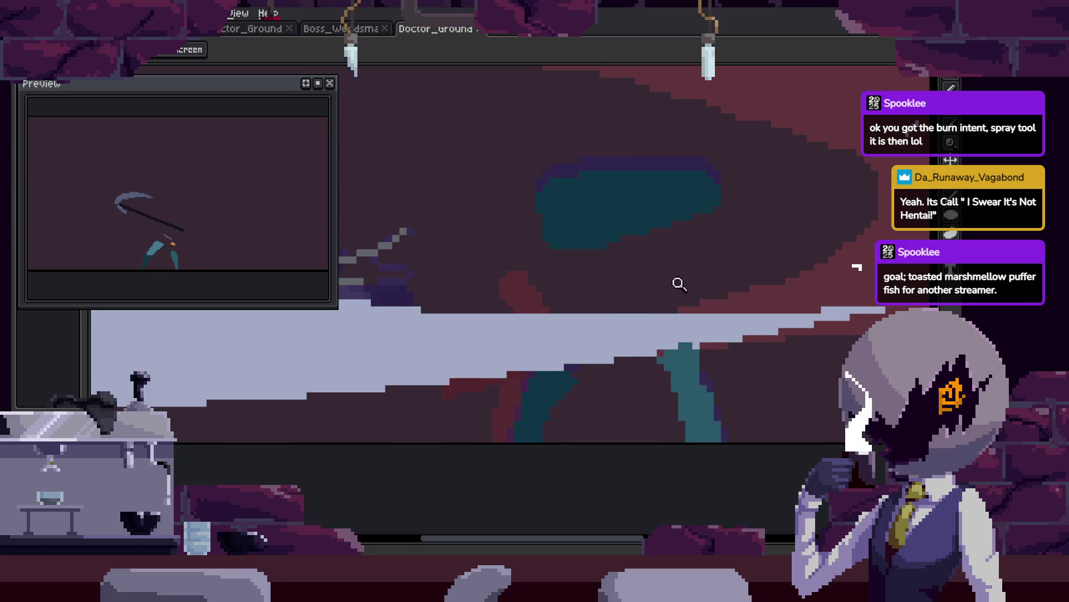
key("Tab")
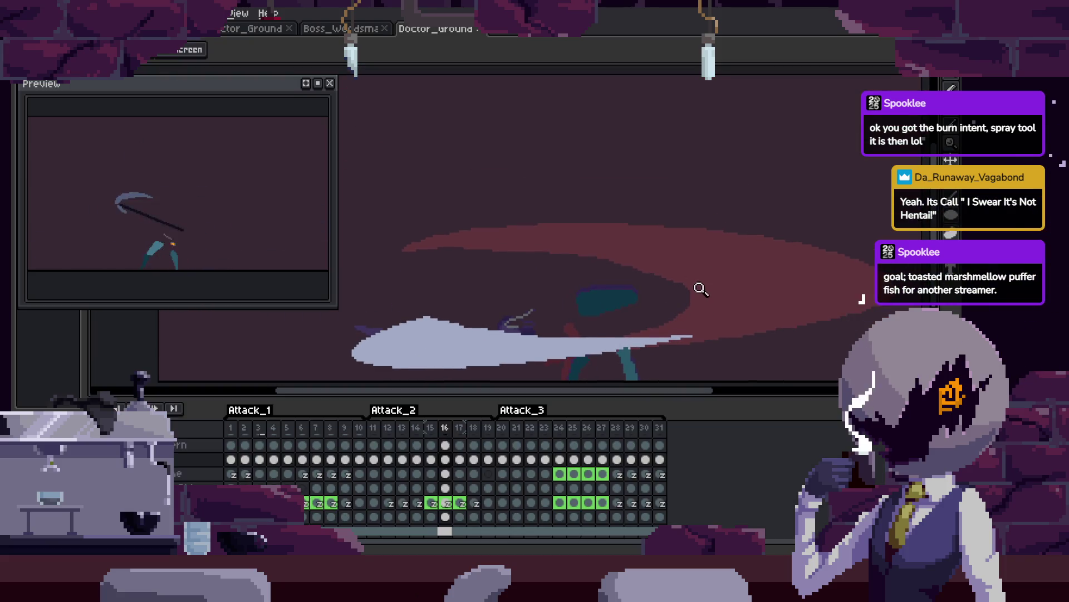
scroll(711, 239, "up", 2)
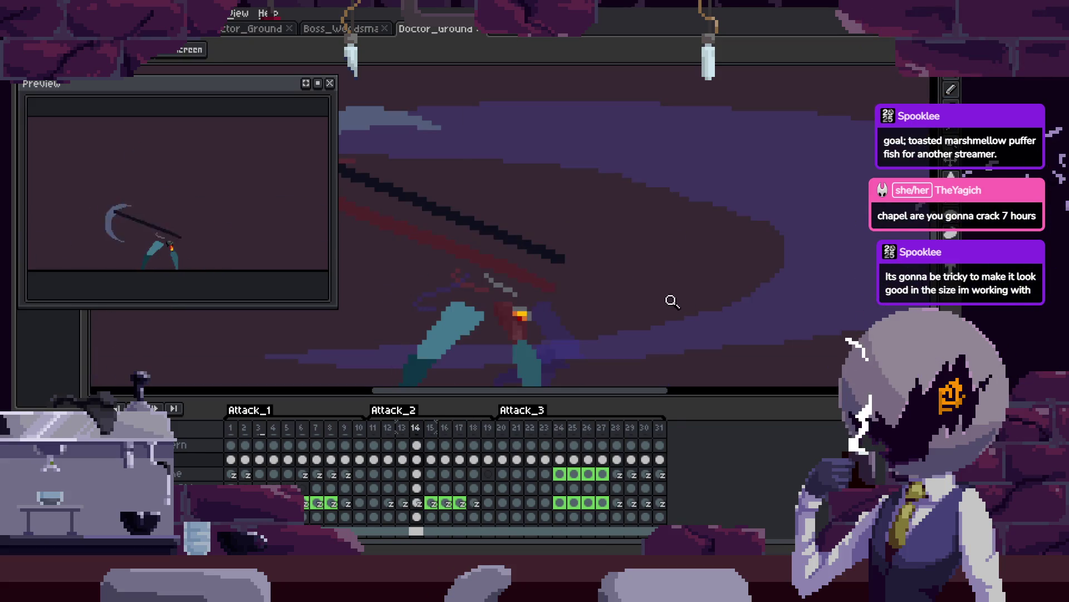
key("Left")
key("Left")
key("Left")
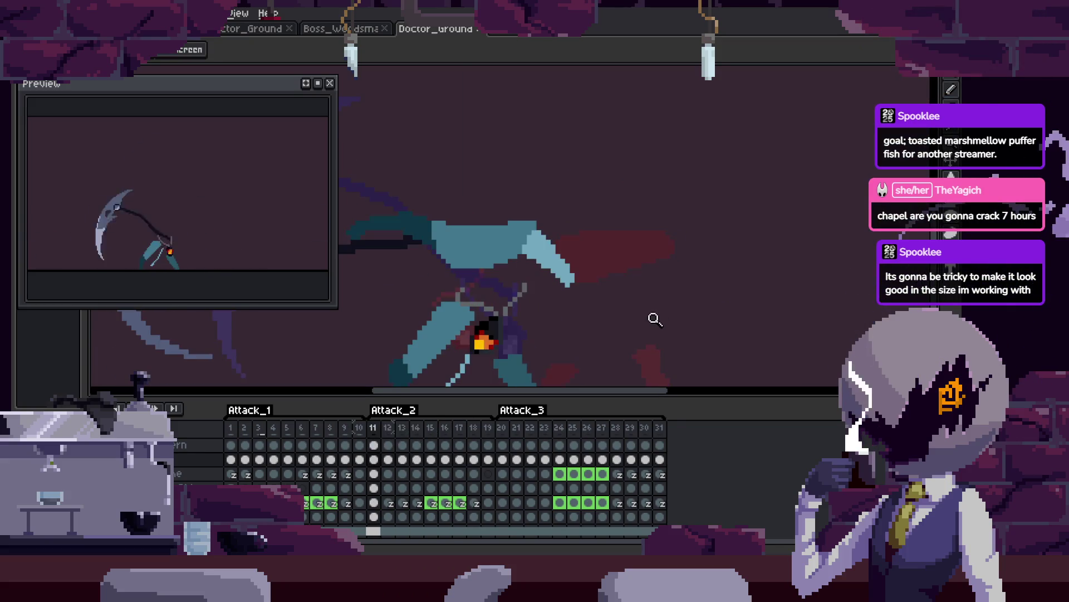
scroll(671, 277, "down", 2)
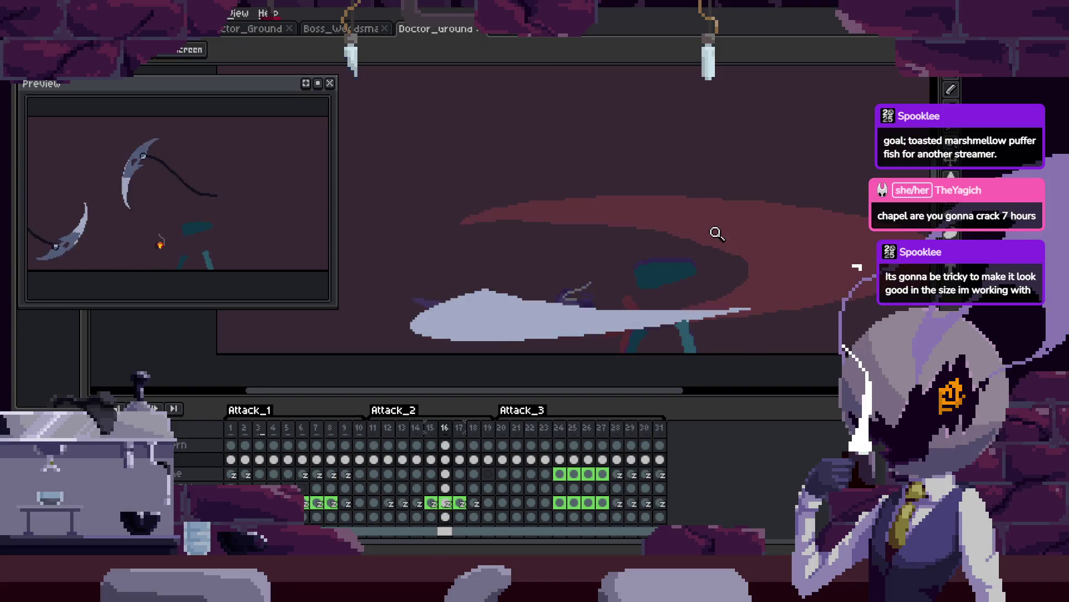
key("ctrl")
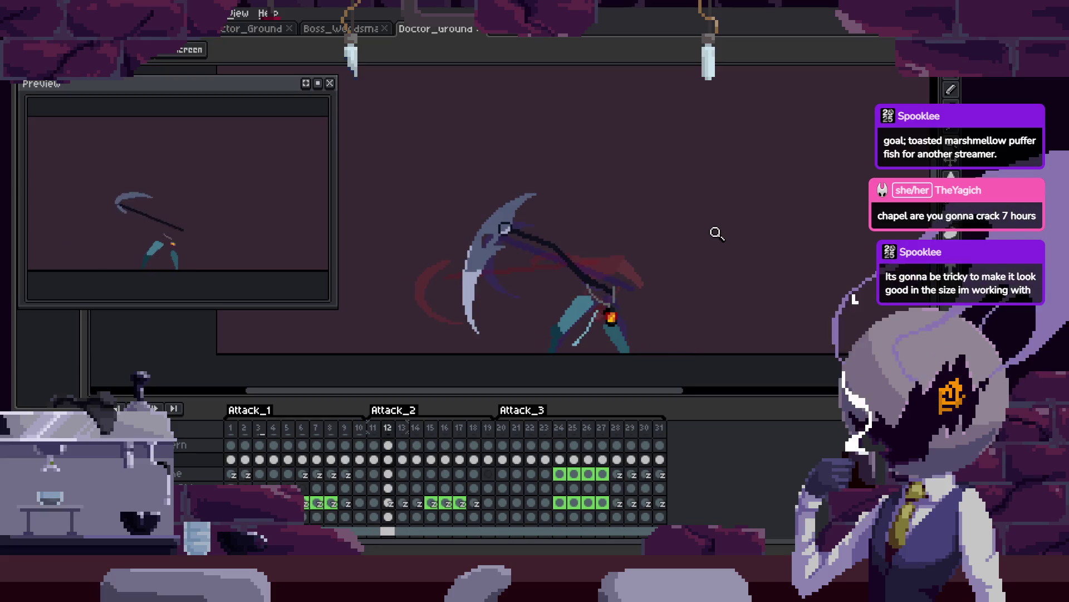
key("Tab")
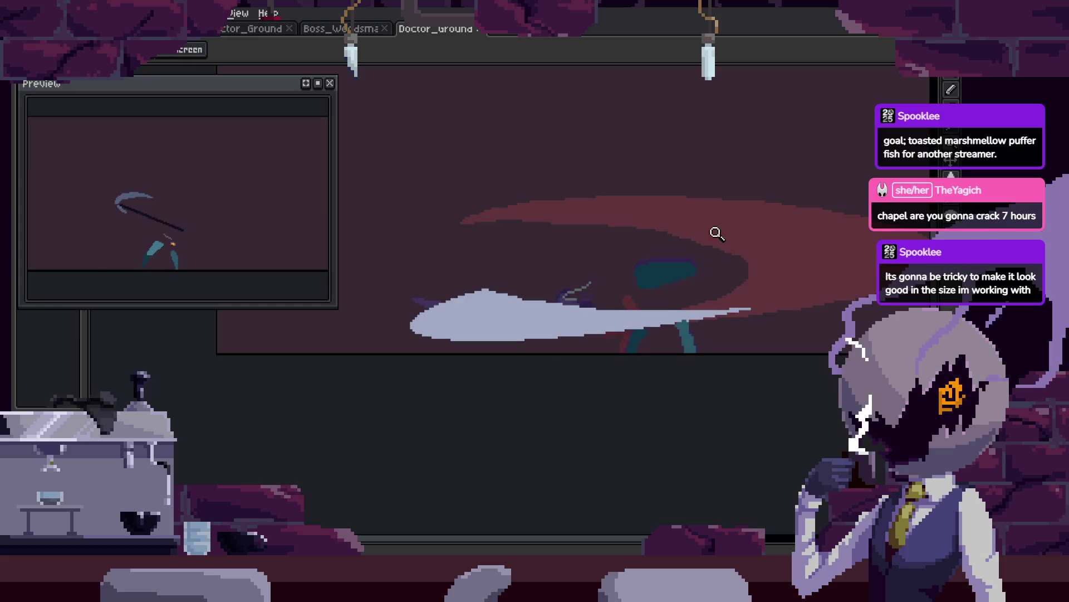
left_click(520, 304)
left_click_drag(520, 303, 511, 273)
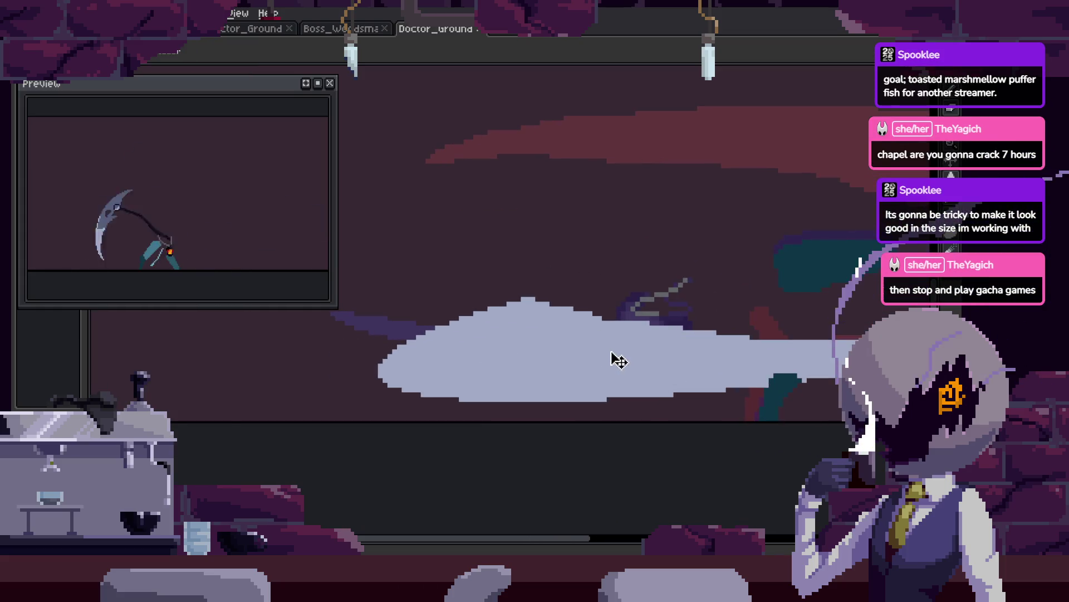
right_click(621, 314)
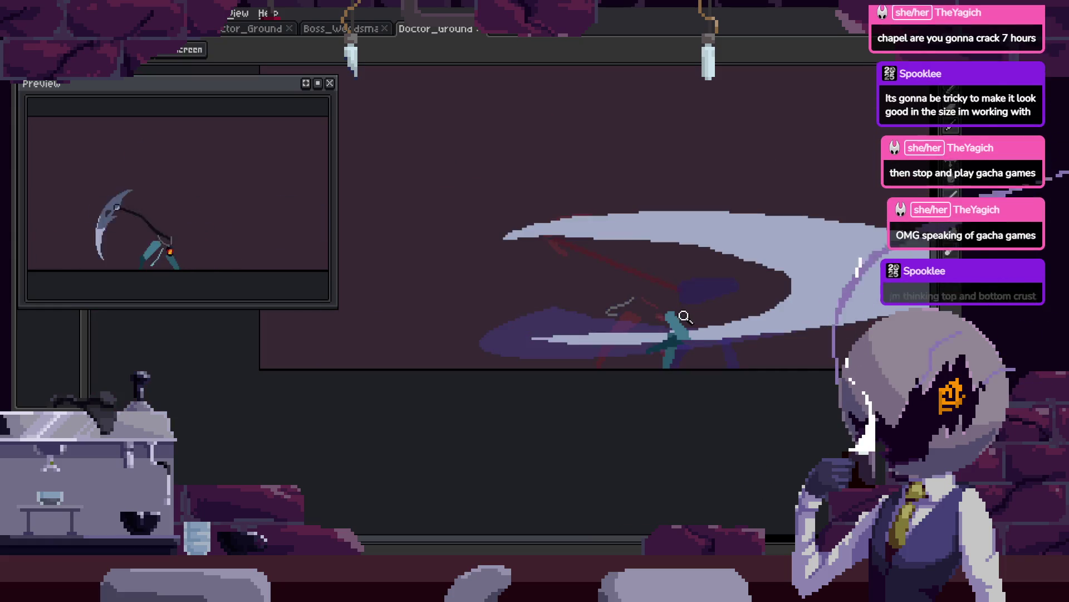
left_click(649, 315)
key("b")
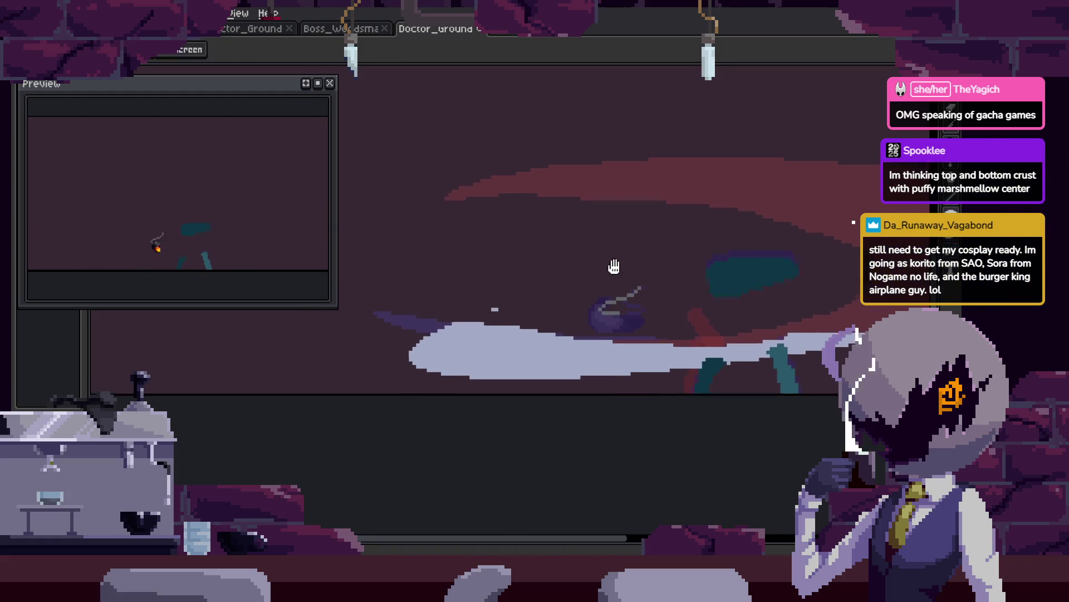
key("i")
key("b")
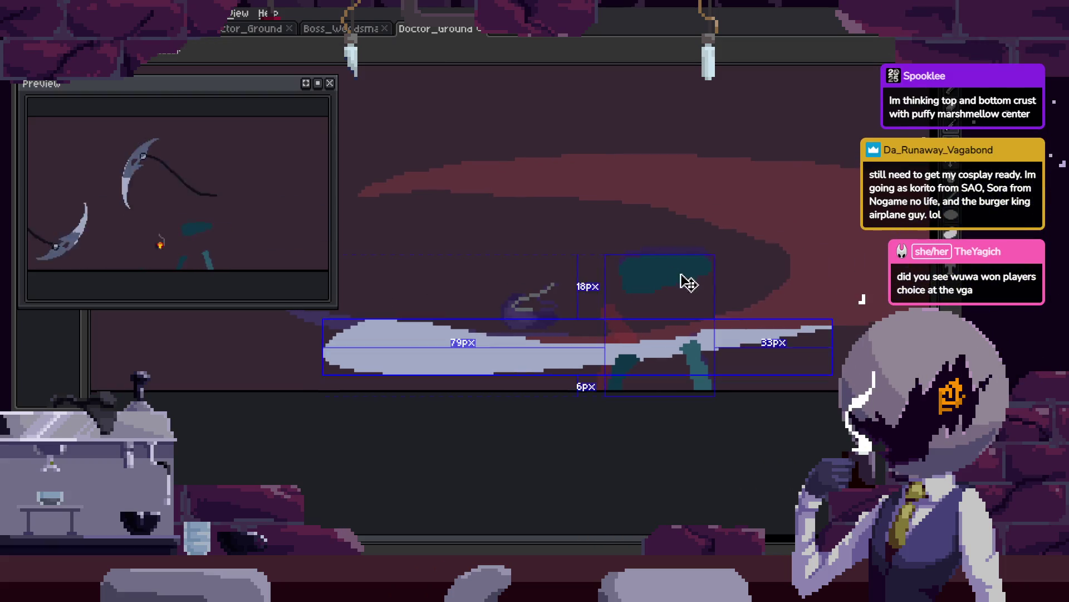
key("e")
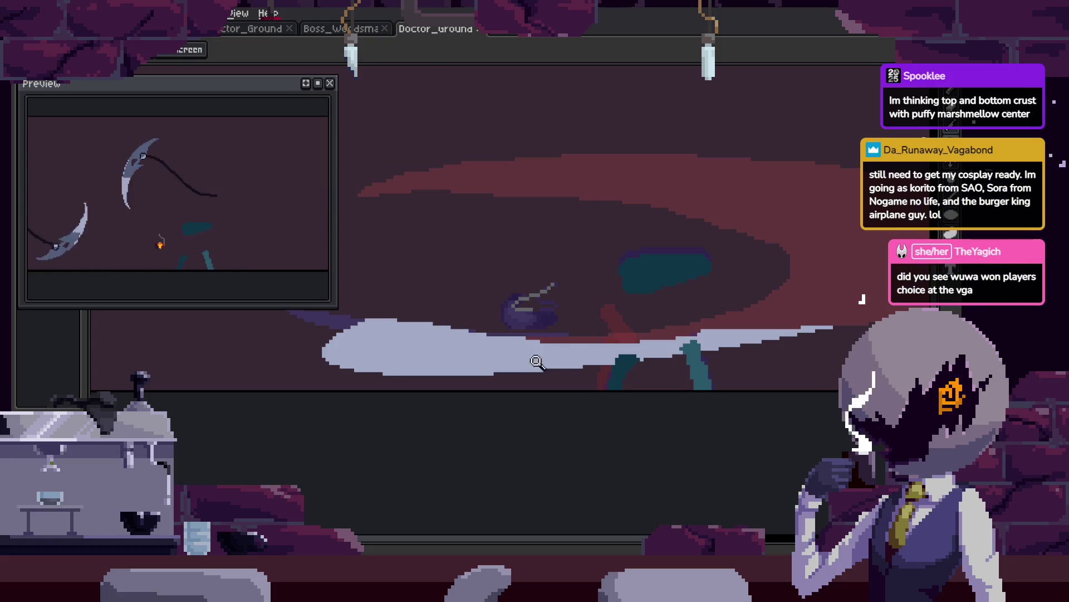
scroll(501, 334, "up", 2)
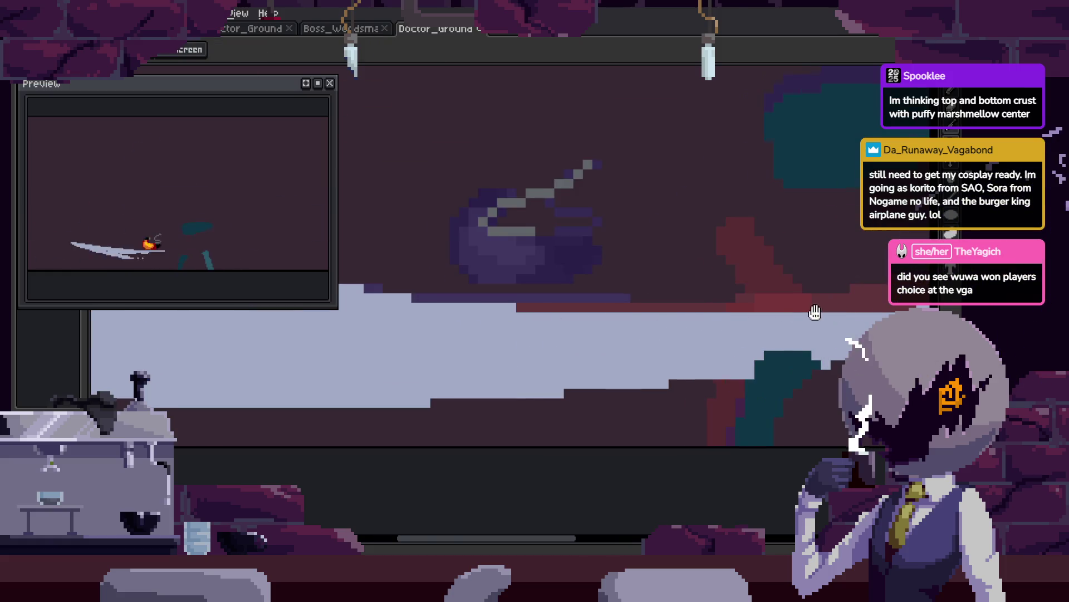
Erase the excess light pixels from the straight slash smear.
left_click_drag(815, 312, 487, 349)
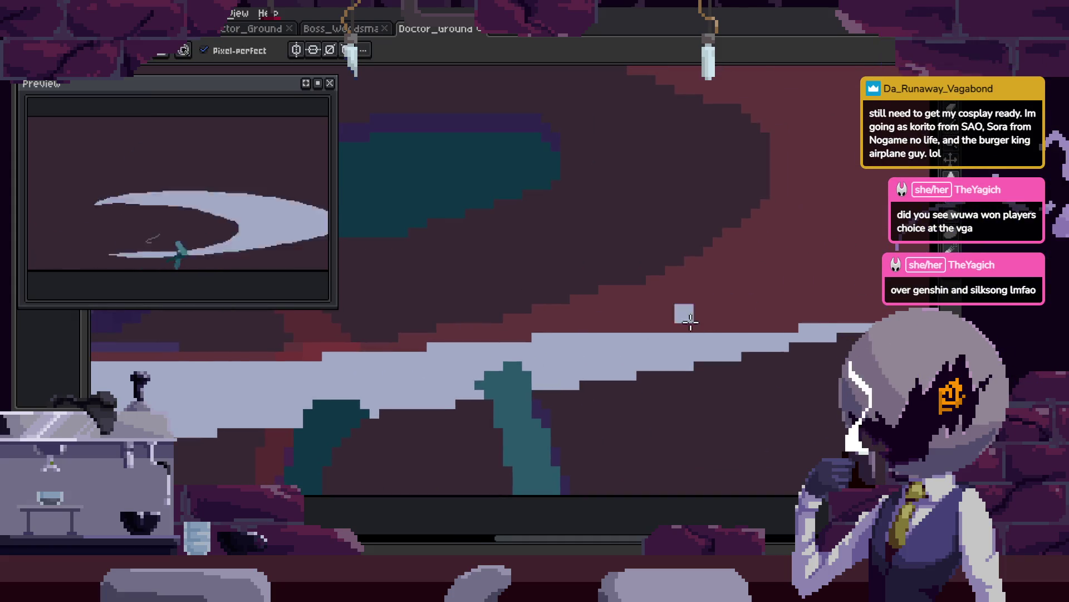
scroll(668, 334, "down", 3)
left_click_drag(420, 333, 671, 311)
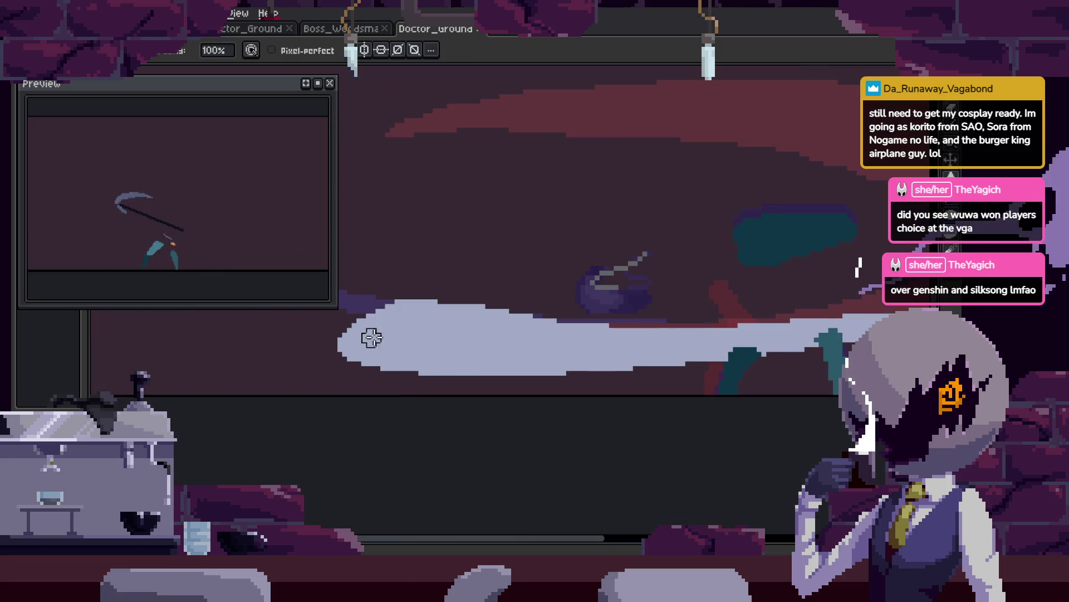
left_click_drag(408, 329, 511, 315)
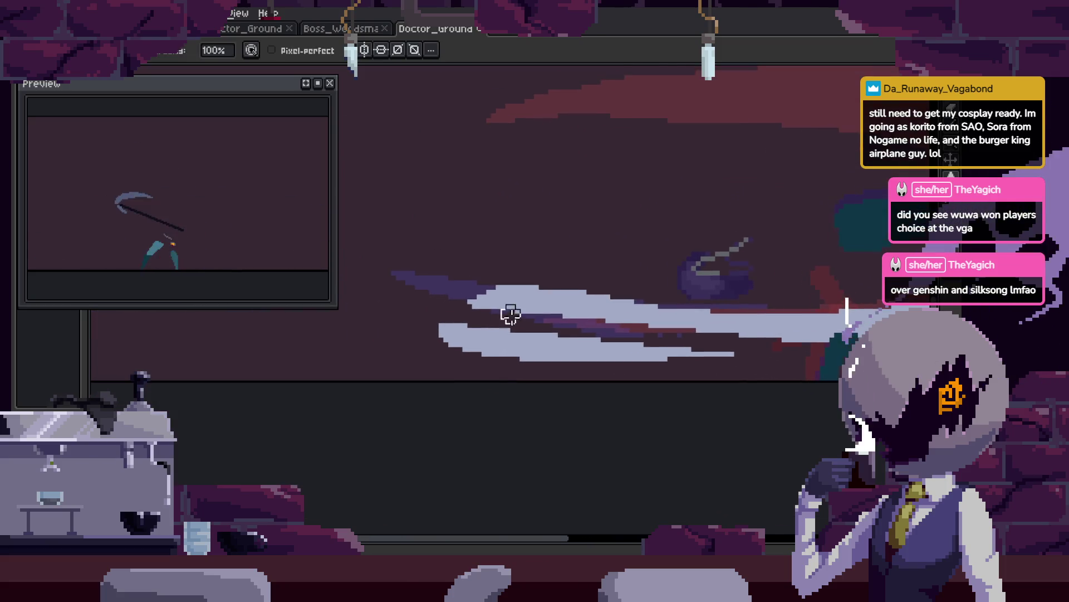
mouse_move(415, 337)
left_mouse_down()
mouse_move(506, 338)
mouse_move(470, 356)
mouse_move(572, 357)
left_mouse_up()
Zoom in on the slash and play the animation to check the trimmed smear.
key("z")
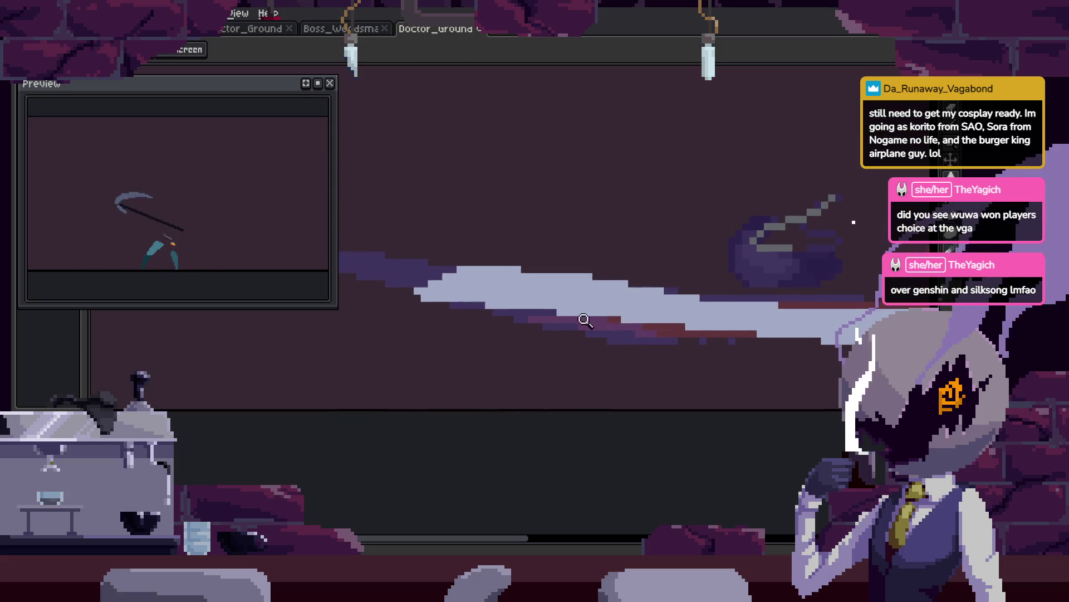
left_click(589, 308)
key("Return")
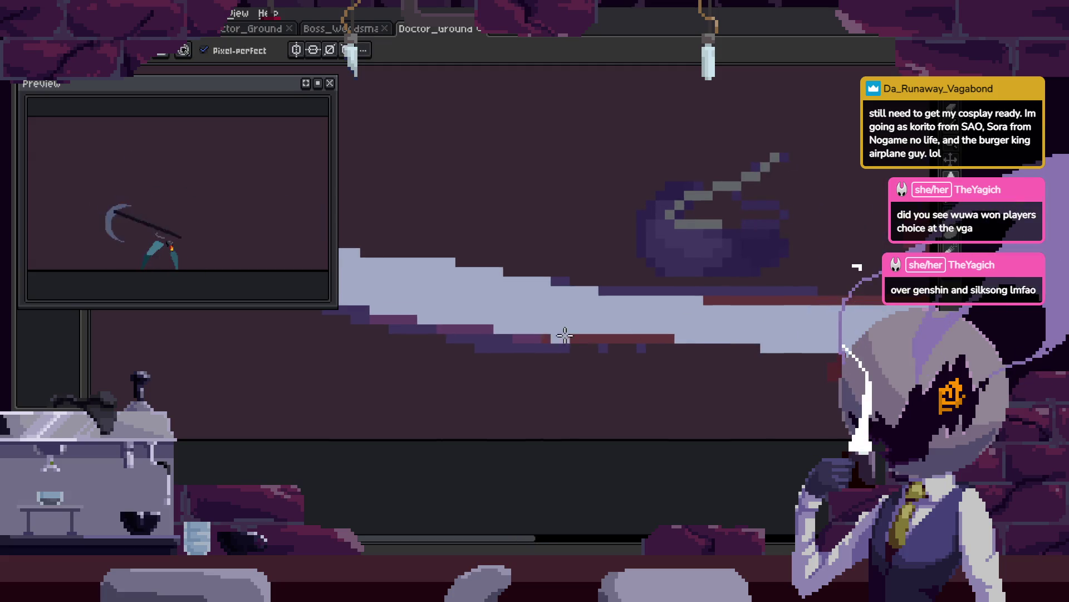
key("h")
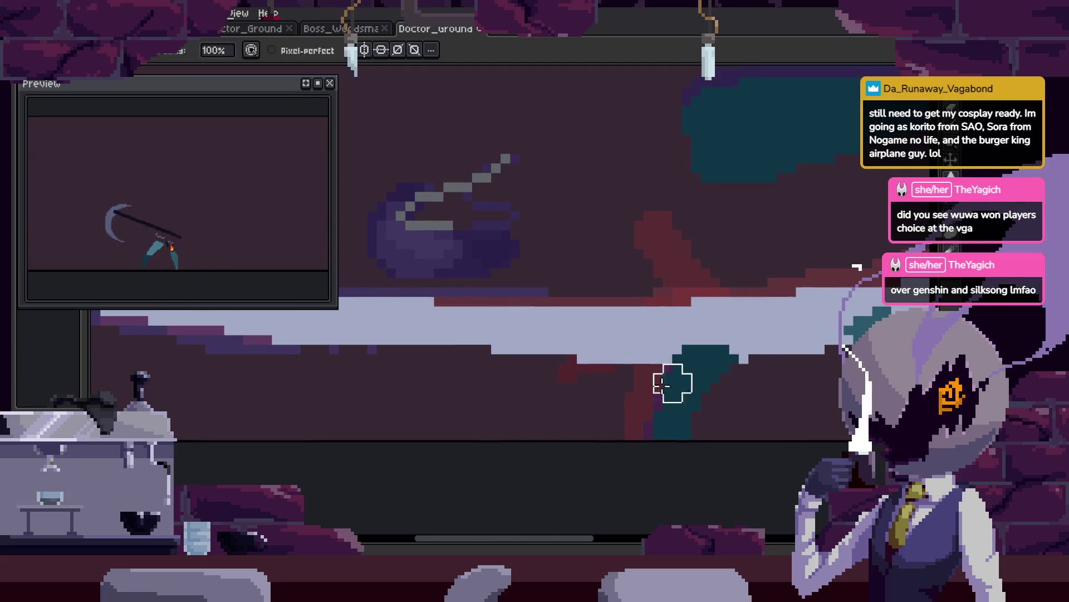
left_click_drag(582, 374, 564, 370)
key("b")
scroll(449, 383, "up", 2)
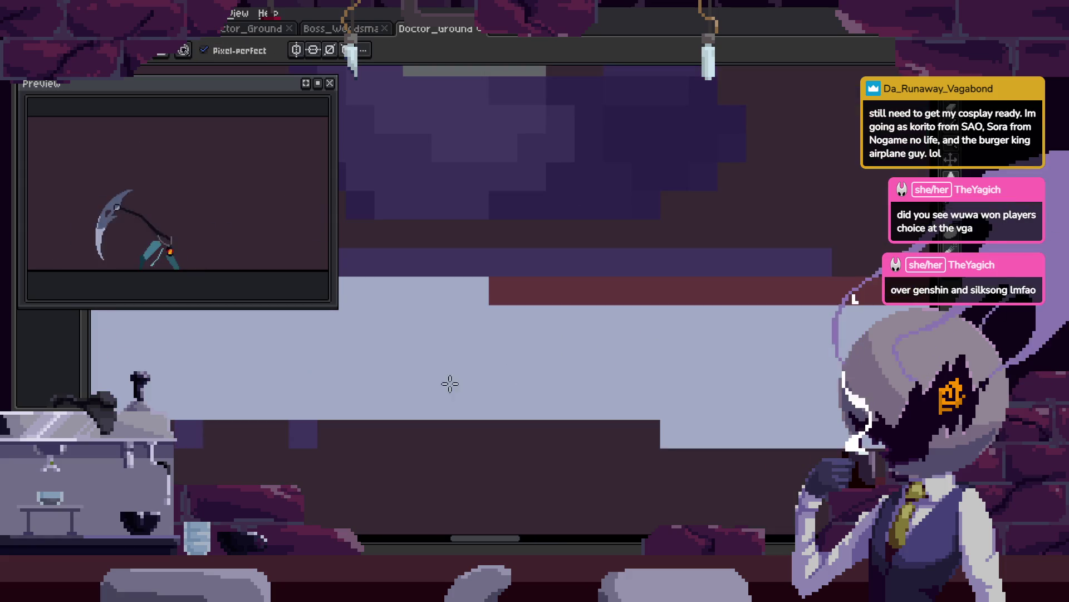
scroll(722, 422, "down", 2)
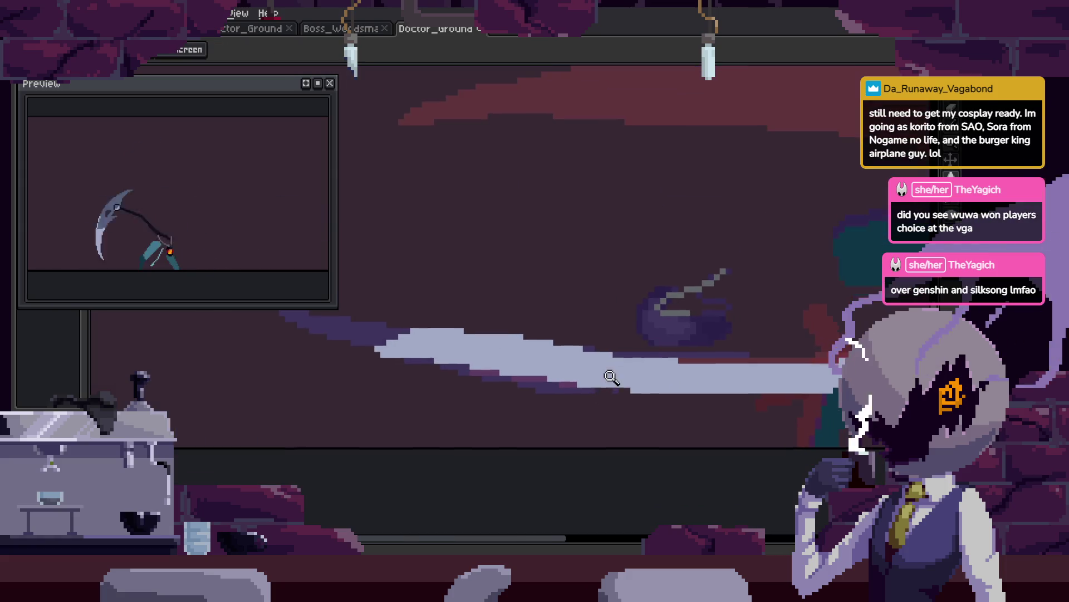
Zoom in further on the slash smear, then play and stop the animation to review it.
key("z")
left_click(518, 303)
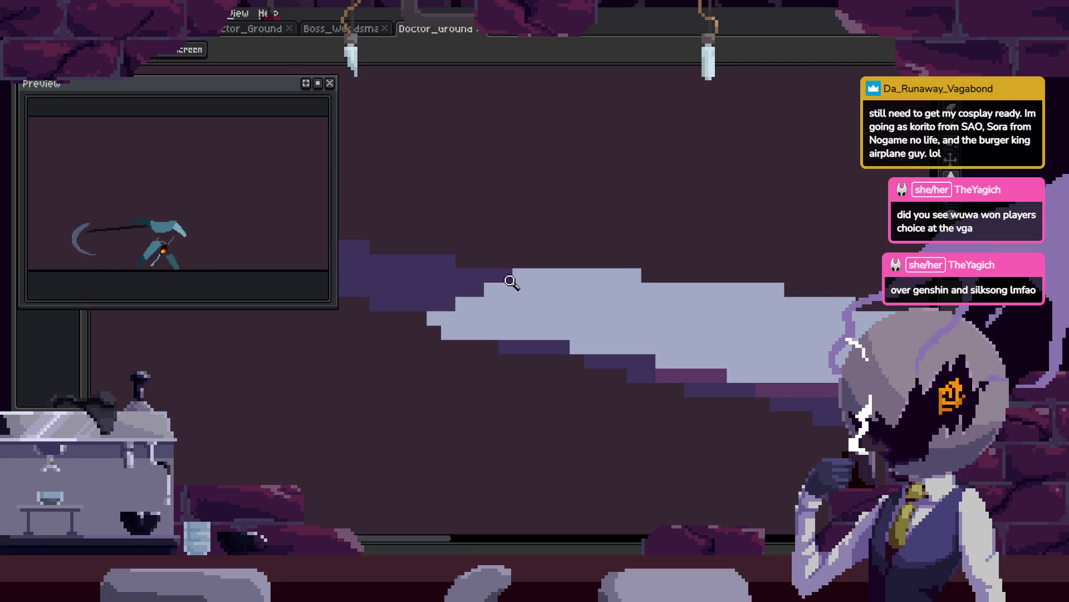
key("b")
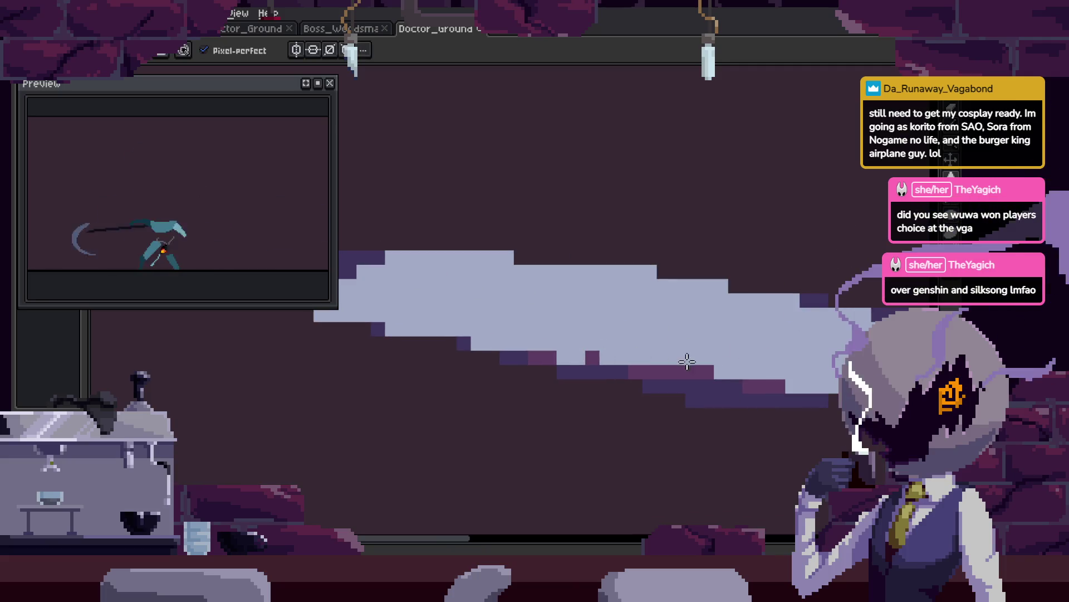
key("Return")
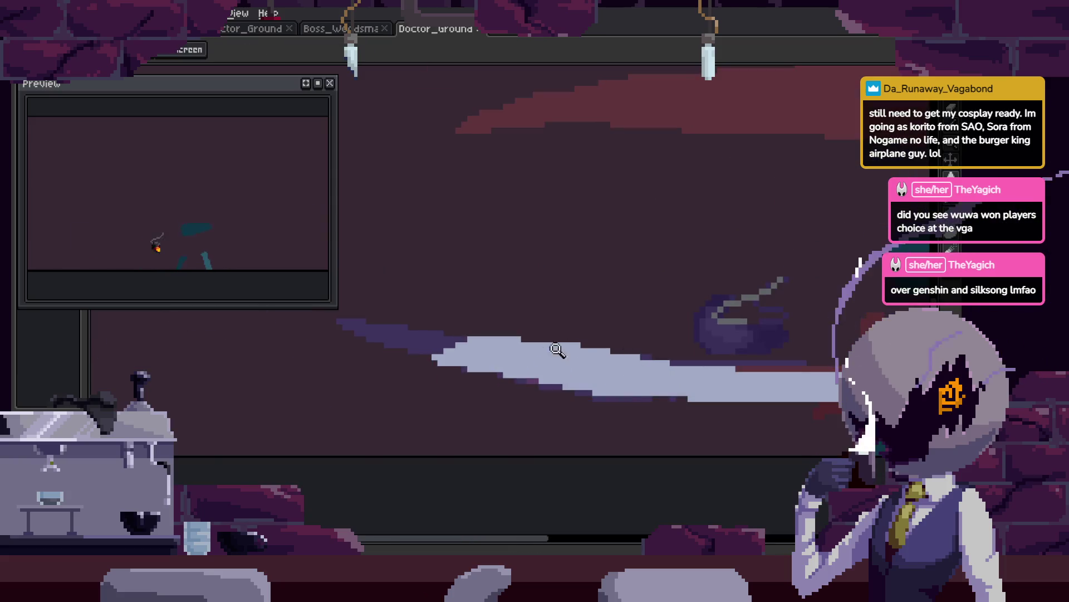
key("Return")
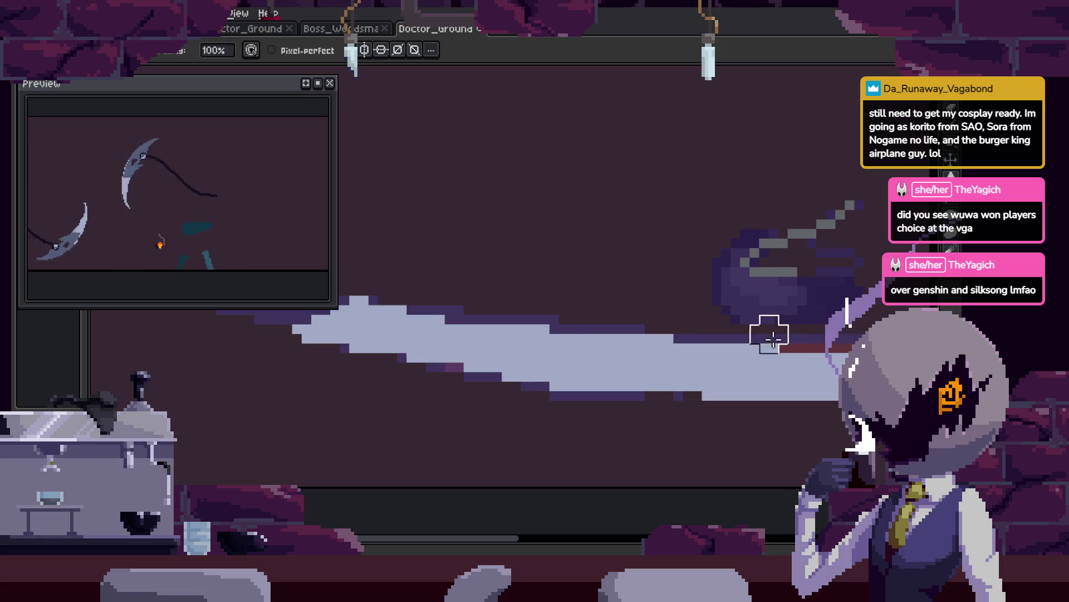
key("z")
scroll(724, 318, "down", 2)
scroll(457, 334, "up", 2)
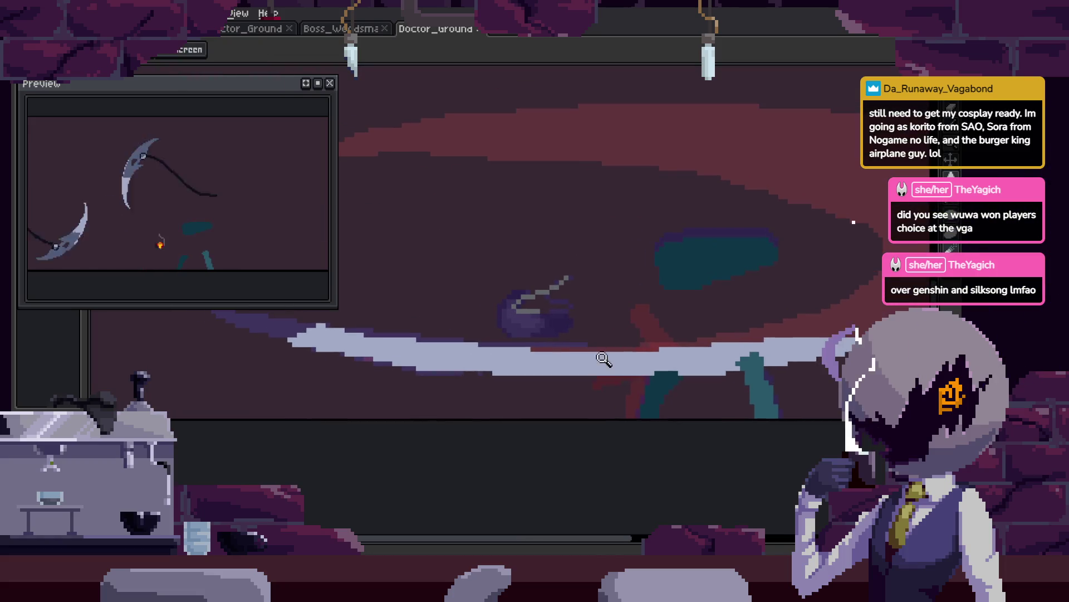
key("b")
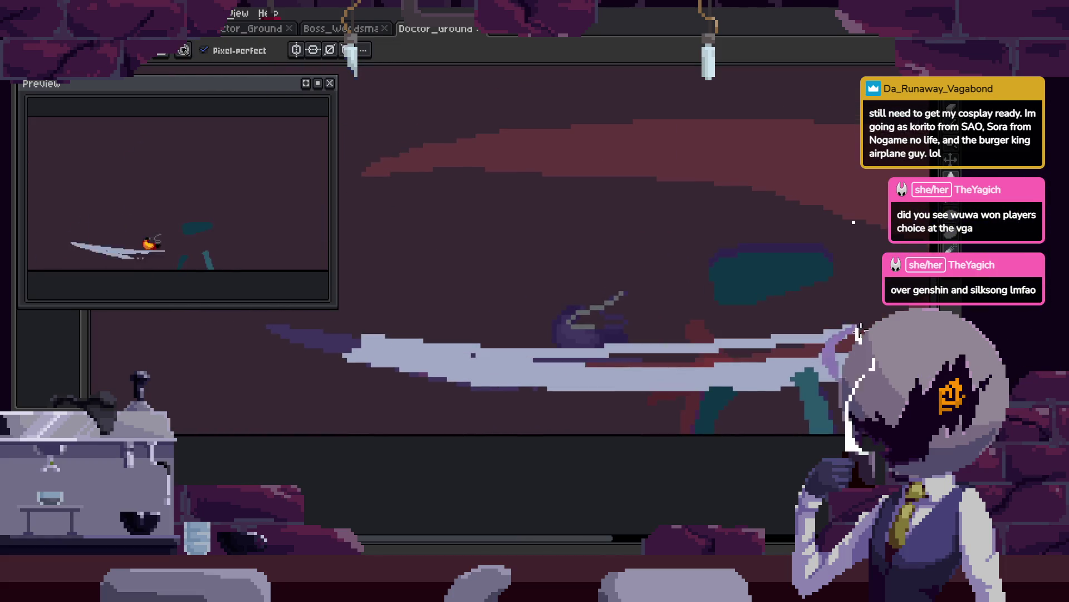
scroll(594, 340, "right", 4)
Reframe the view around the slash smear before stepping through frames.
key("g")
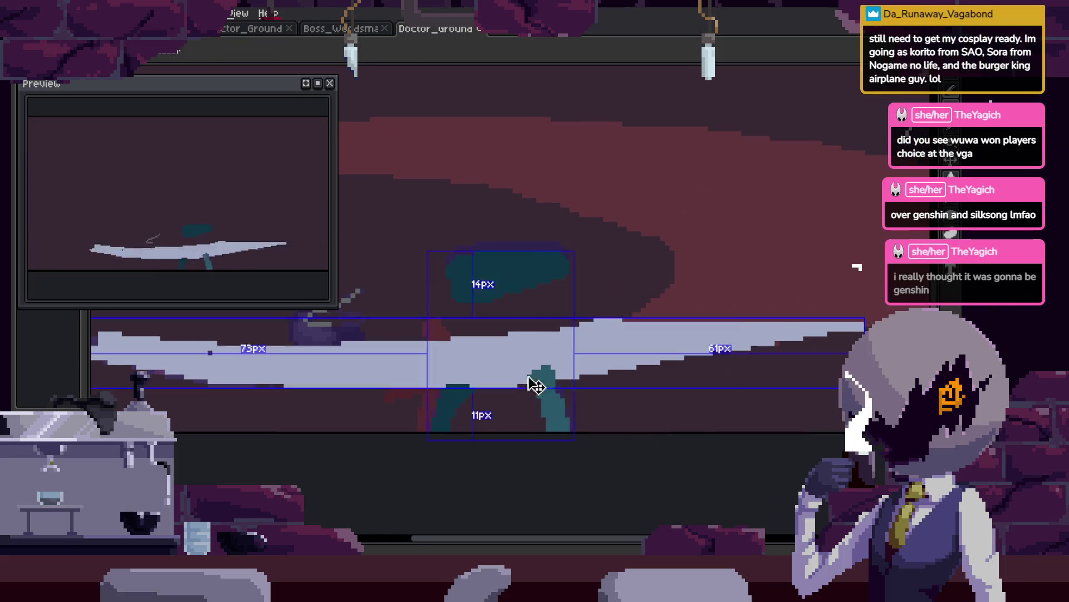
scroll(580, 362, "left", 4)
scroll(543, 368, "up", 1)
key("b")
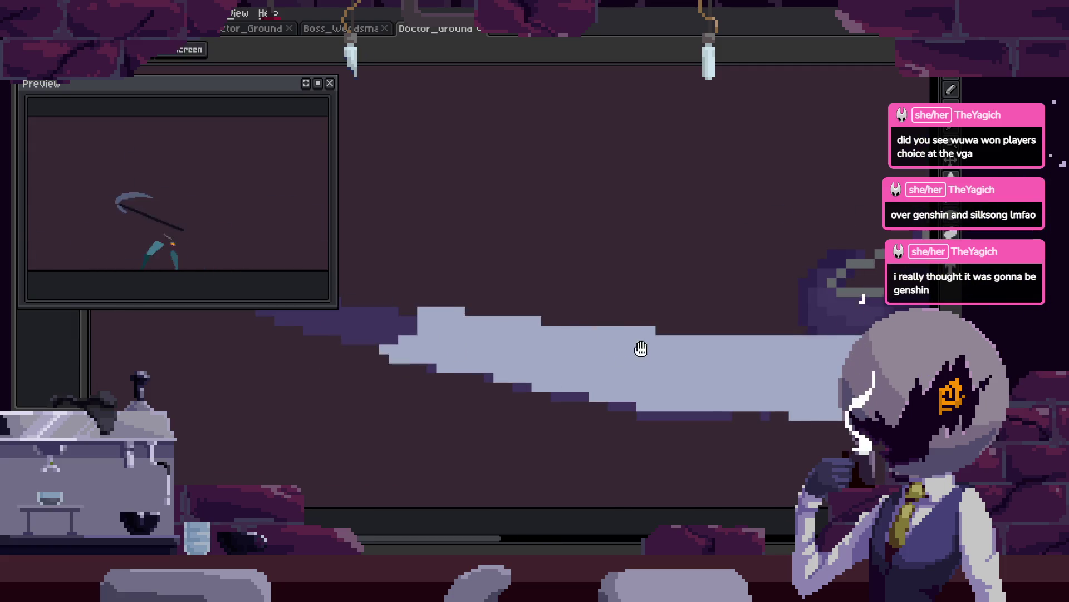
scroll(623, 357, "right", 1)
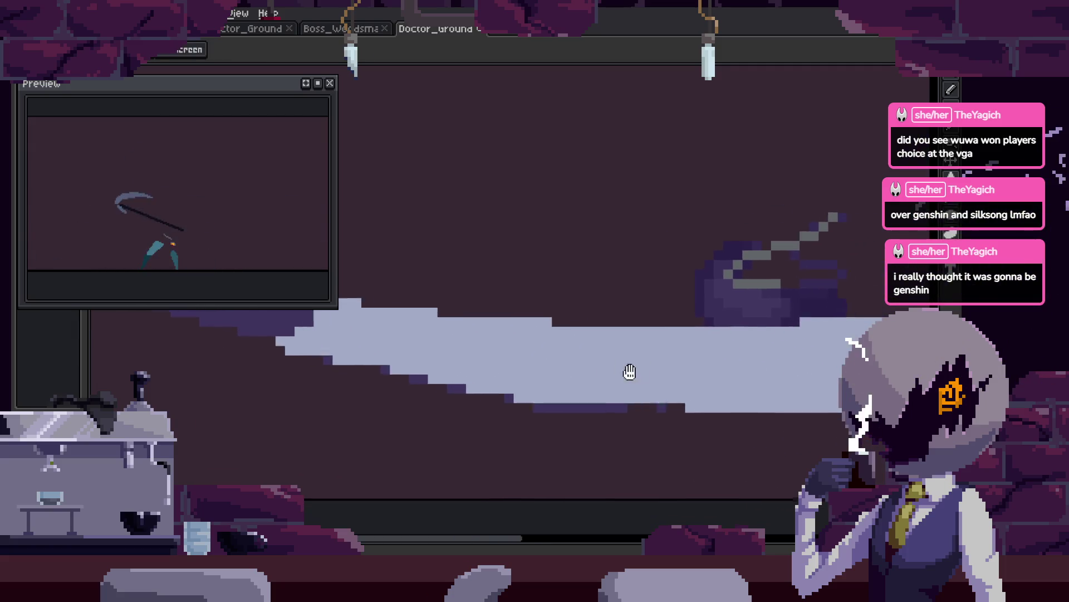
Step forward through the slash frames, toggling between Eraser and Pencil on each.
key("Right")
key("e")
key("Right")
key("Right")
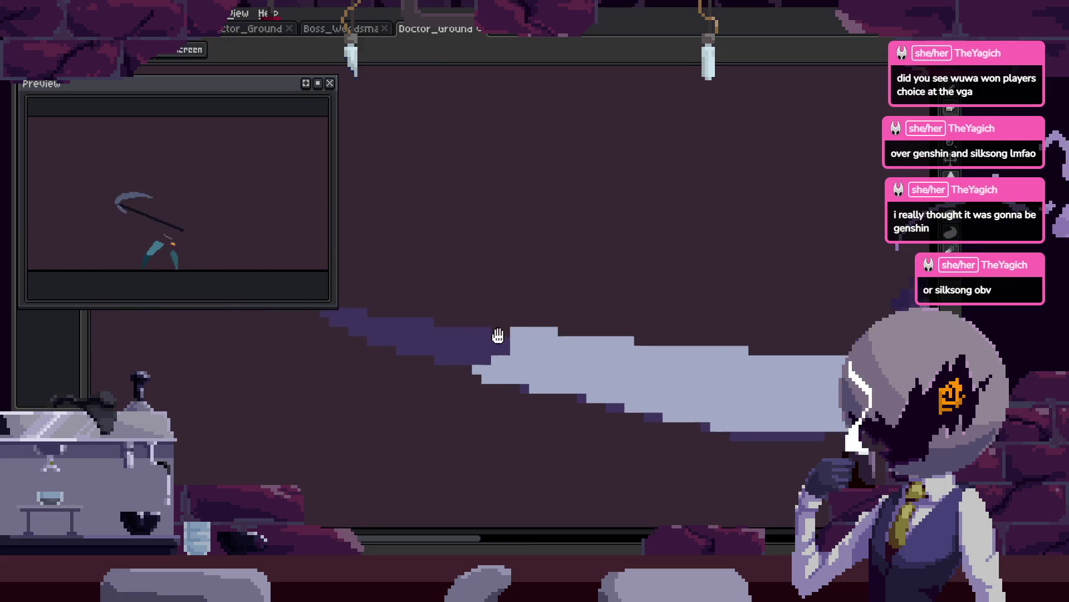
key("b")
key("Right")
key("e")
key("b")
key("Right")
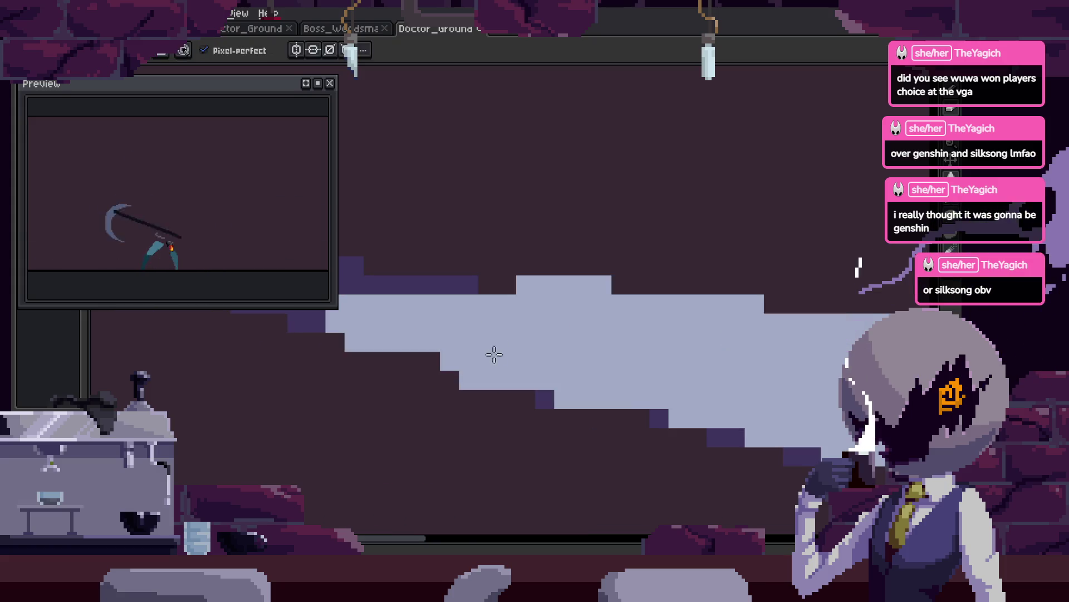
key("Right")
key("e")
key("b")
key("Right")
key("e")
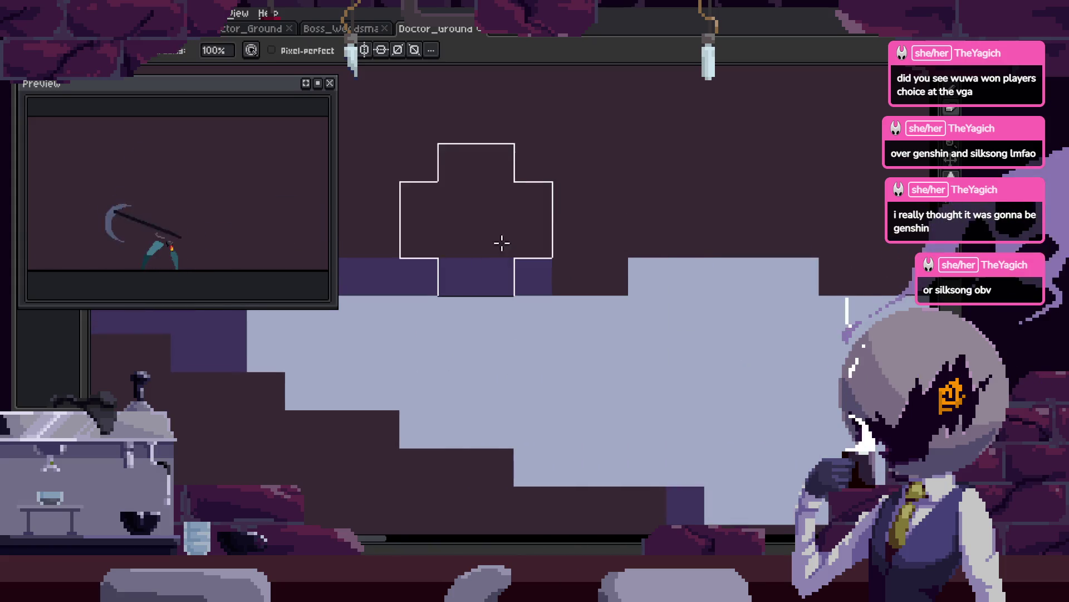
key("Right")
key("b")
key("Right")
key("e")
Continue past the diagonal and larger-blade frames to land on the horizontal slash frame.
key("Right")
key("z")
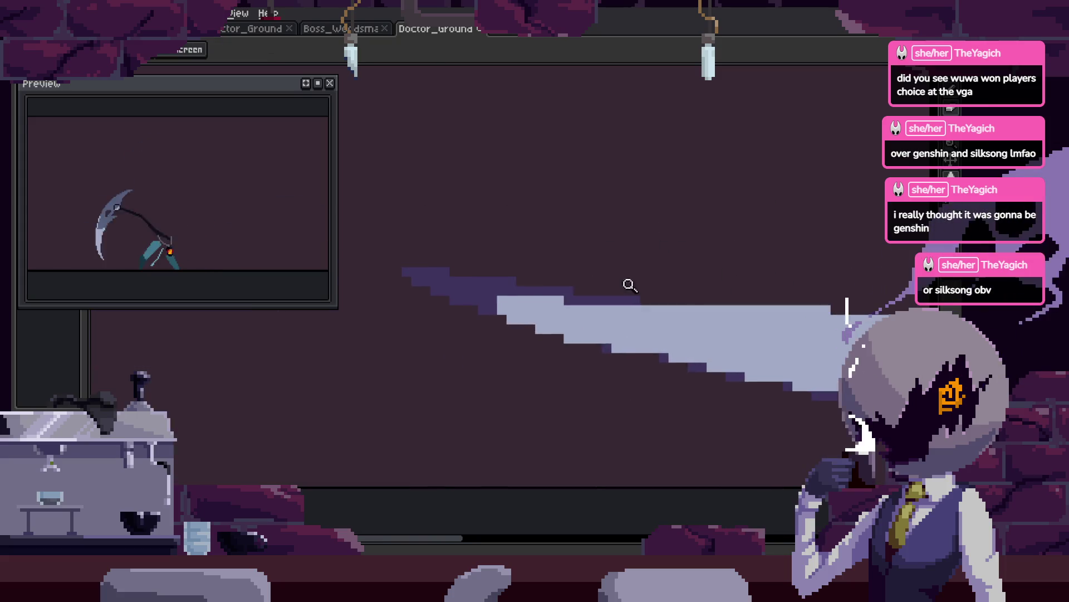
key("Right")
key("b")
key("Right")
key("z")
key("Right")
key("Right")
key("Right")
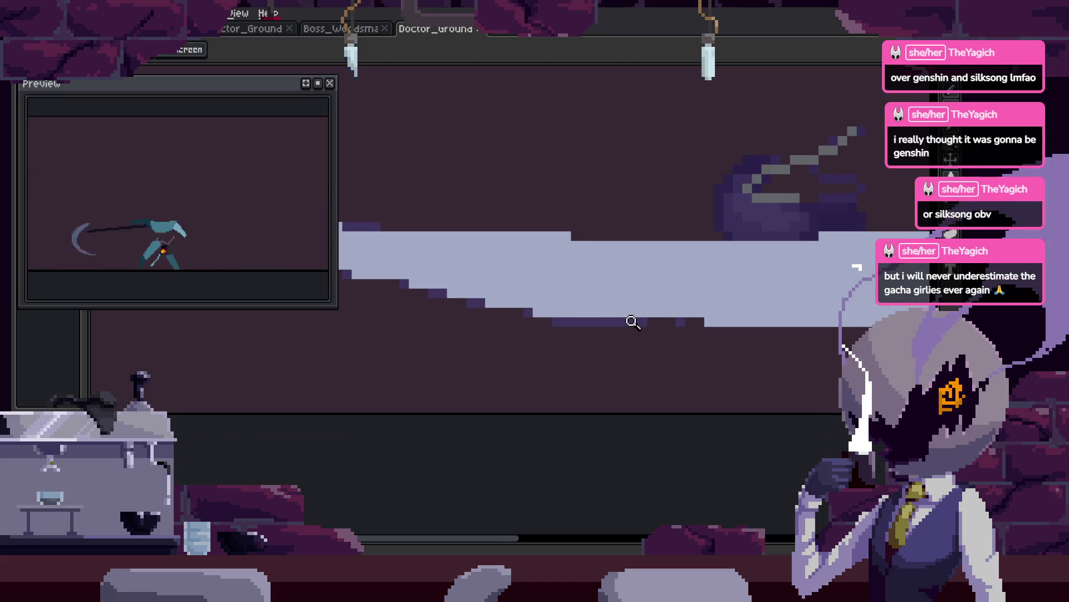
scroll(520, 322, "up", 2)
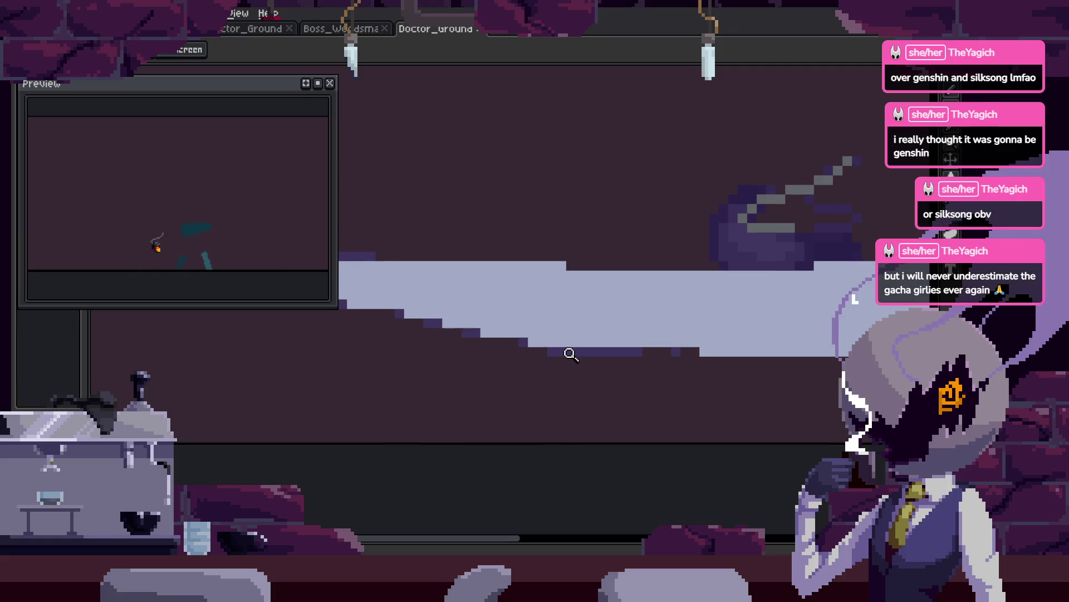
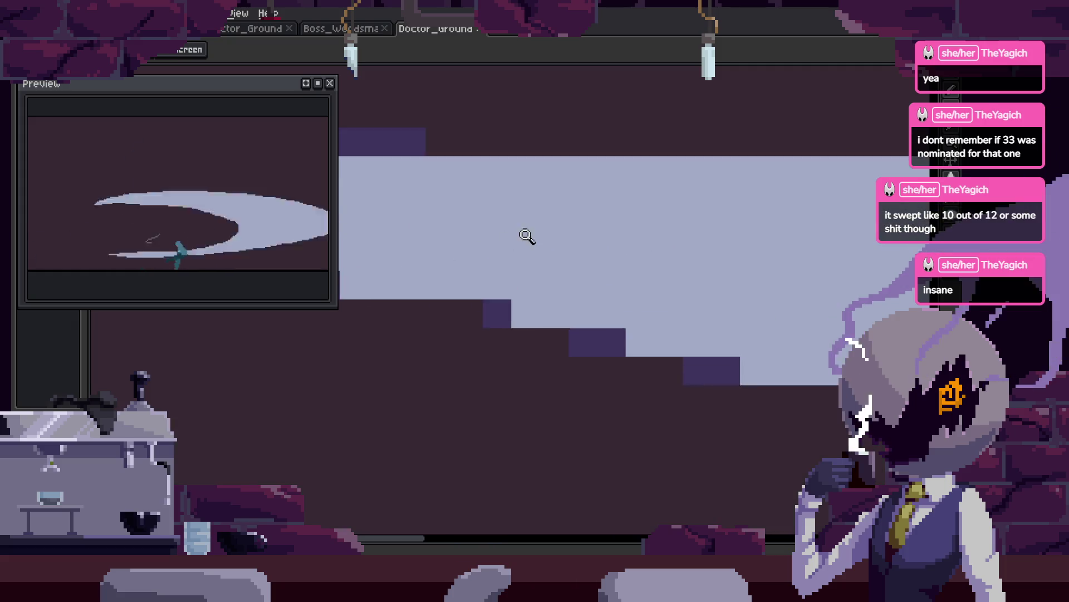
Show the animation timeline and frame the sprite in the view.
scroll(707, 298, "down", 2)
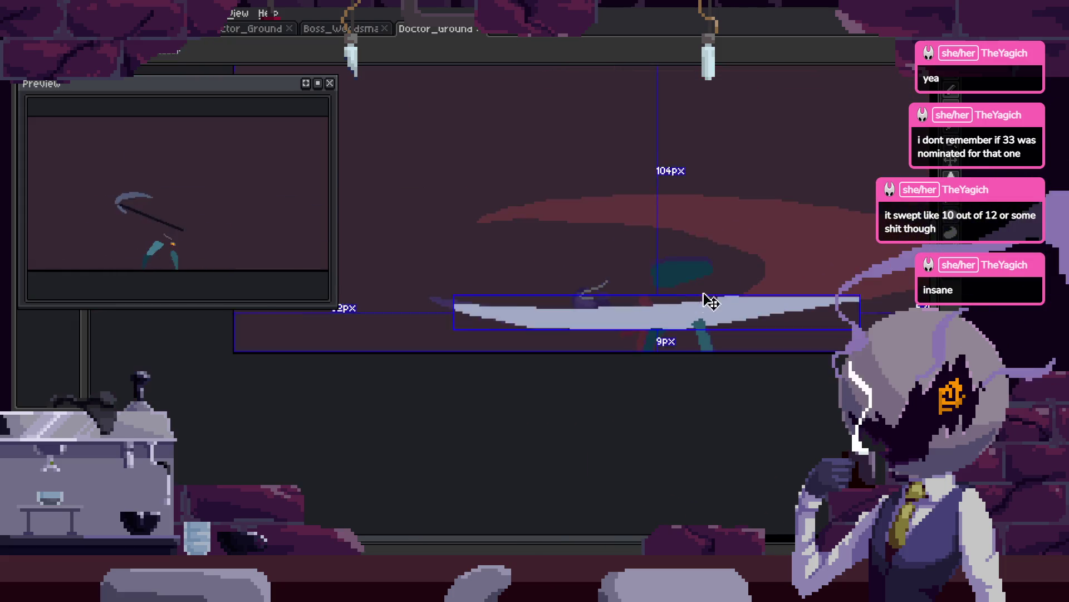
key("Tab")
scroll(668, 251, "down", 3)
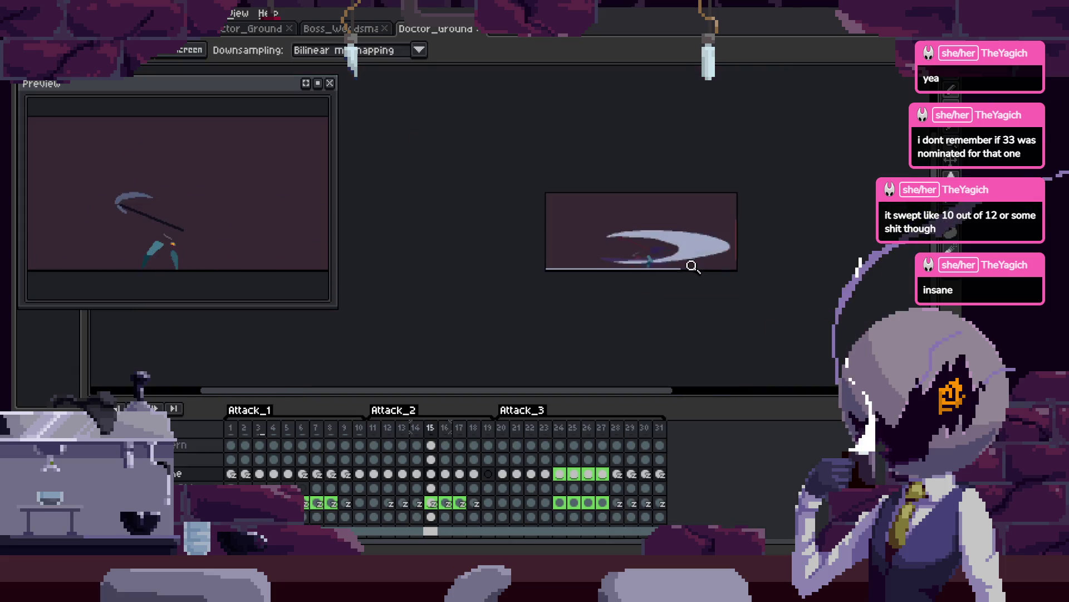
scroll(724, 275, "up", 1)
left_click_drag(720, 277, 693, 286)
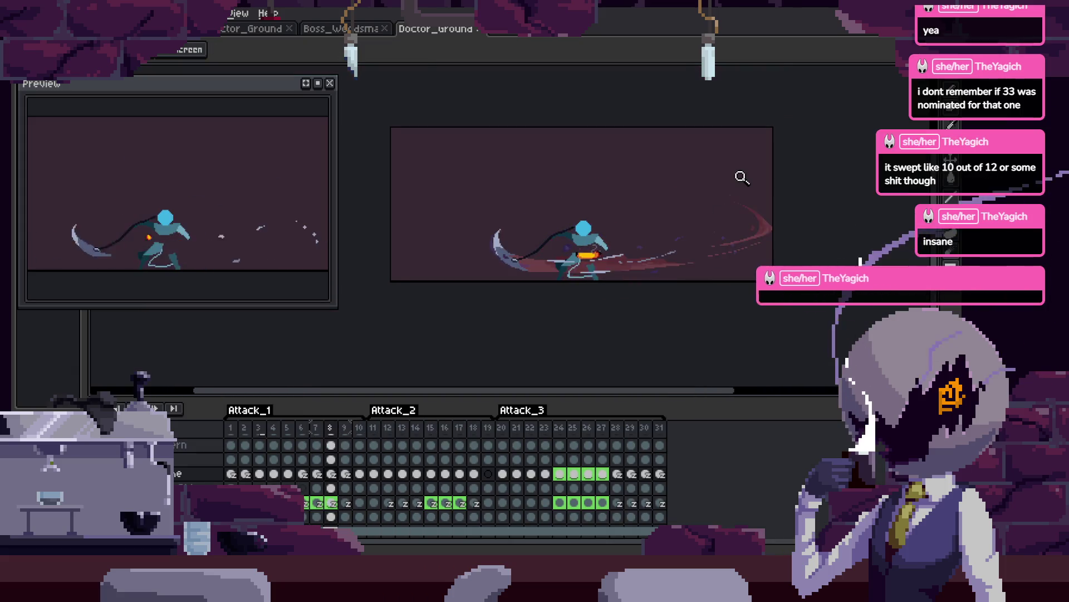
Step through the Attack_2 slash frames from 5 to 14, then zoom in.
key("Left")
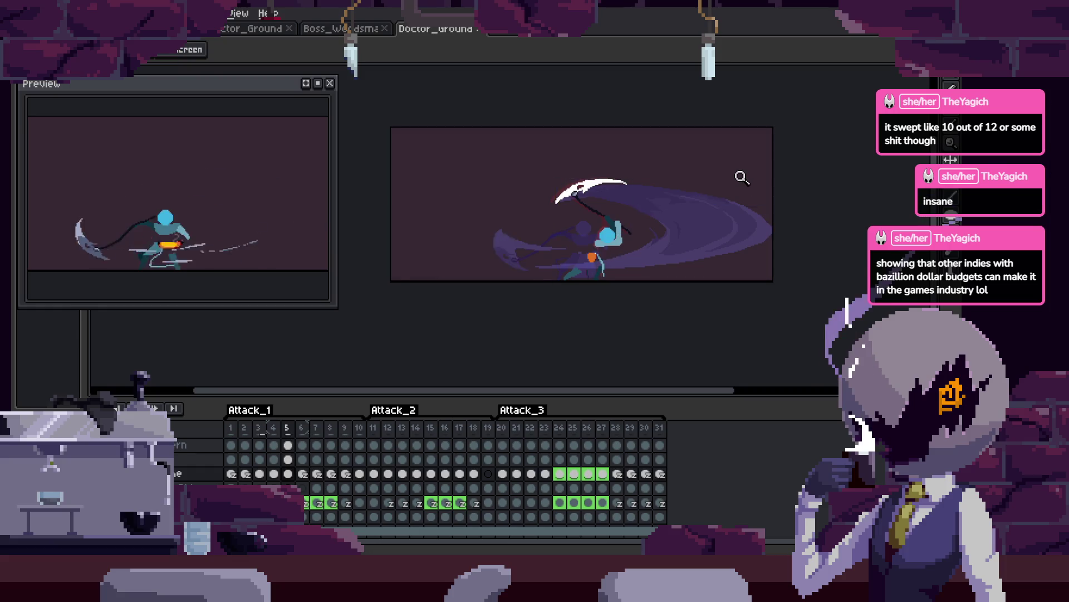
key("Right")
key("Right")
key("Left")
key("Left")
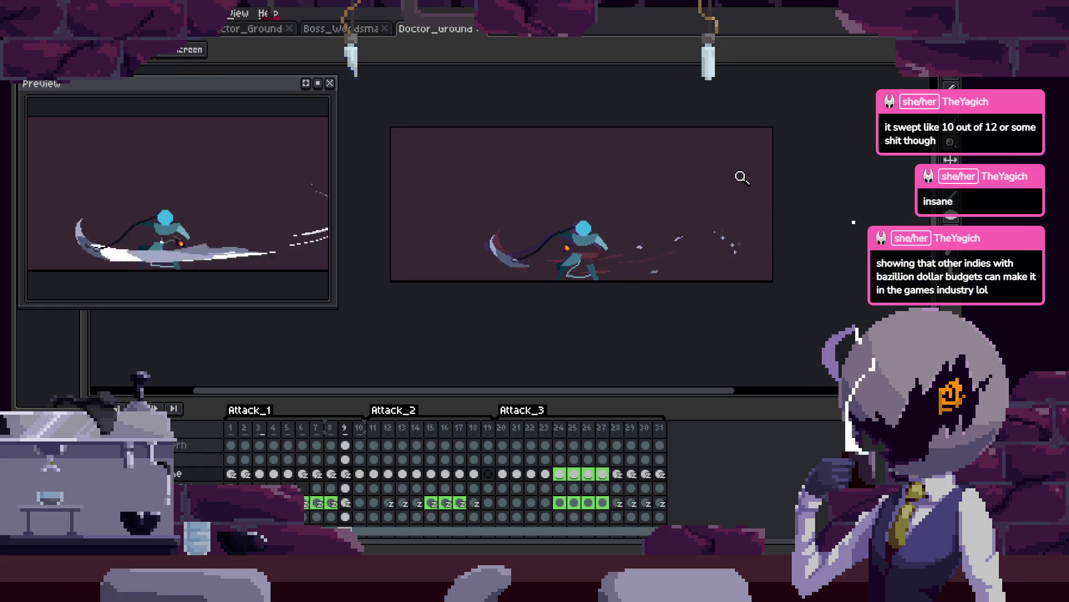
key("Right")
key("Right")
key("Right")
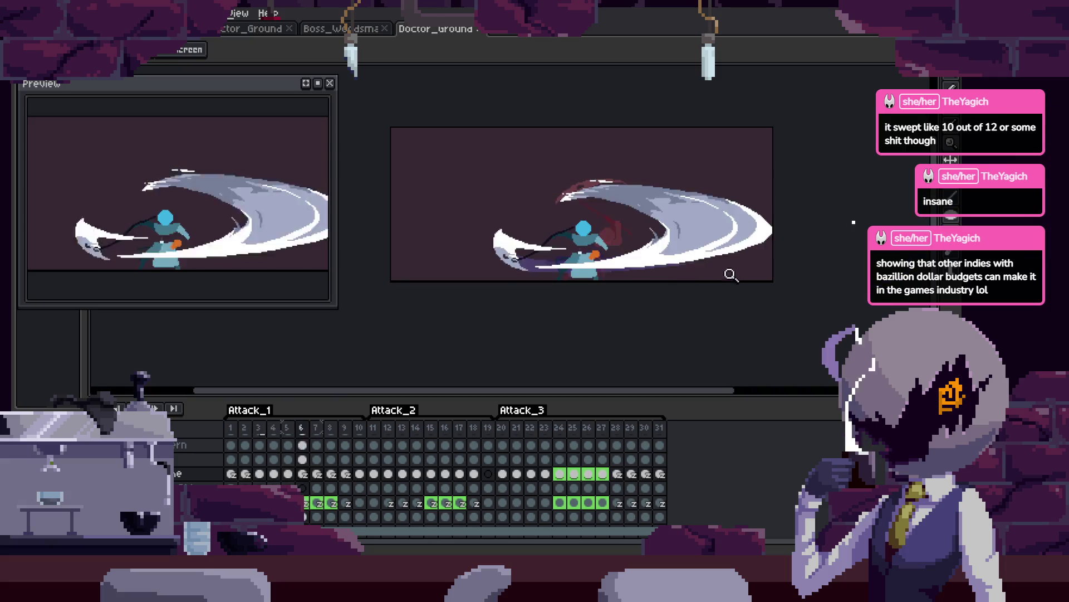
key("Right")
key("Right")
key("Right")
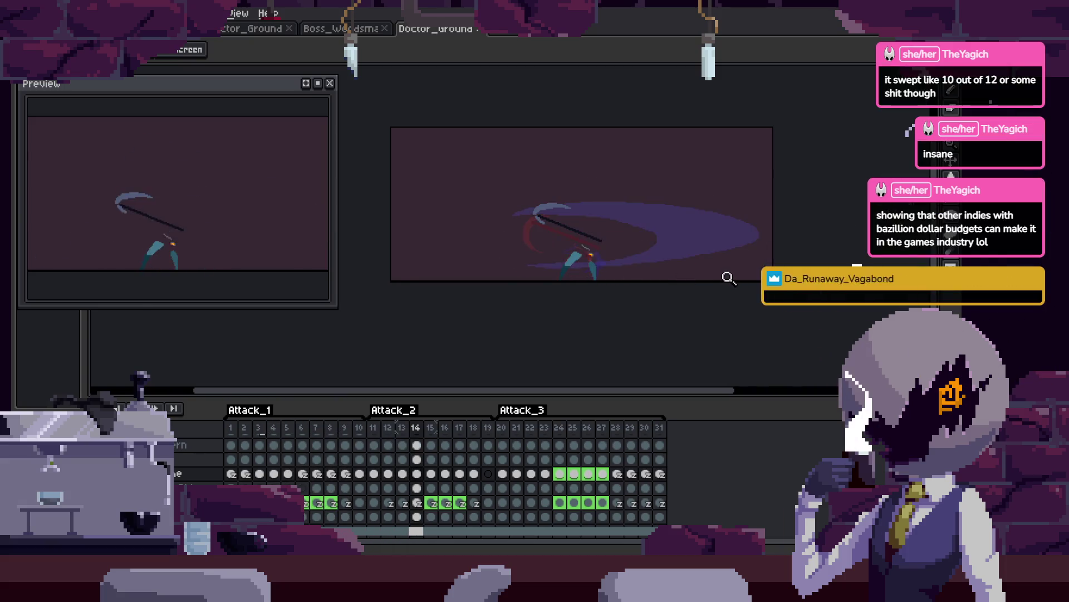
scroll(648, 255, "up", 3)
scroll(668, 251, "down", 2)
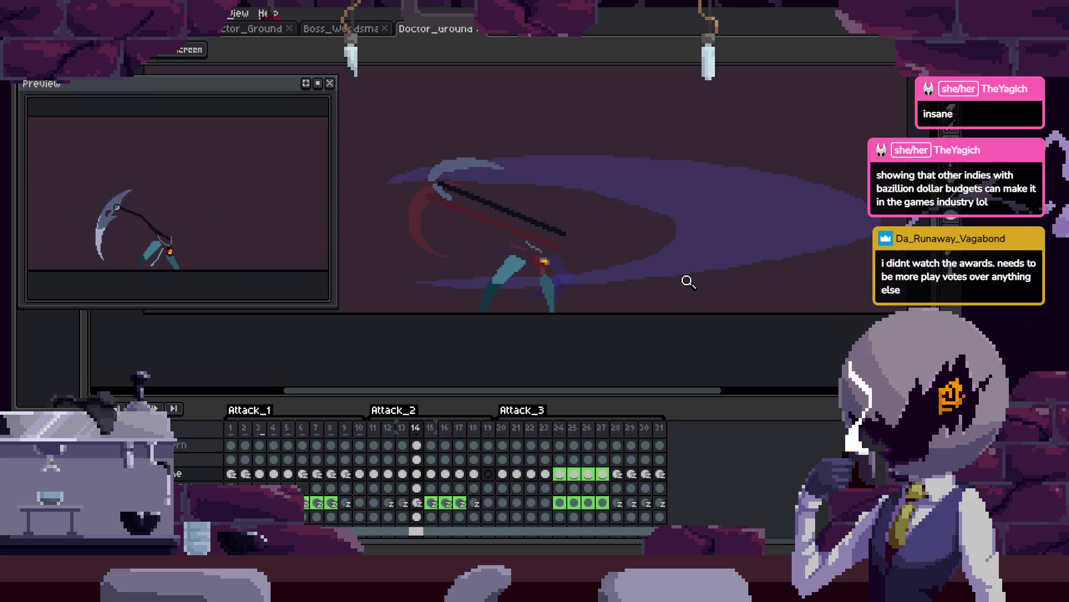
Compare frames 14 and 15, then advance to frame 18.
key("Right")
key("Left")
key("Right")
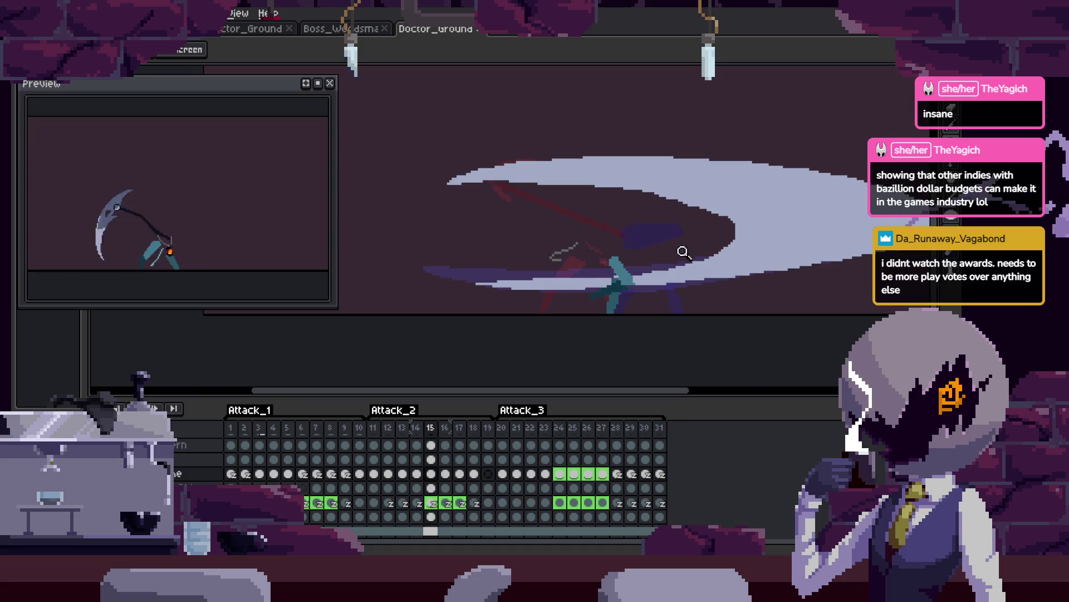
scroll(684, 252, "up", 2)
key("b")
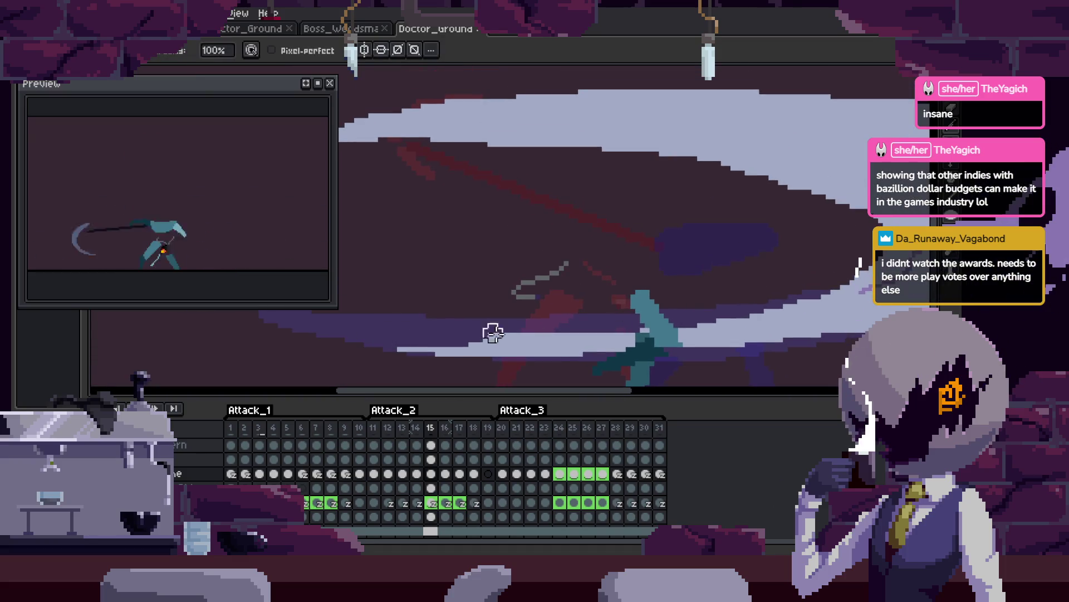
scroll(668, 301, "down", 2)
key("z")
key("Left")
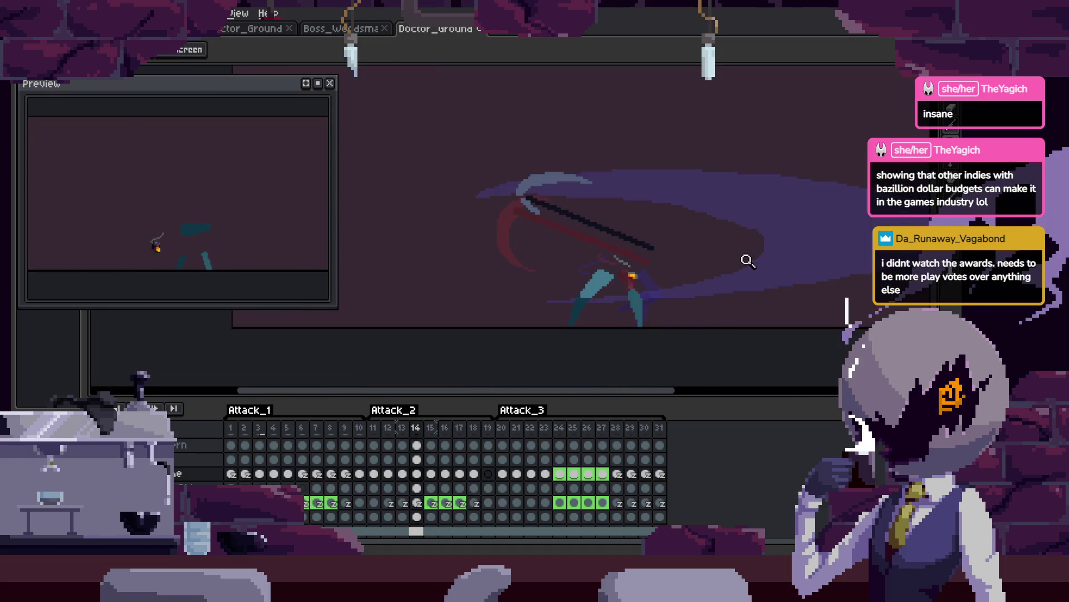
key("Return")
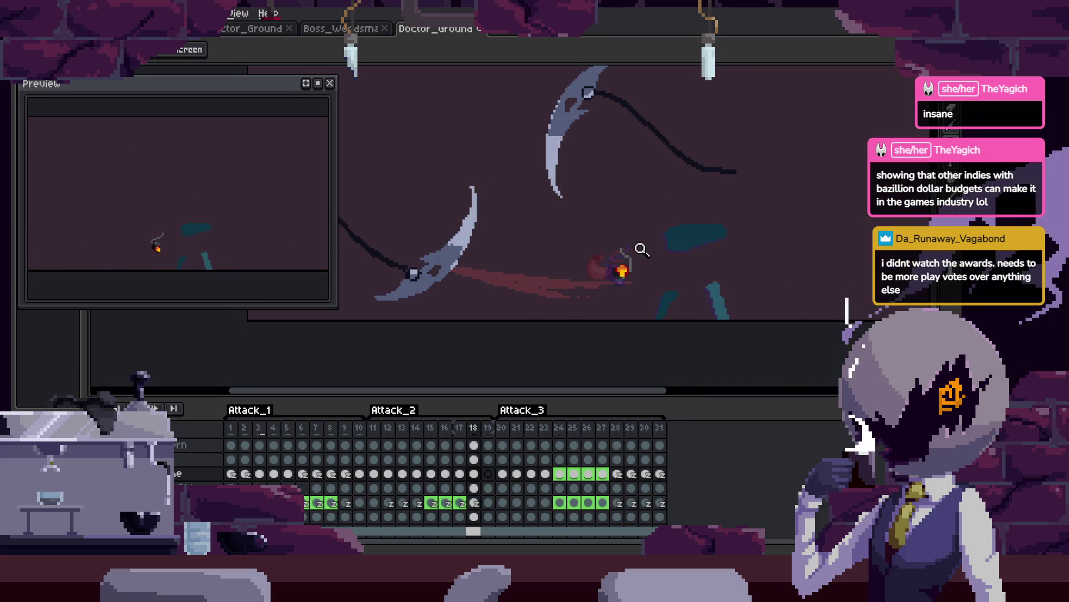
Select all of frame 18 and cut out its two scythe images.
mouse_move(462, 305)
left_mouse_down()
mouse_move(672, 306)
mouse_move(601, 284)
left_mouse_up()
scroll(518, 288, "up", 2)
key("b")
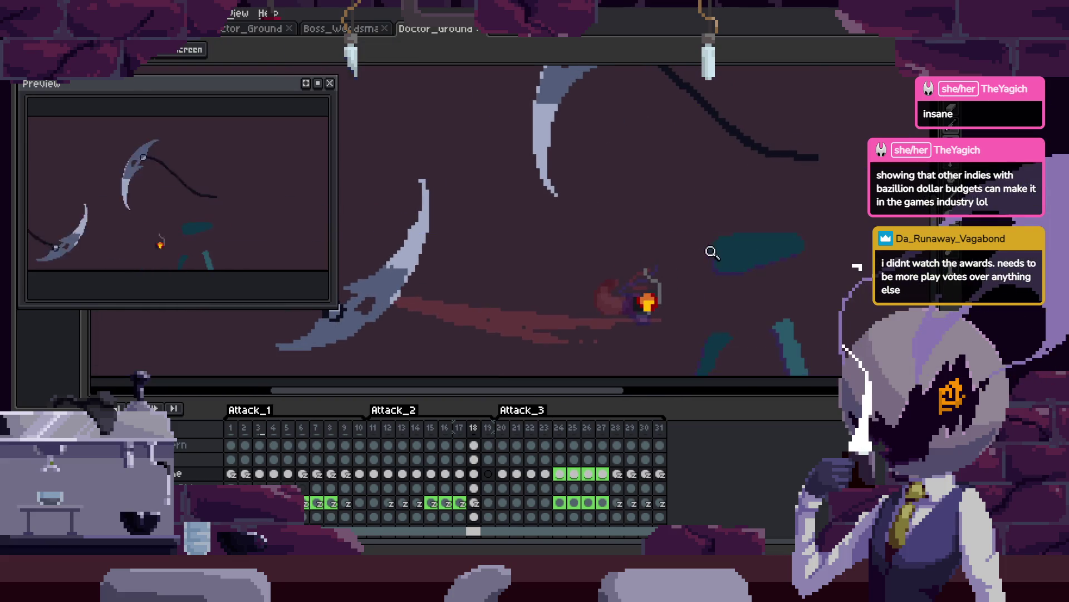
scroll(711, 248, "down", 3)
key("ctrl+a")
key("Delete")
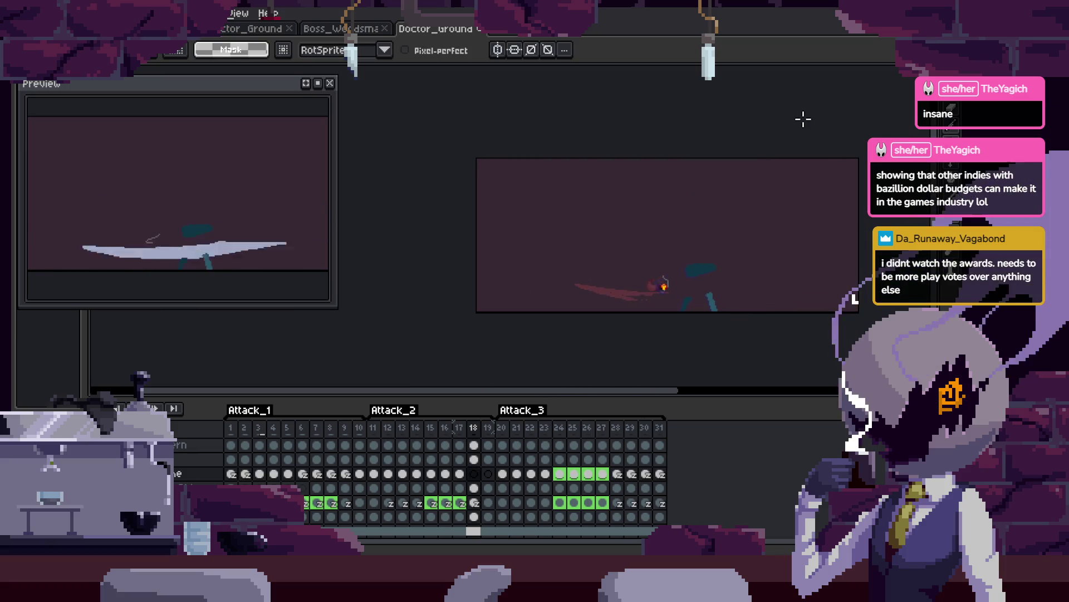
Paste the scythes into frame 19 and move them up and to the right.
key("Right")
key("Tab")
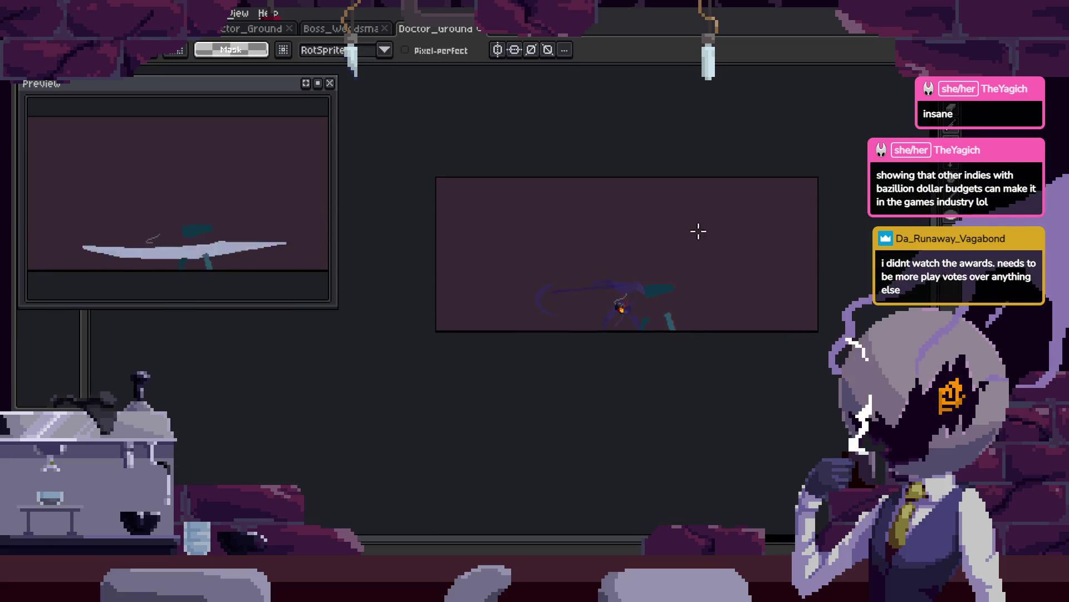
key("ctrl+v")
mouse_move(574, 293)
left_mouse_down()
mouse_move(563, 250)
mouse_move(661, 260)
mouse_move(777, 242)
left_mouse_up()
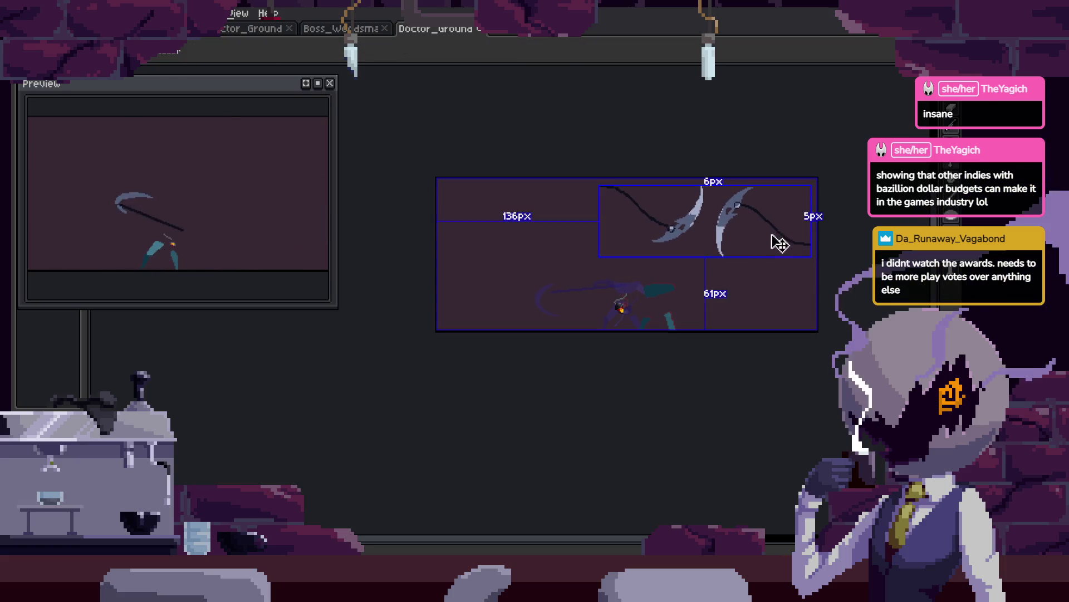
key("Right")
scroll(632, 275, "up", 2)
key("b")
scroll(549, 303, "right", 5)
scroll(549, 302, "up", 2)
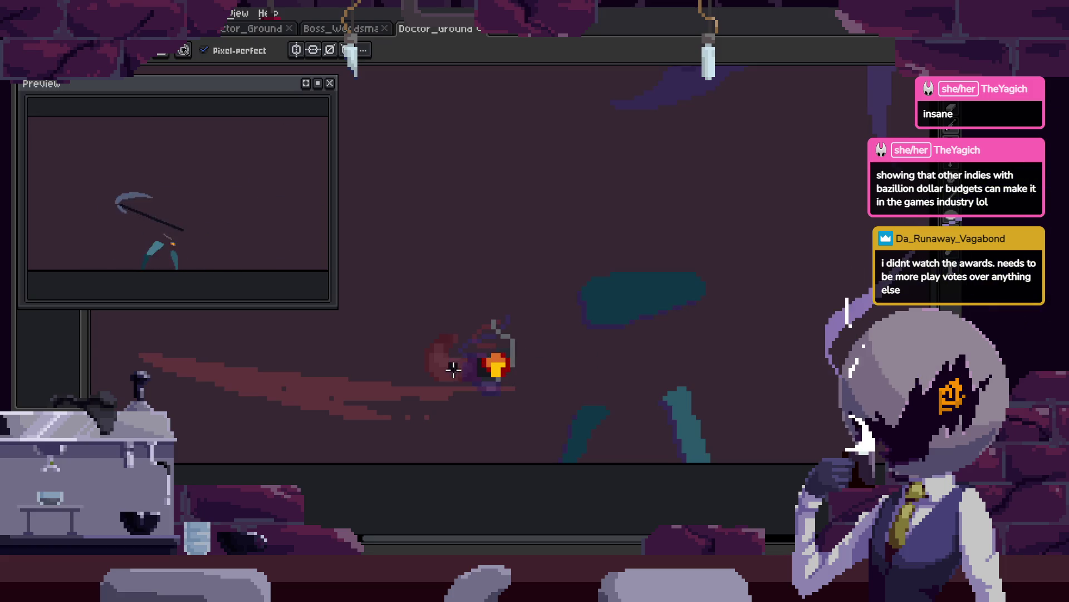
Sketch a hooked blade outline near the scythe handle on the slash frame.
key("Return")
scroll(705, 251, "down", 1)
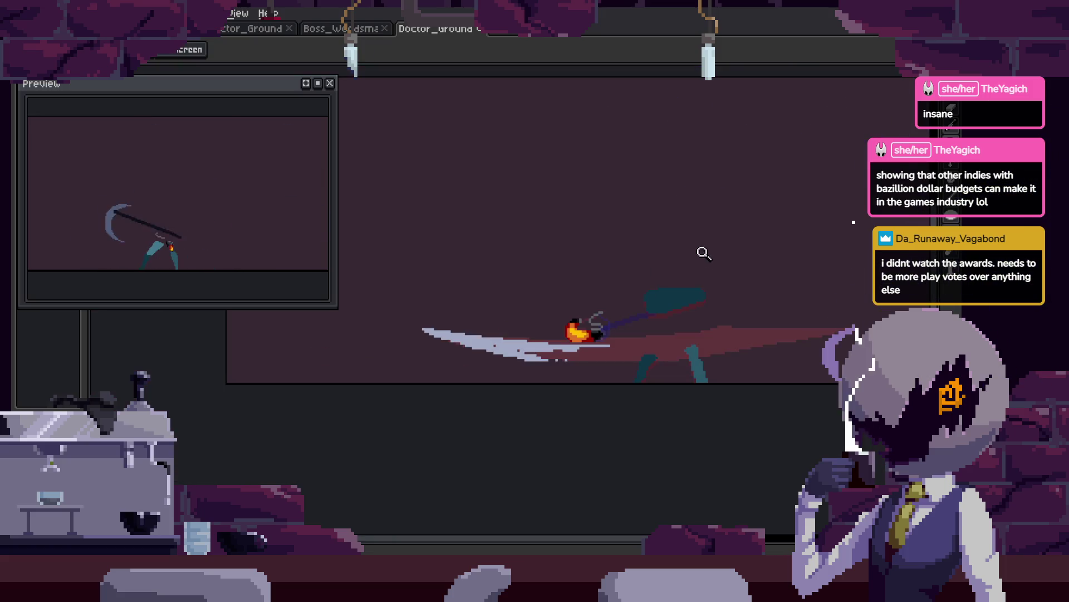
scroll(611, 335, "up", 1)
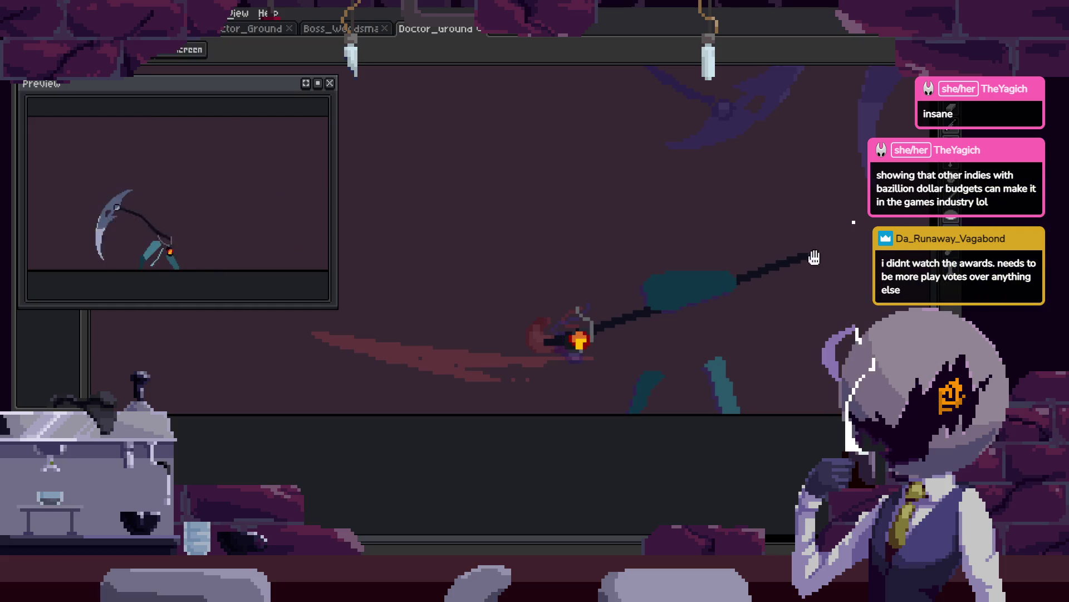
left_click_drag(814, 257, 823, 284)
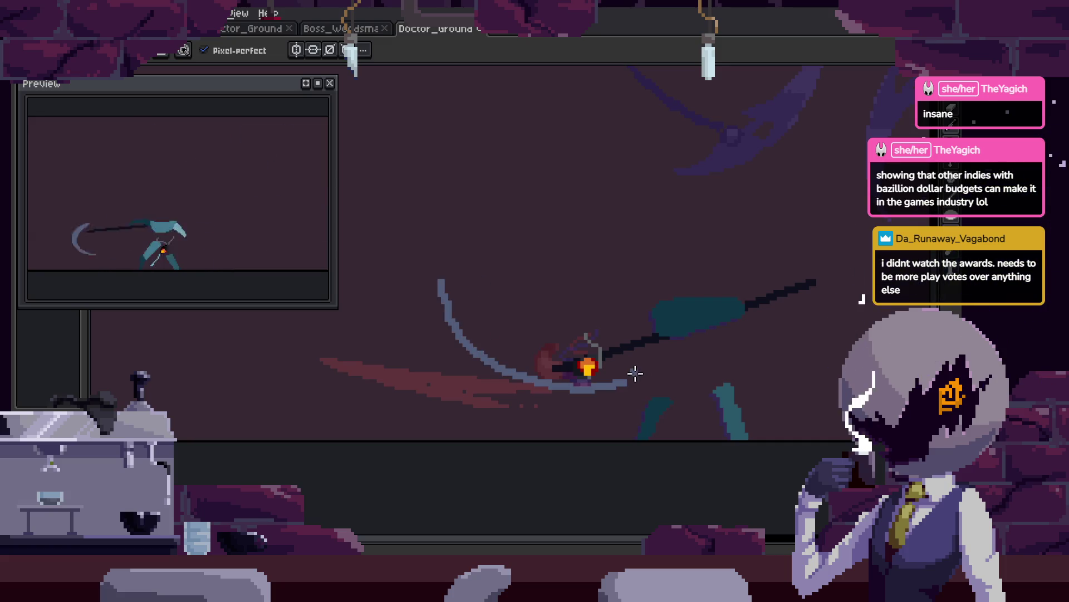
left_click_drag(488, 371, 446, 360)
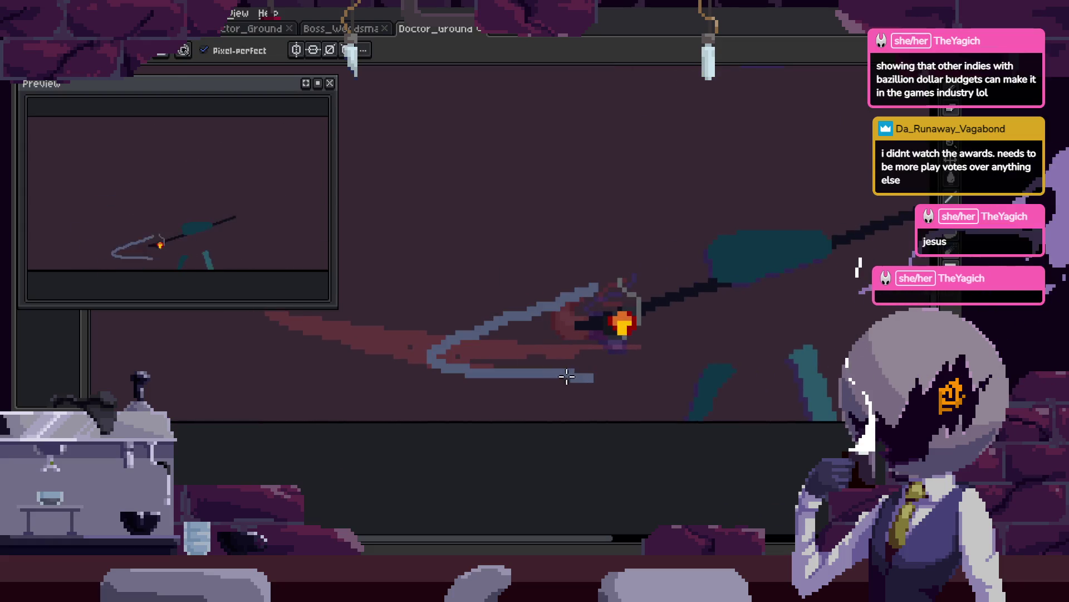
Save the Doctor_Ground file with the new blade outline.
key("v")
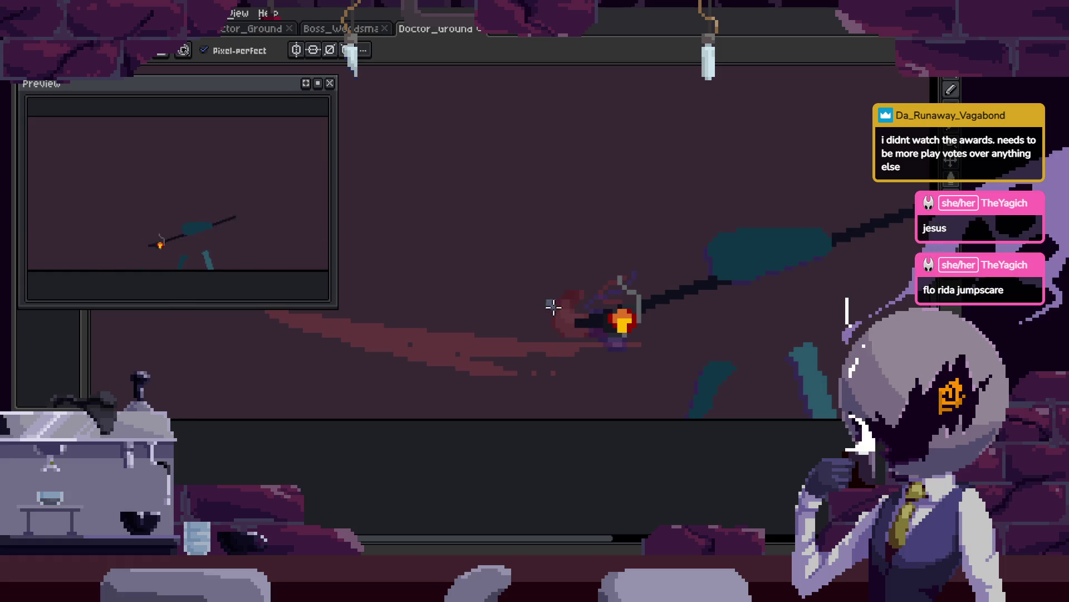
key("z")
scroll(626, 371, "down", 5)
key("ctrl+s")
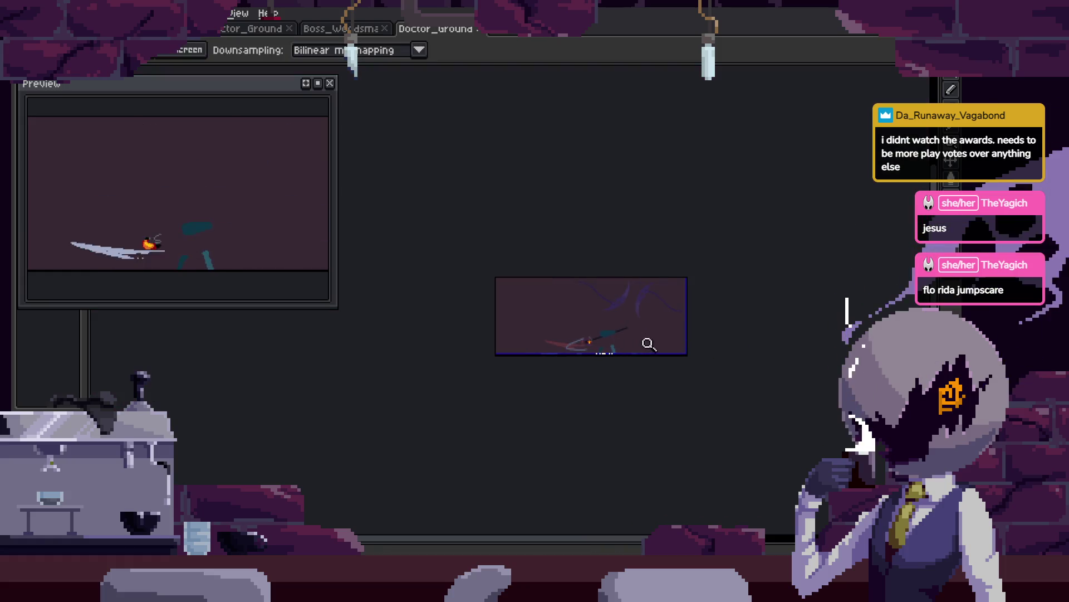
scroll(644, 338, "up", 5)
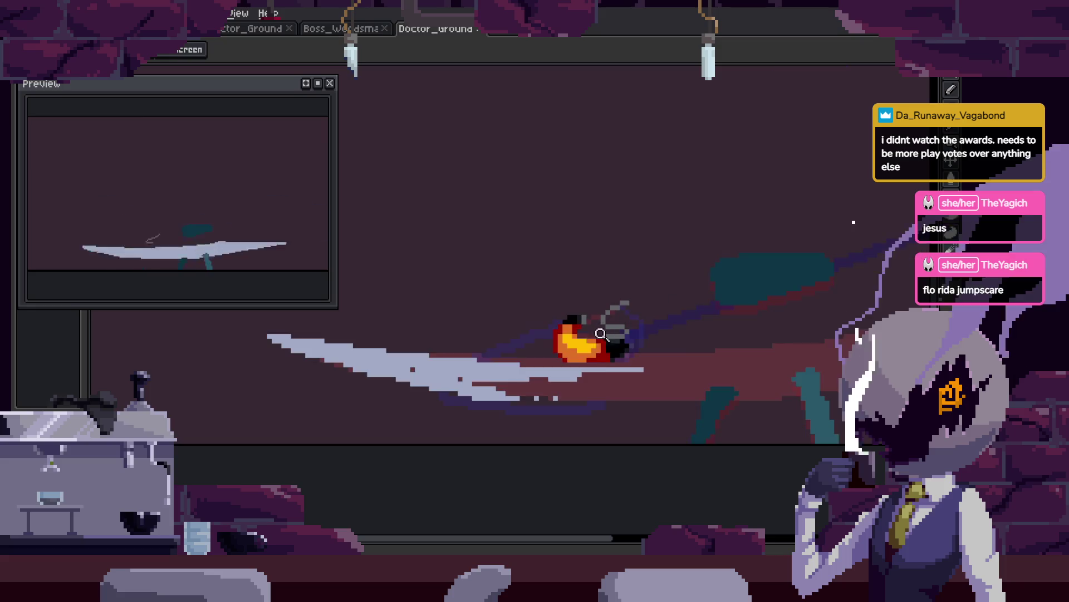
scroll(703, 332, "down", 2)
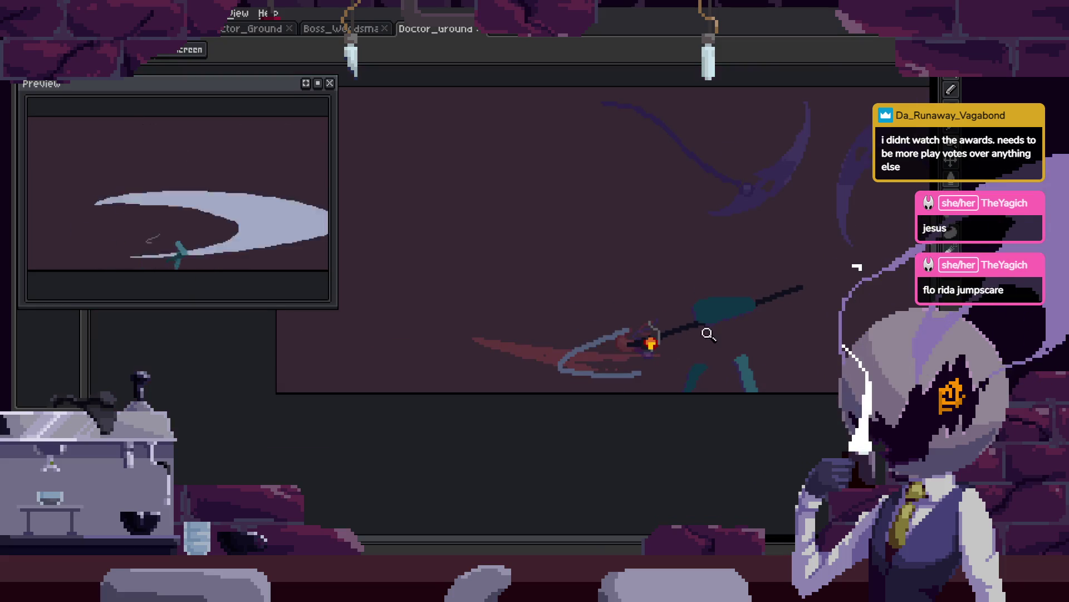
scroll(706, 345, "right", 2)
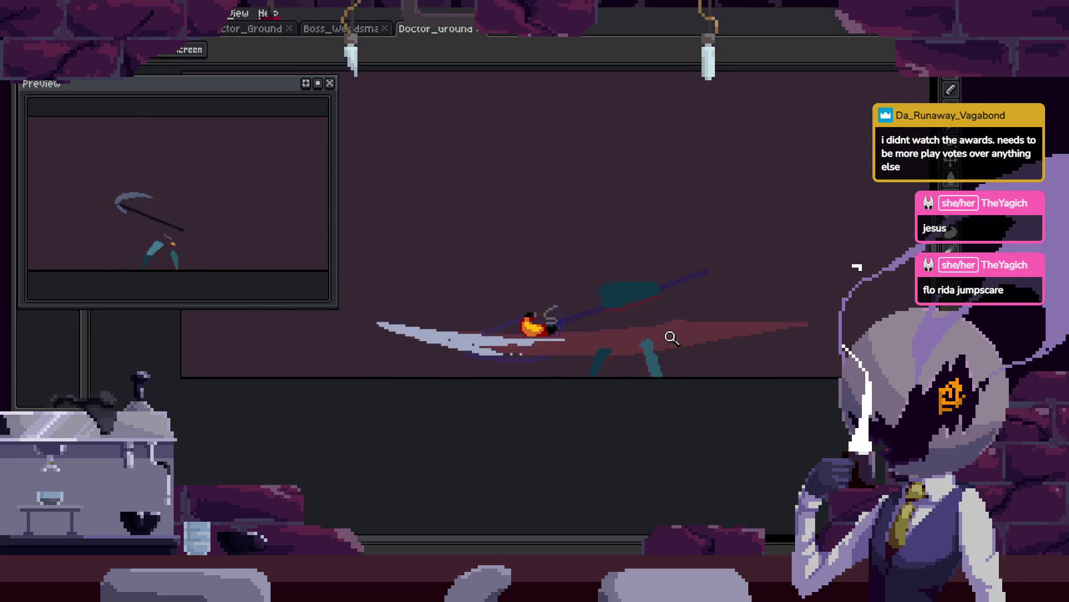
scroll(574, 335, "up", 2)
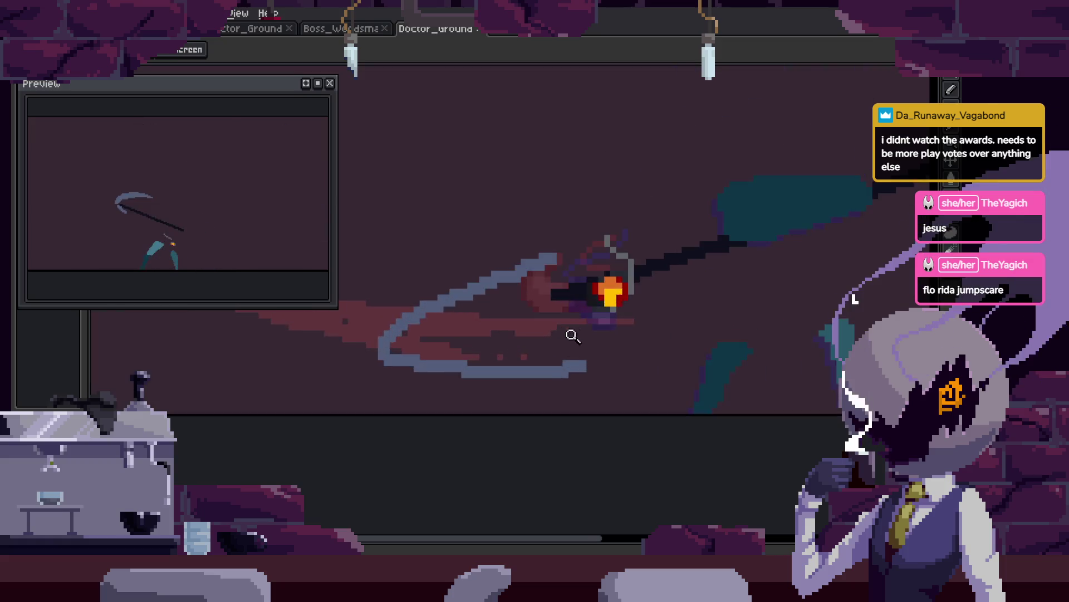
Draw a long blue stroke, then lasso the blade and shift it left and down.
left_click_drag(478, 312, 534, 273)
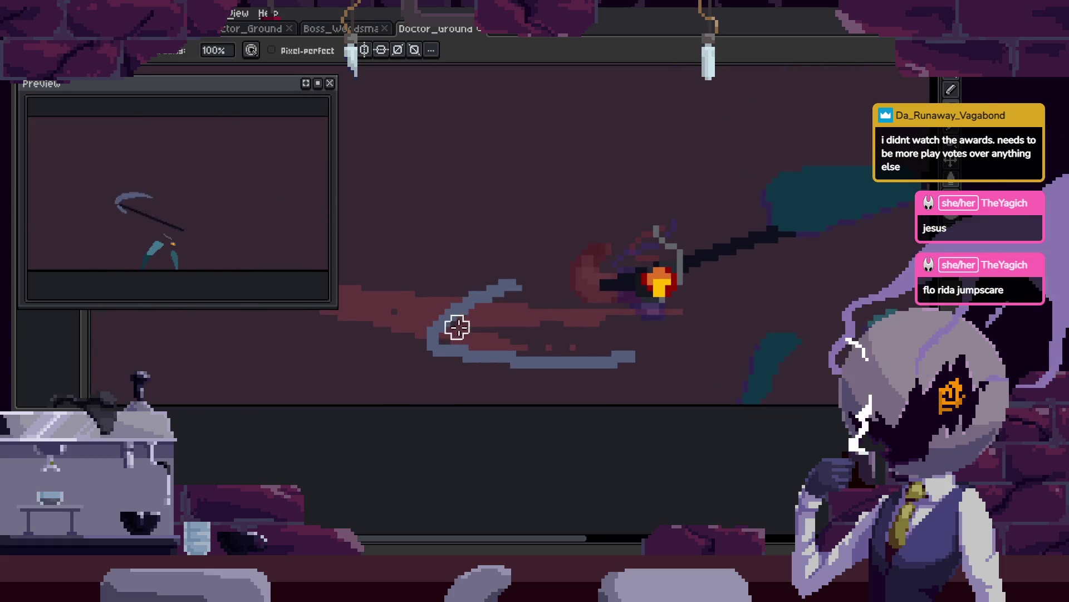
key("b")
left_click_drag(457, 329, 721, 331)
key("q")
mouse_move(513, 239)
left_mouse_down()
mouse_move(382, 358)
mouse_move(745, 322)
mouse_move(549, 301)
left_mouse_up()
left_click_drag(646, 157, 491, 342)
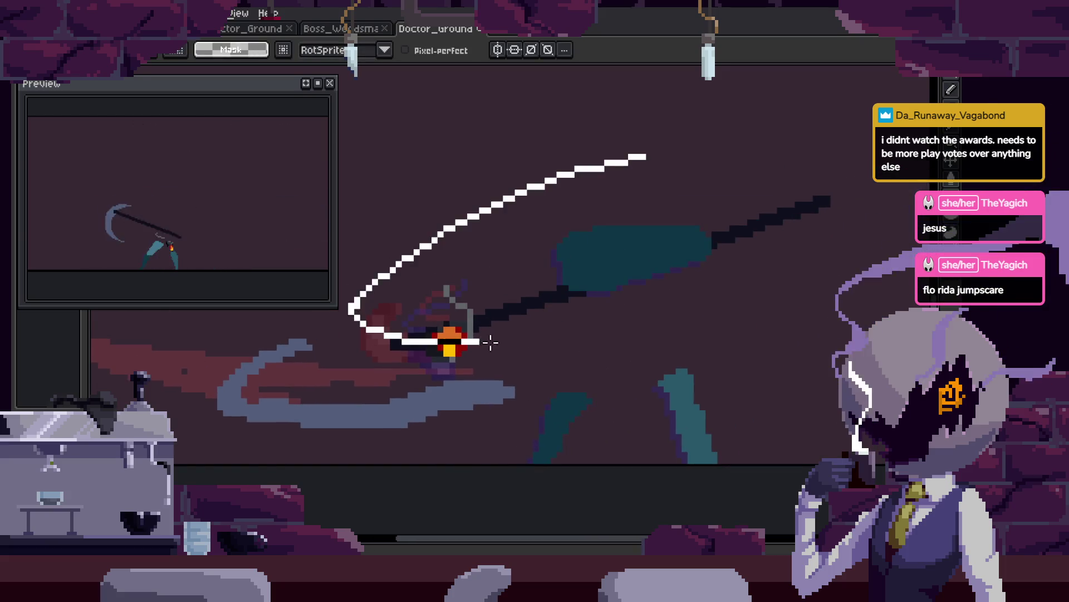
left_click_drag(676, 255, 585, 292)
key("b")
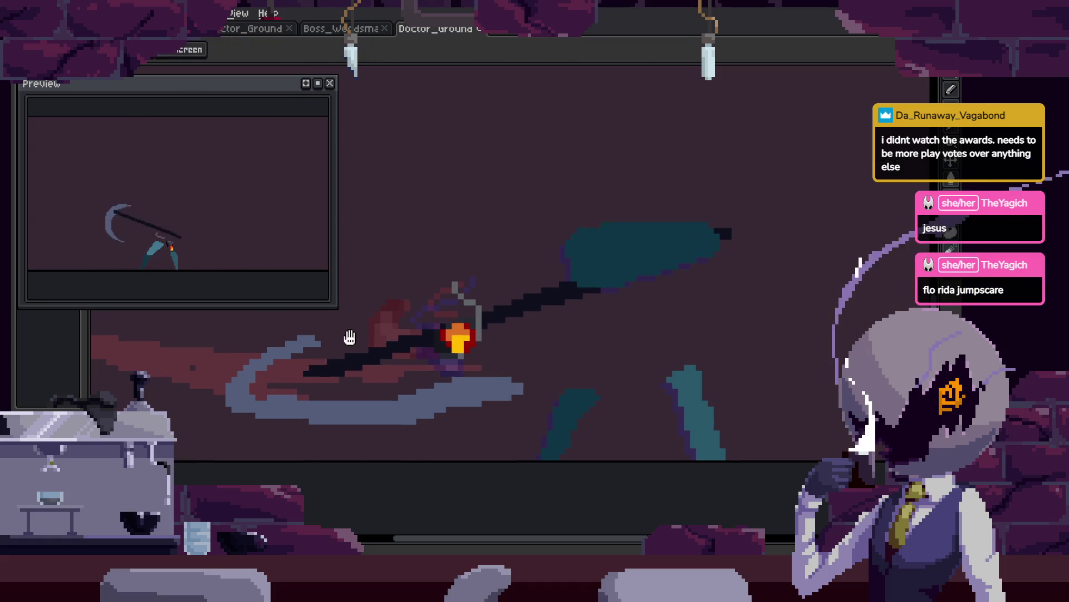
Repaint the upper grey blade and extend its tip toward the upper right.
scroll(497, 318, "up", 3)
mouse_move(534, 240)
left_mouse_down()
mouse_move(568, 270)
mouse_move(545, 262)
left_mouse_up()
left_click_drag(480, 383, 500, 368)
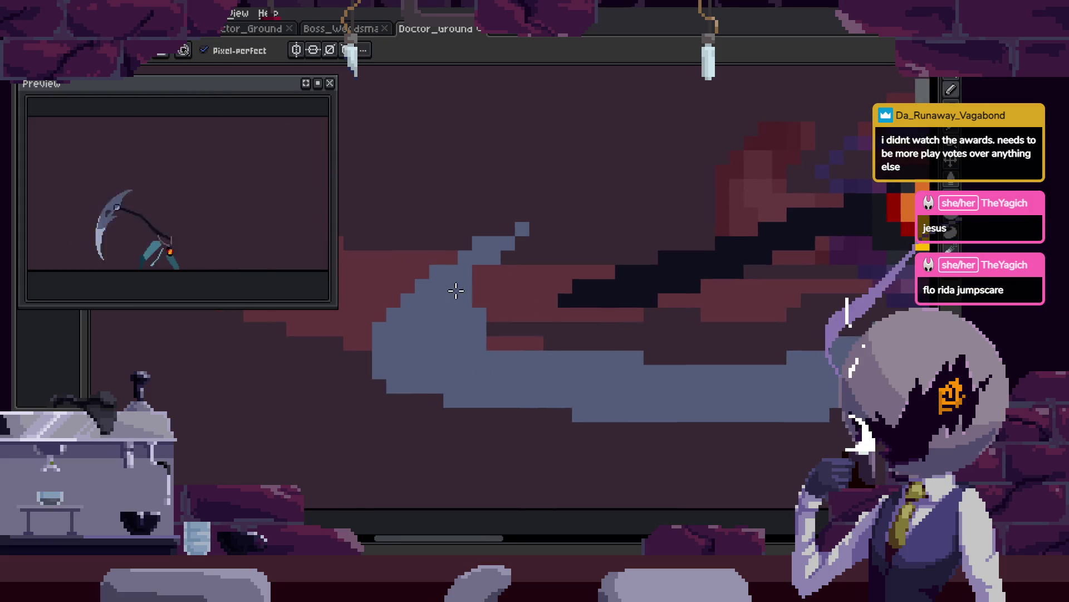
scroll(566, 337, "up", 3)
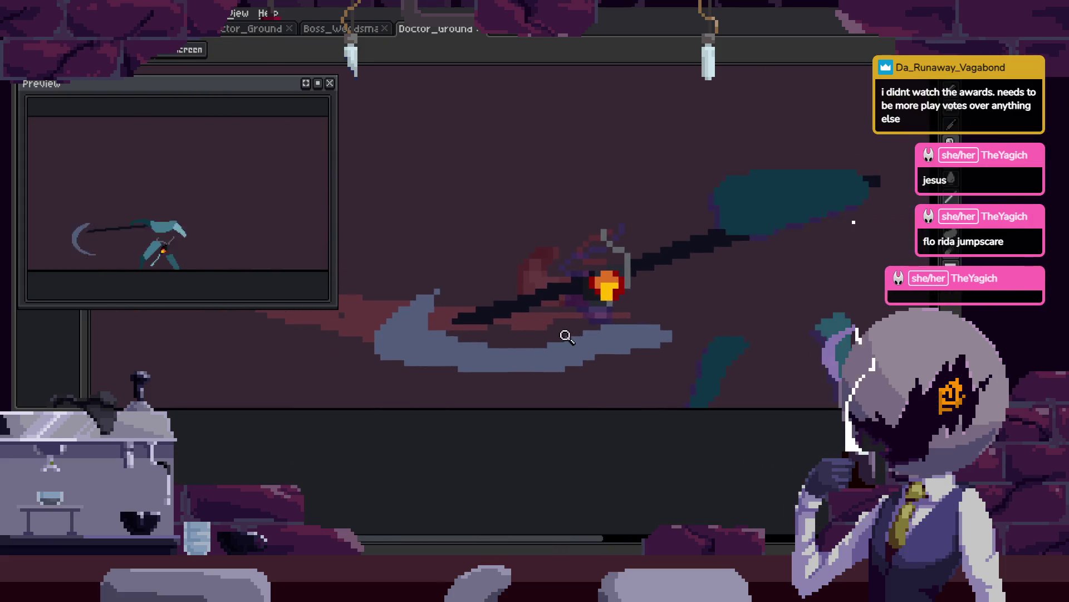
left_click_drag(647, 352, 668, 345)
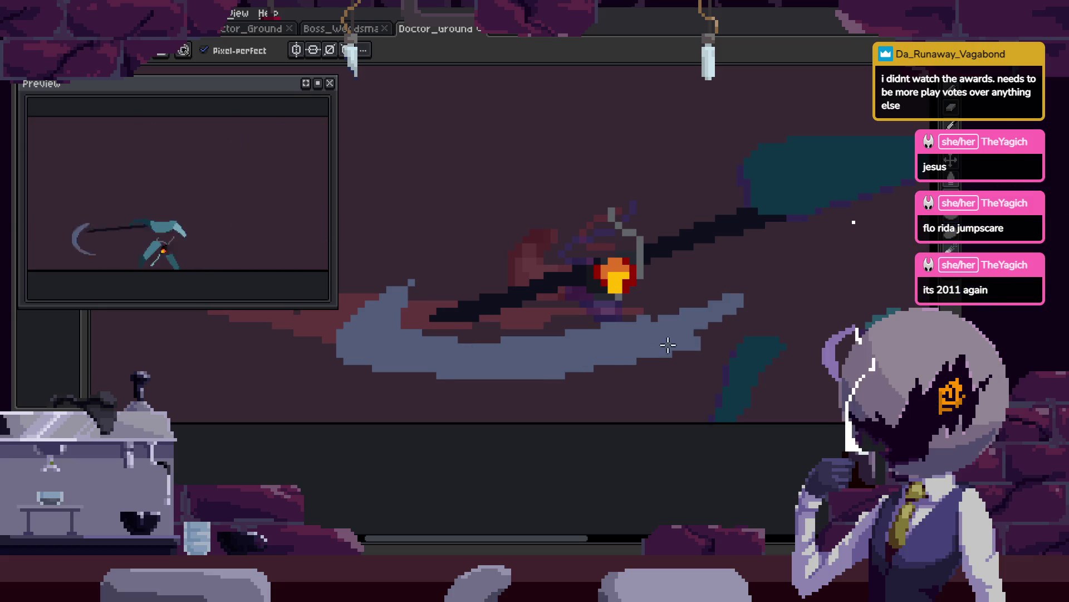
scroll(574, 387, "up", 1)
Tidy the blade edges with the Eraser and save the file.
key("e")
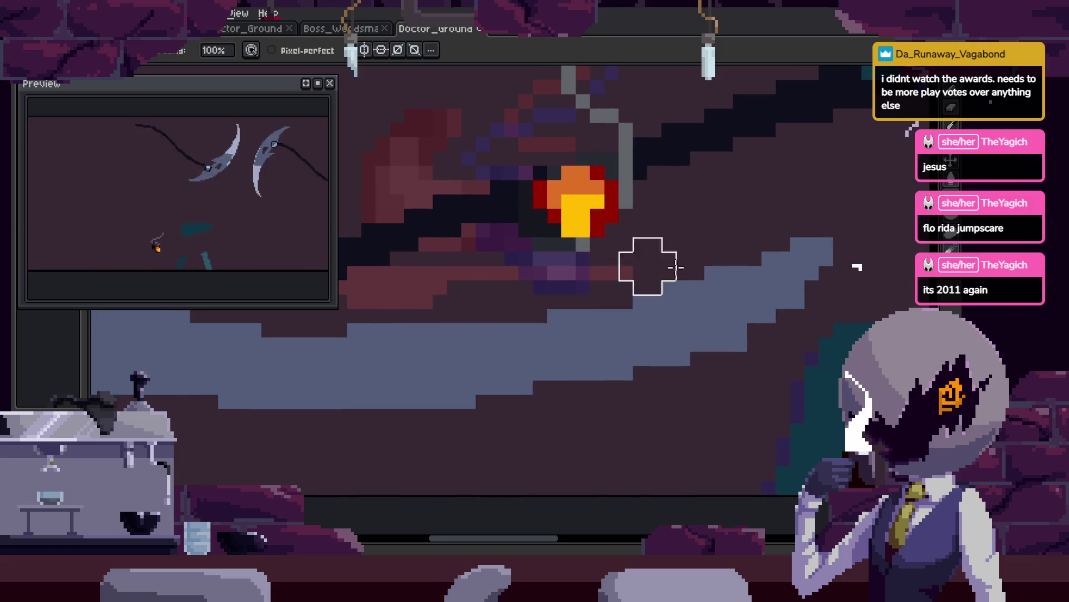
scroll(627, 280, "up", 1)
scroll(669, 256, "down", 1)
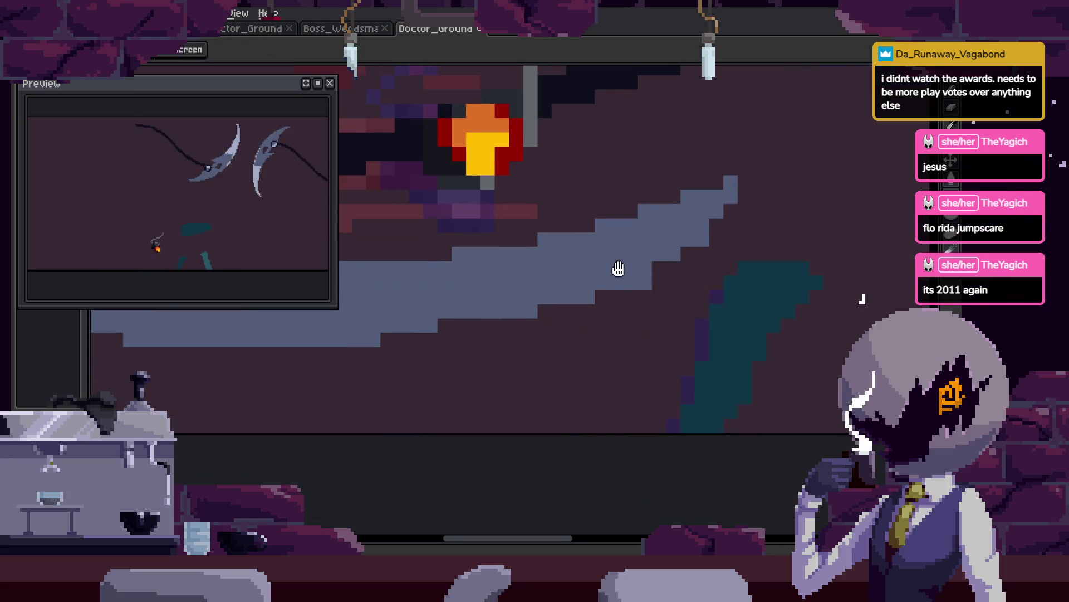
scroll(635, 312, "up", 1)
key("b")
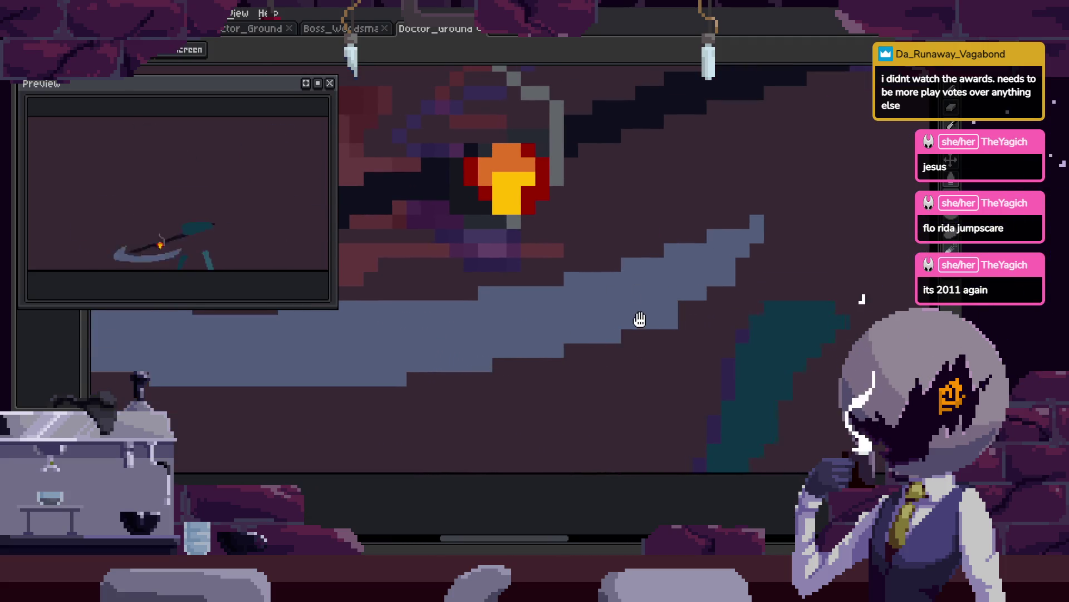
key("e")
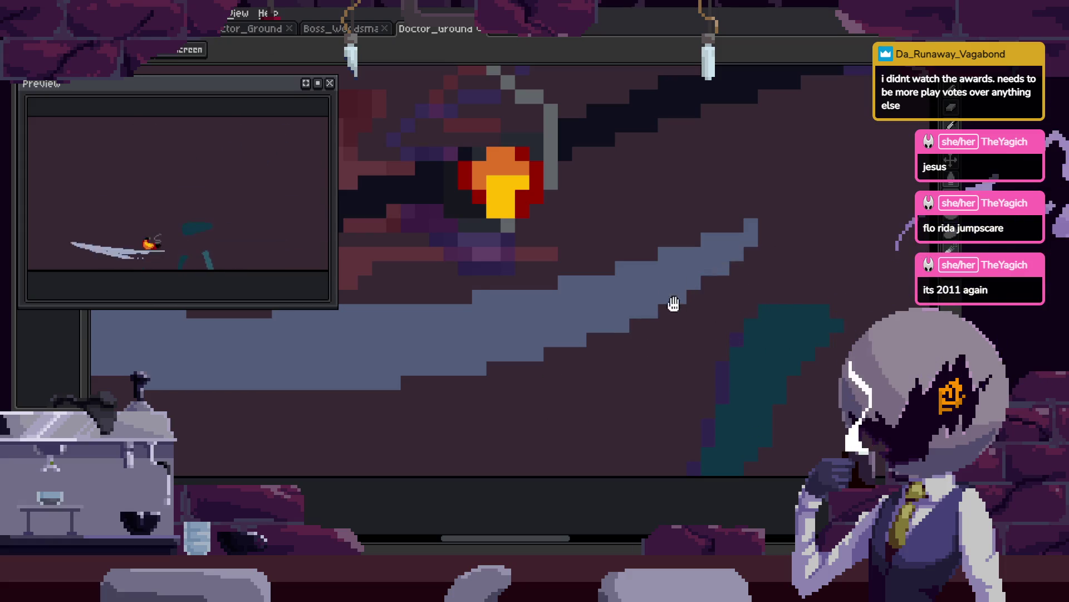
scroll(620, 342, "down", 2)
key("ctrl+s")
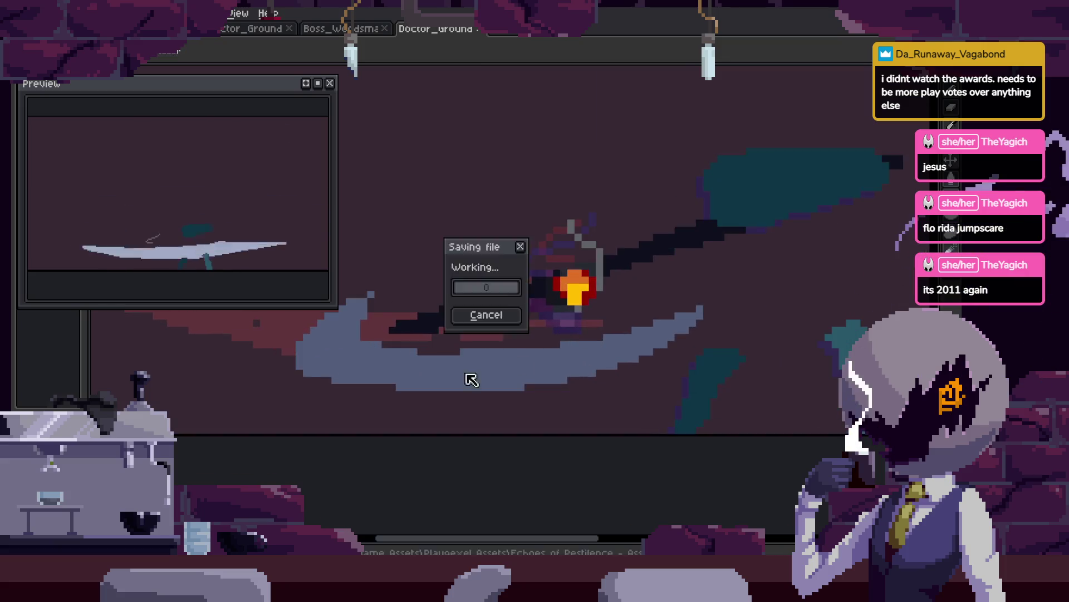
Play and stop the animation to check the smear, then save.
scroll(540, 279, "up", 4)
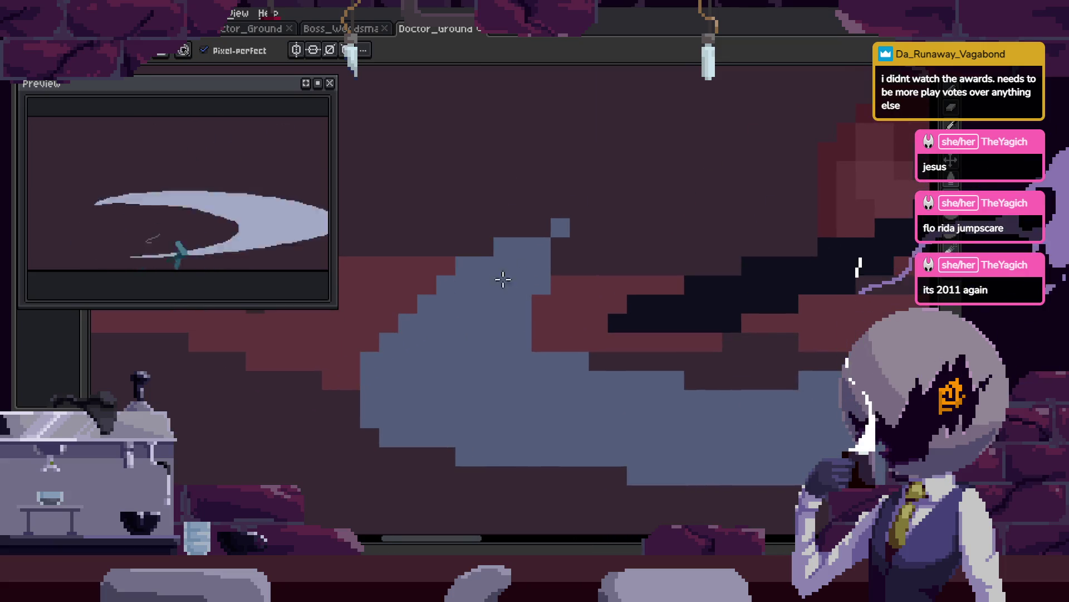
scroll(503, 279, "down", 4)
key("Return")
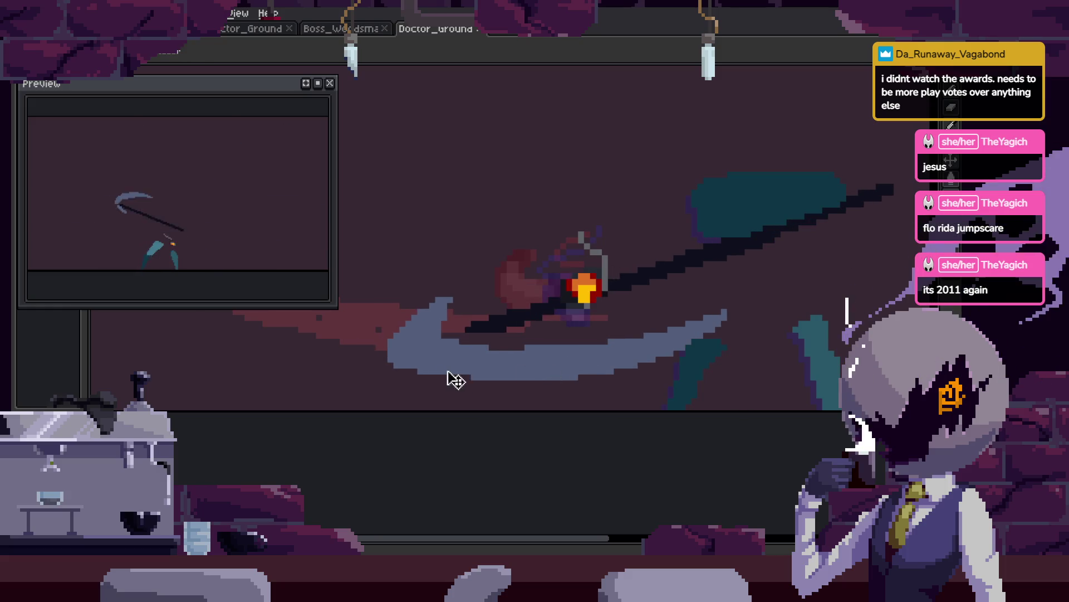
scroll(470, 306, "up", 3)
key("Return")
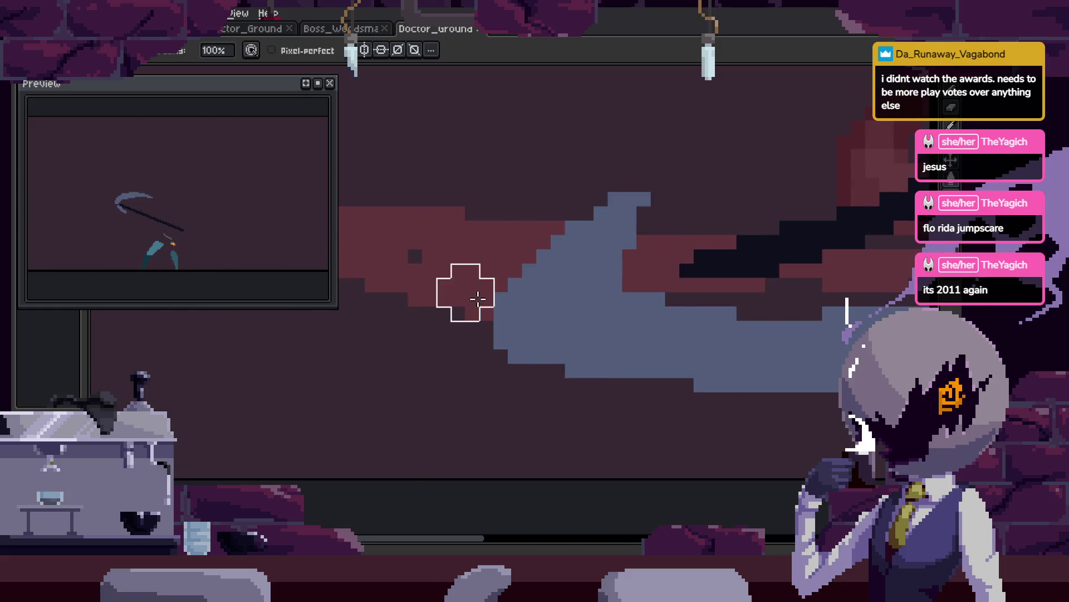
scroll(493, 289, "down", 4)
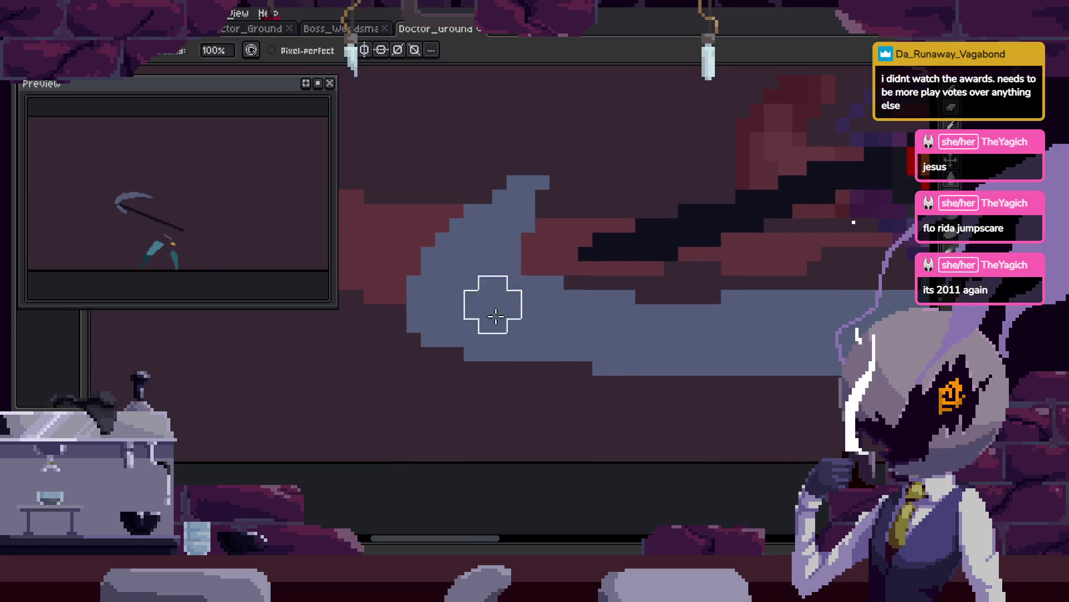
key("ctrl+s")
Replay the animation, touch up the smear pixels with pencil and eraser, and save.
key("Return")
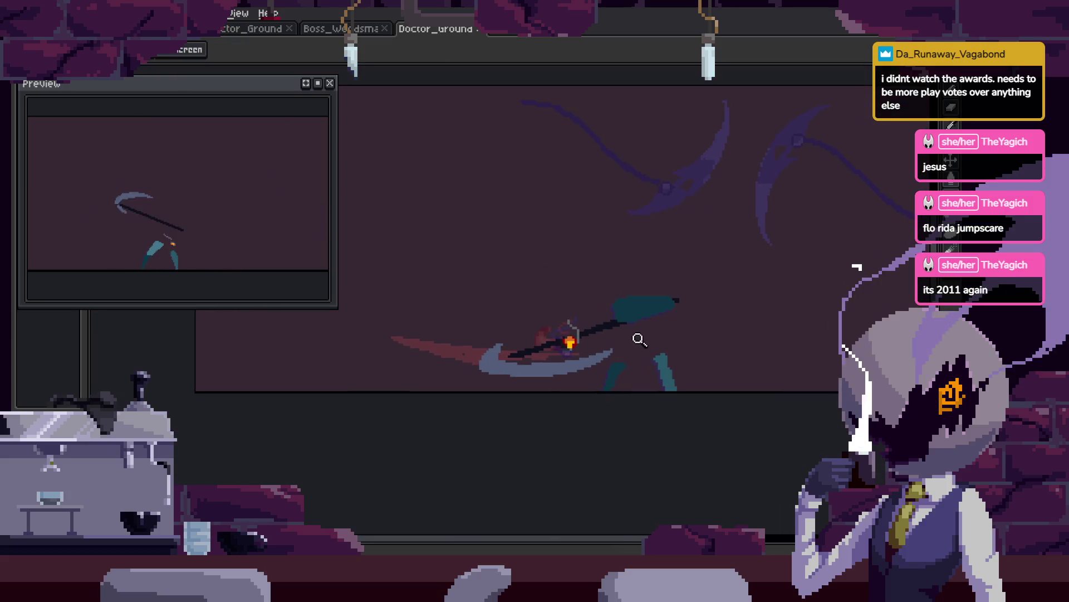
scroll(629, 334, "up", 2)
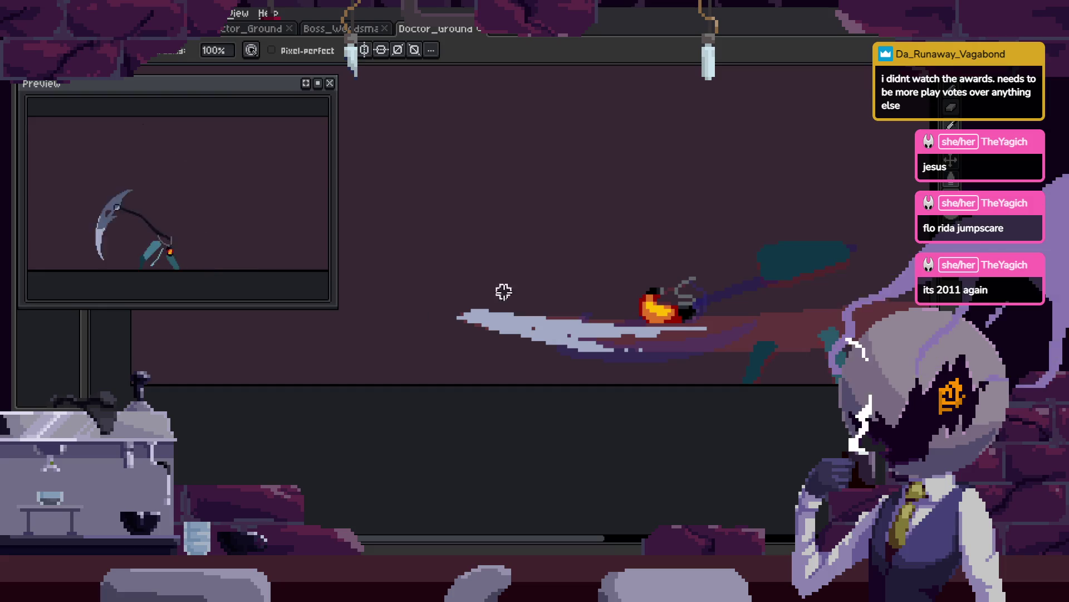
scroll(412, 310, "up", 1)
key("g")
key("b")
key("e")
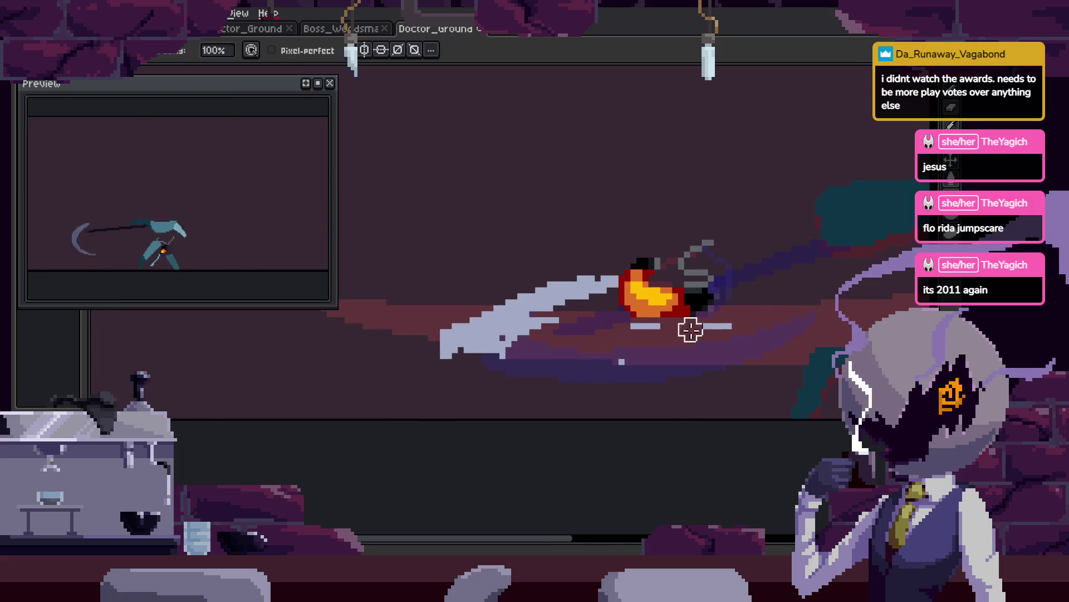
key("ctrl+s")
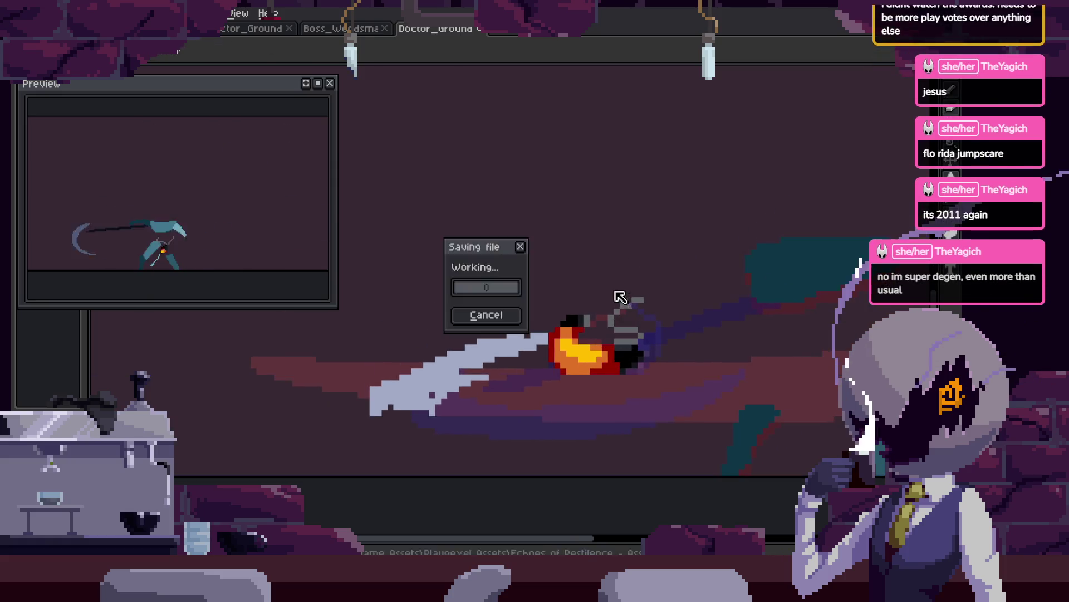
Sample the pale lavender colour from the slash smear.
key("b")
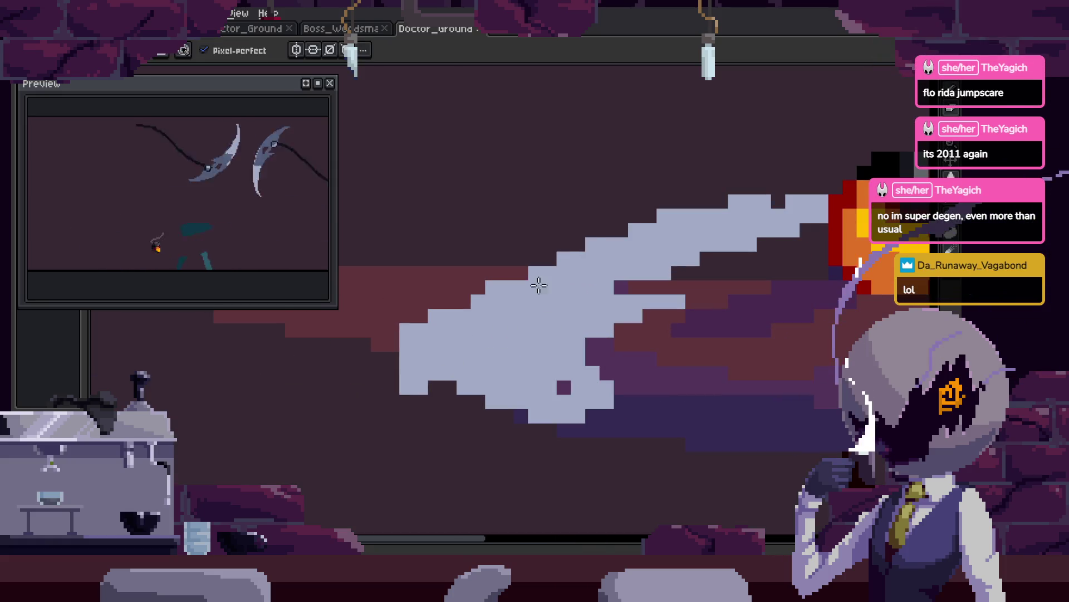
key("e")
key("z")
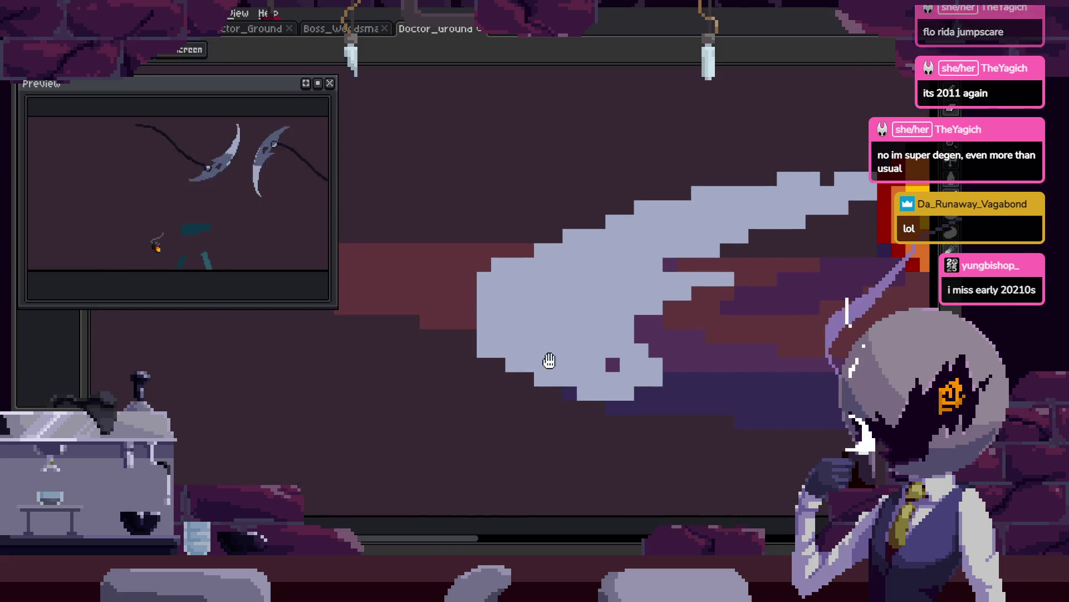
key("b")
scroll(495, 335, "up", 3)
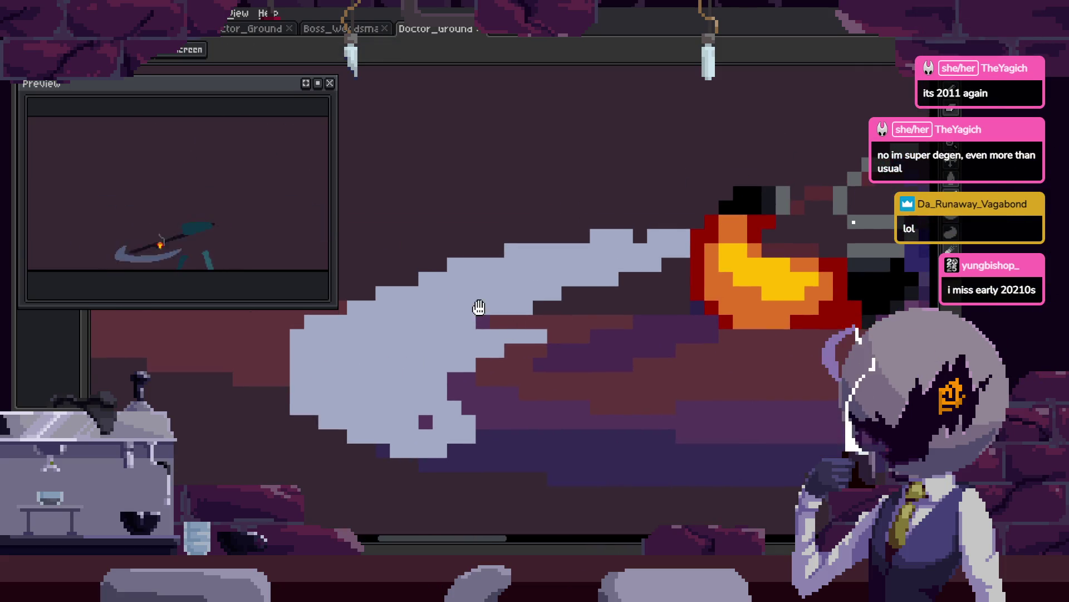
left_click(421, 362, "alt")
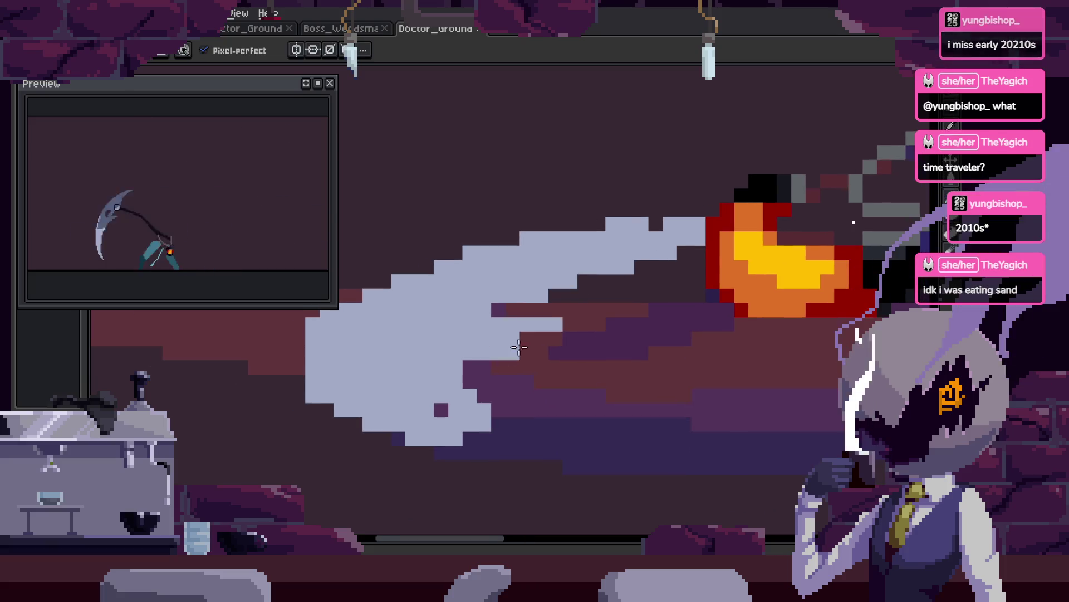
Repaint the smear behind the fiery scythe tip into a low crescent with a broad brush.
key("z")
scroll(548, 318, "down", 4)
scroll(549, 318, "up", 4)
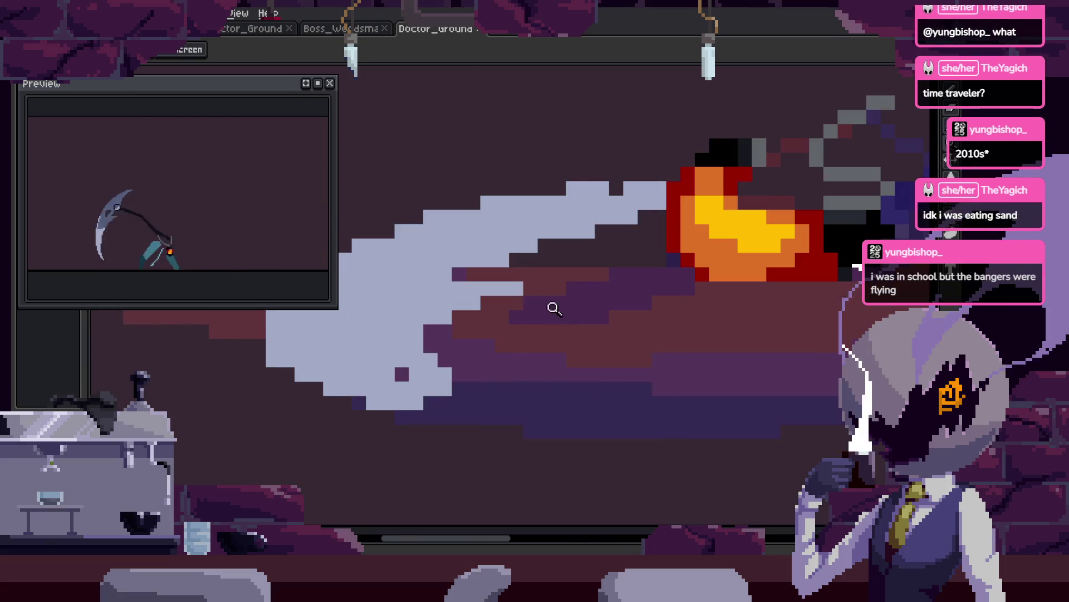
scroll(587, 317, "up", 1)
scroll(547, 304, "down", 1)
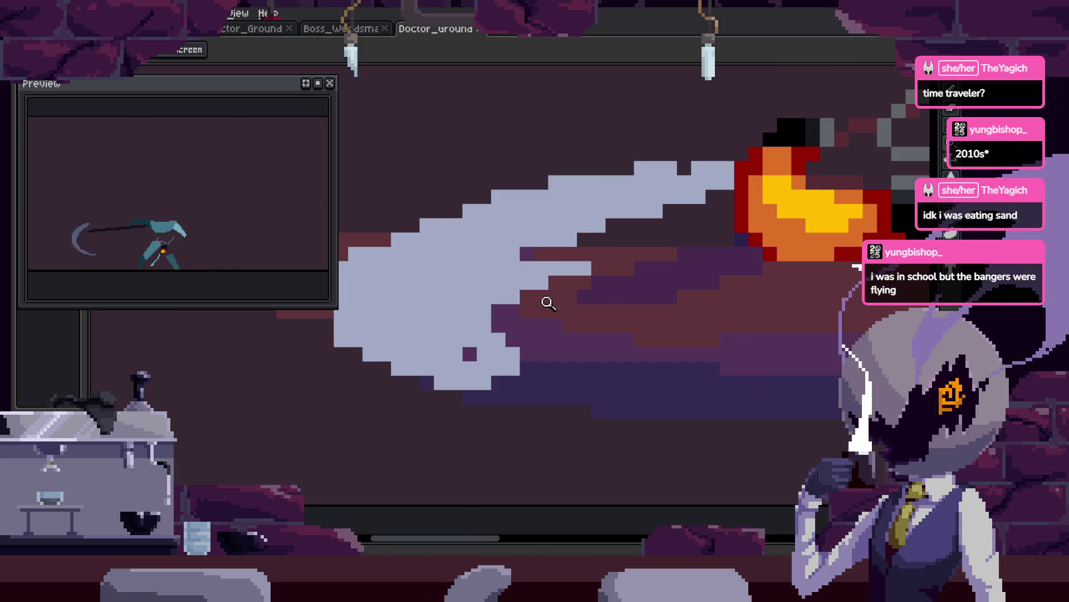
scroll(549, 318, "up", 2)
scroll(548, 318, "down", 1)
scroll(490, 258, "up", 1)
key("b")
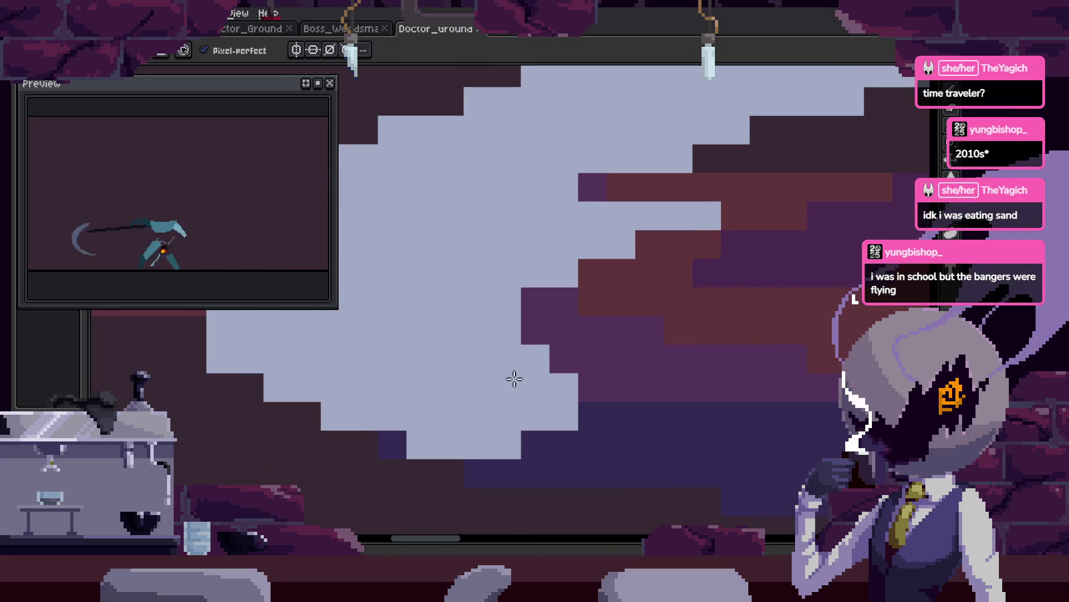
scroll(557, 342, "down", 2)
scroll(613, 318, "up", 1)
scroll(597, 337, "up", 1)
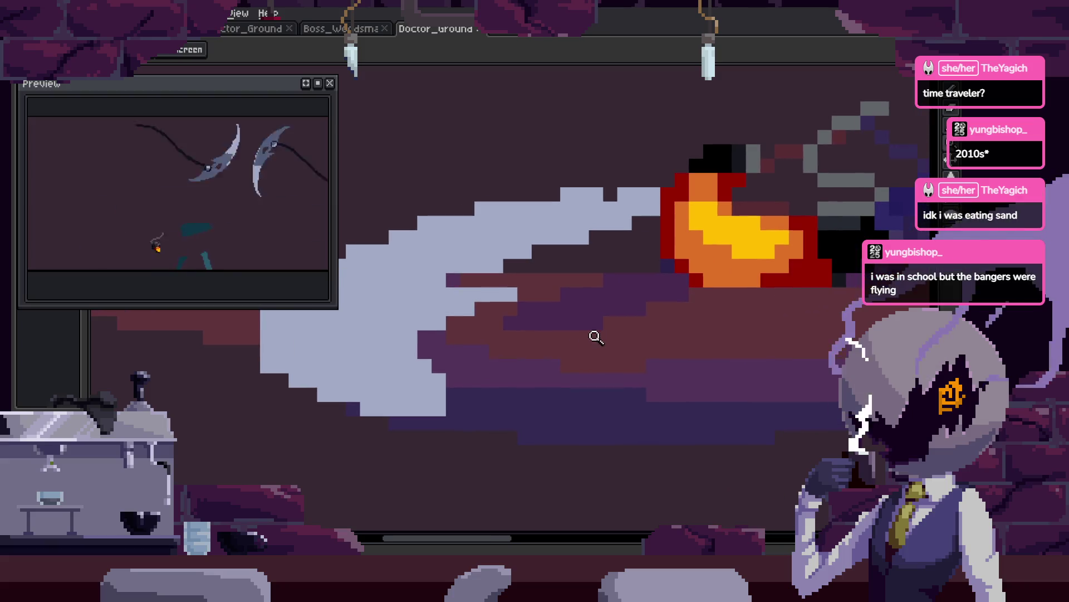
scroll(572, 306, "up", 1)
key("b")
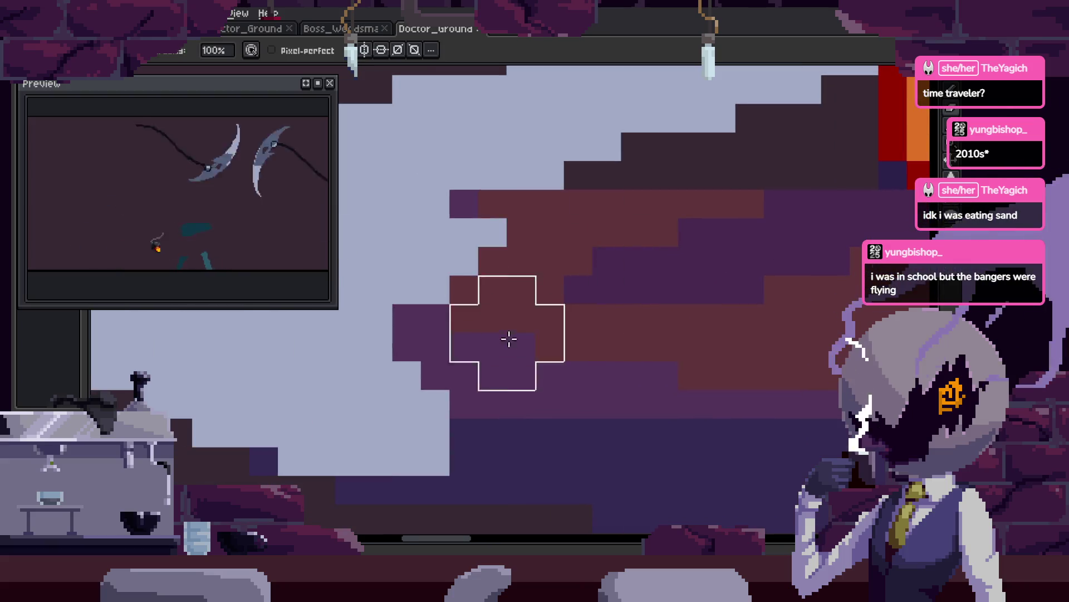
scroll(563, 312, "left", 2)
Recolour a row of dark smear pixels light blue.
left_click(449, 394, "alt")
scroll(513, 318, "down", 3)
scroll(513, 317, "left", 2)
left_click_drag(596, 381, 685, 381)
scroll(627, 356, "down", 2)
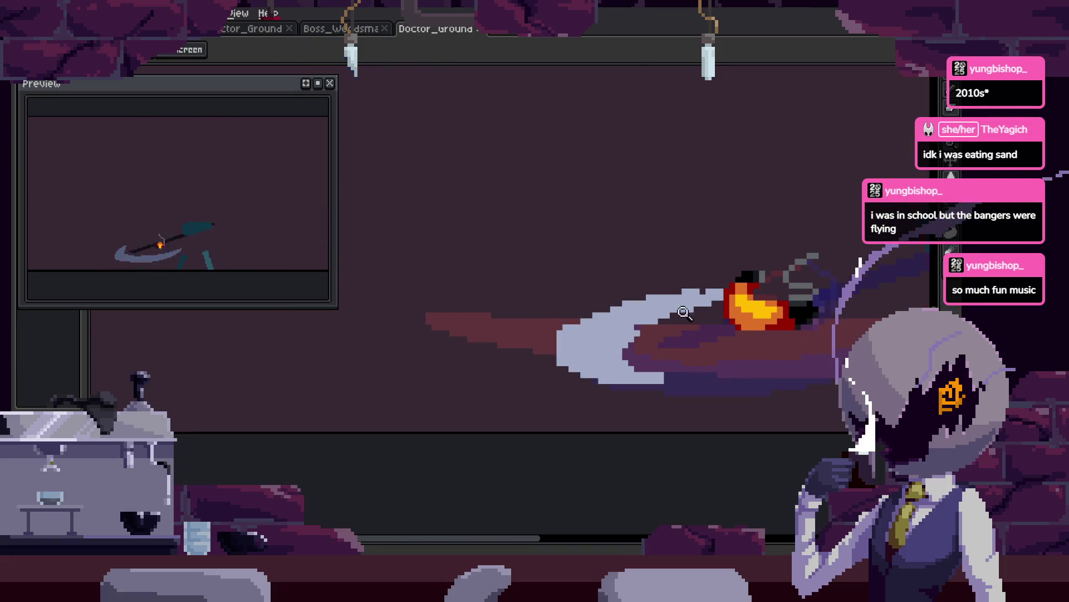
scroll(684, 312, "up", 2)
key("b")
scroll(501, 328, "down", 3)
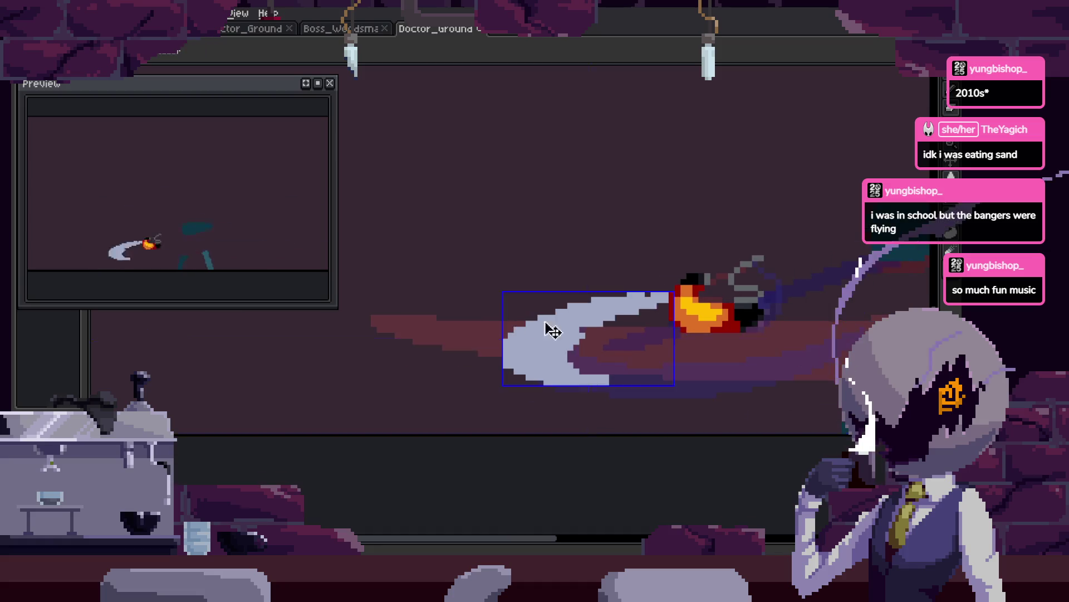
Review the repainted crescent smear up close and save the sprite file.
key("z")
scroll(732, 267, "up", 3)
key("b")
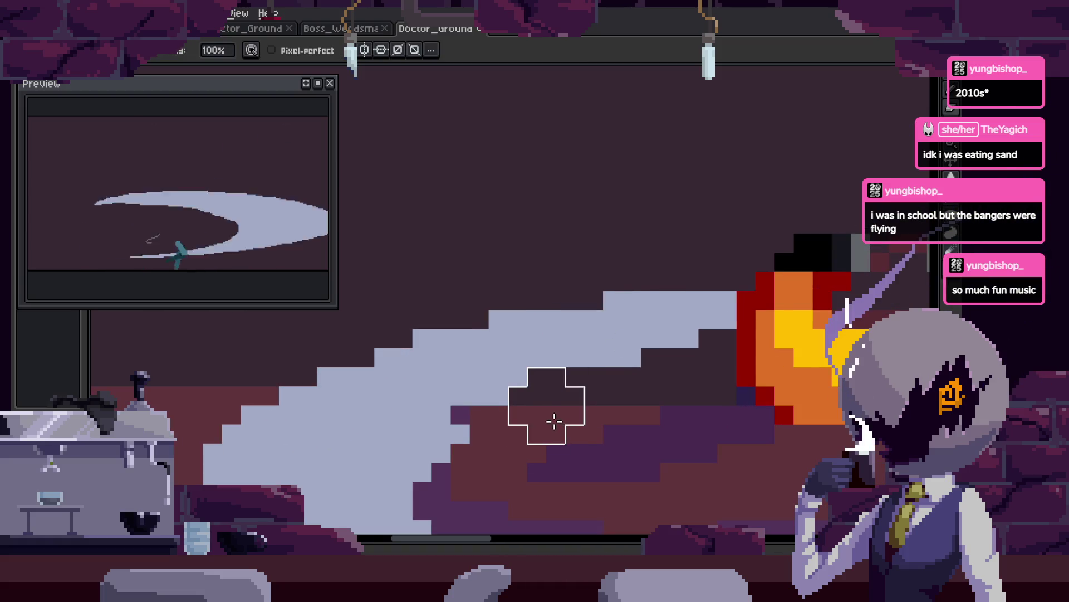
key("z")
scroll(604, 411, "down", 4)
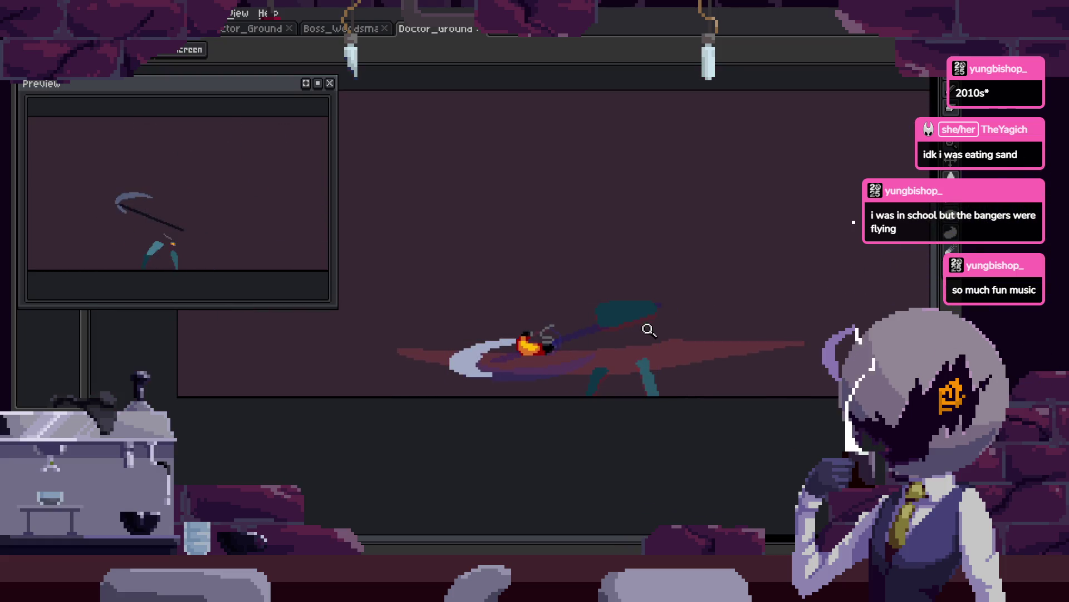
scroll(649, 329, "right", 2)
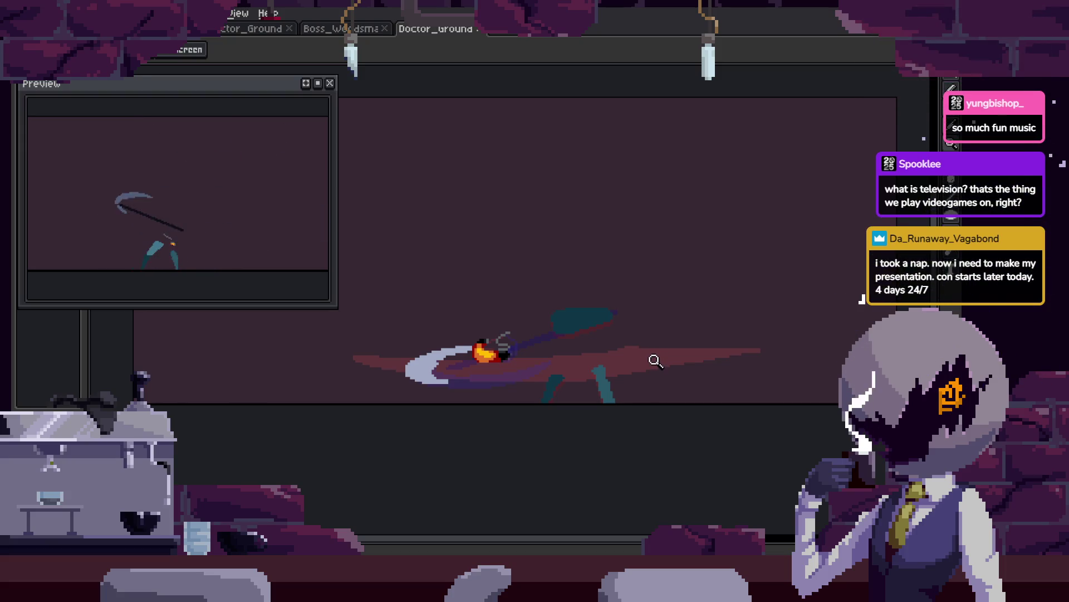
scroll(659, 308, "up", 5)
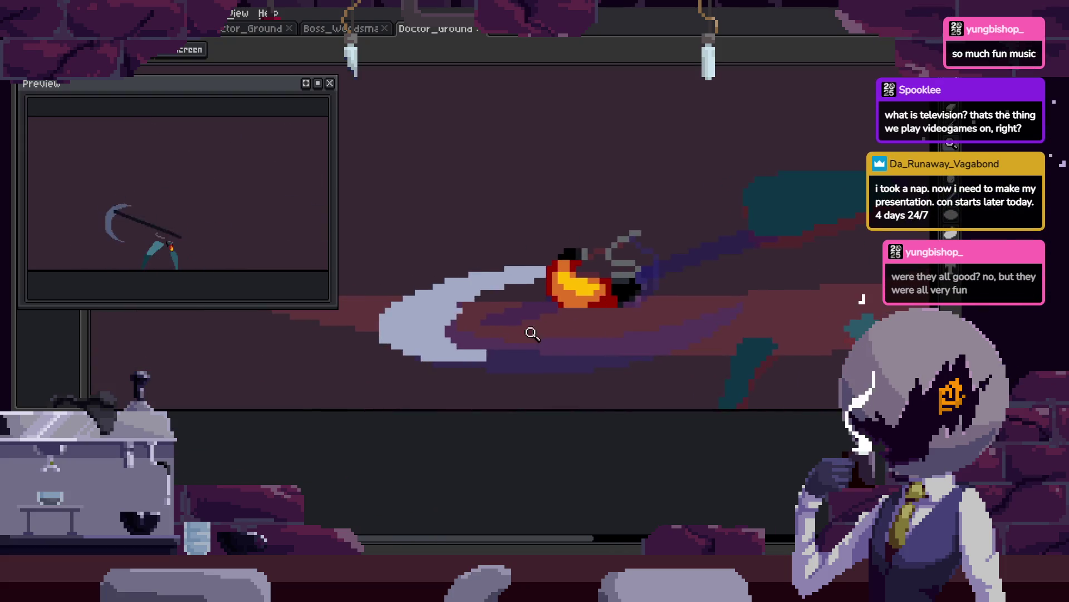
scroll(546, 309, "down", 4)
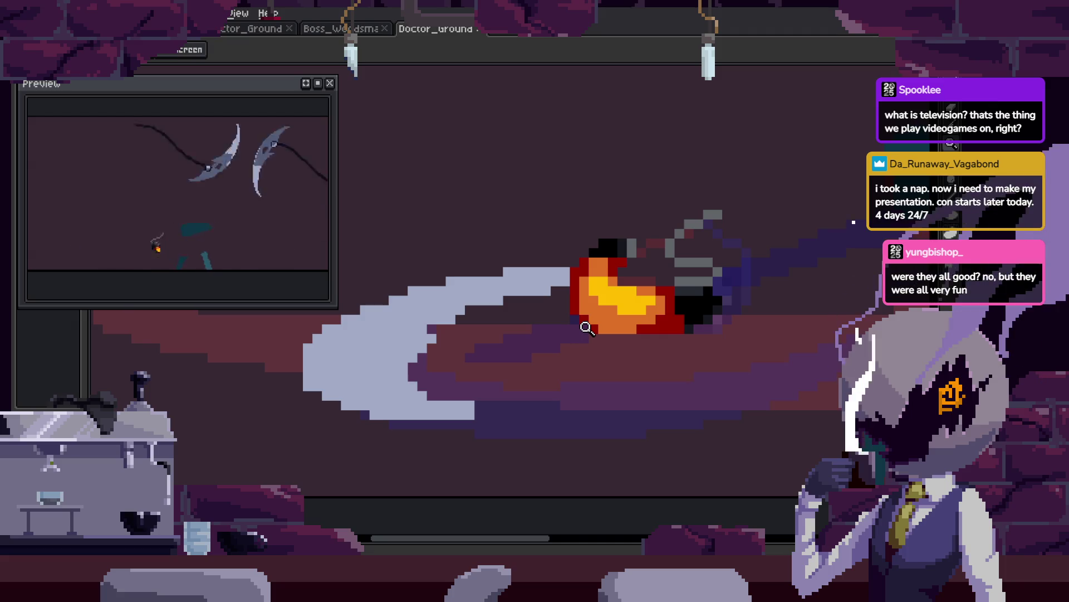
left_click_drag(585, 340, 566, 346)
scroll(511, 358, "up", 3)
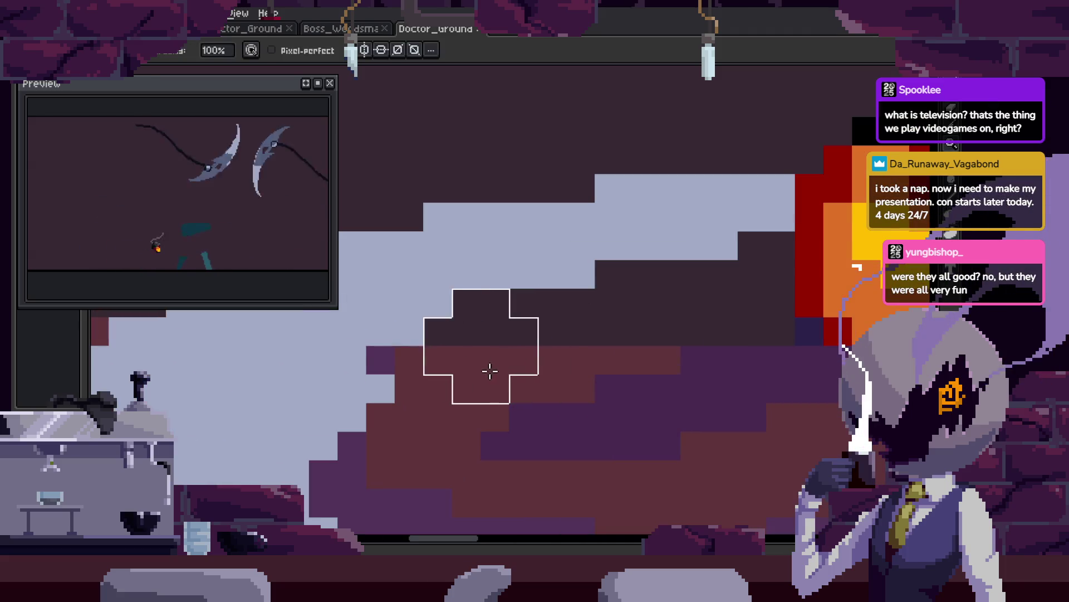
key("z")
scroll(685, 351, "down", 1)
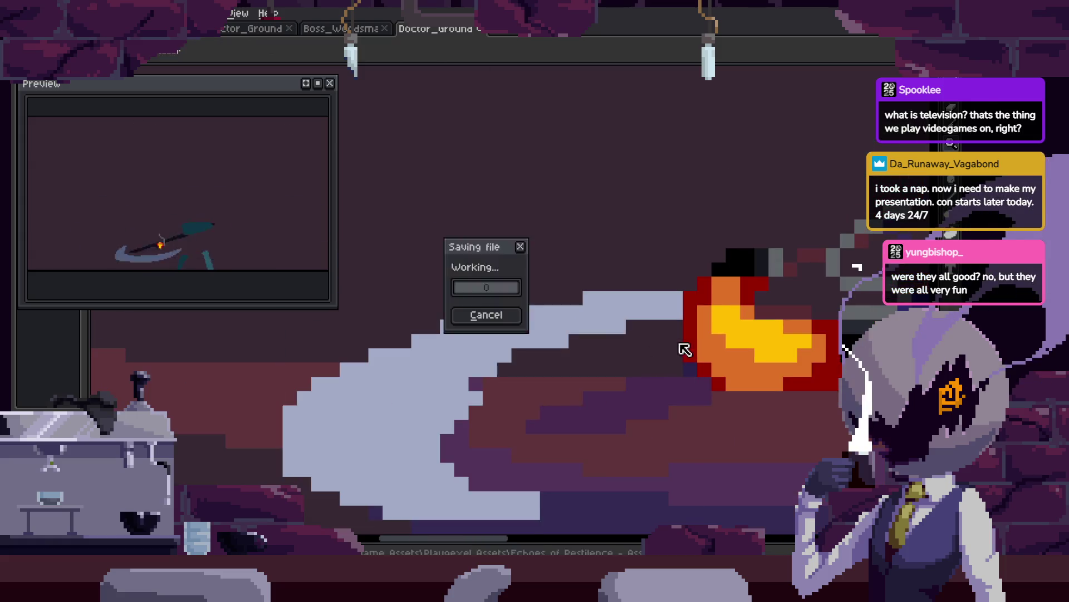
Play the attack animation zoomed out while toggling the timeline on and off.
scroll(644, 342, "down", 4)
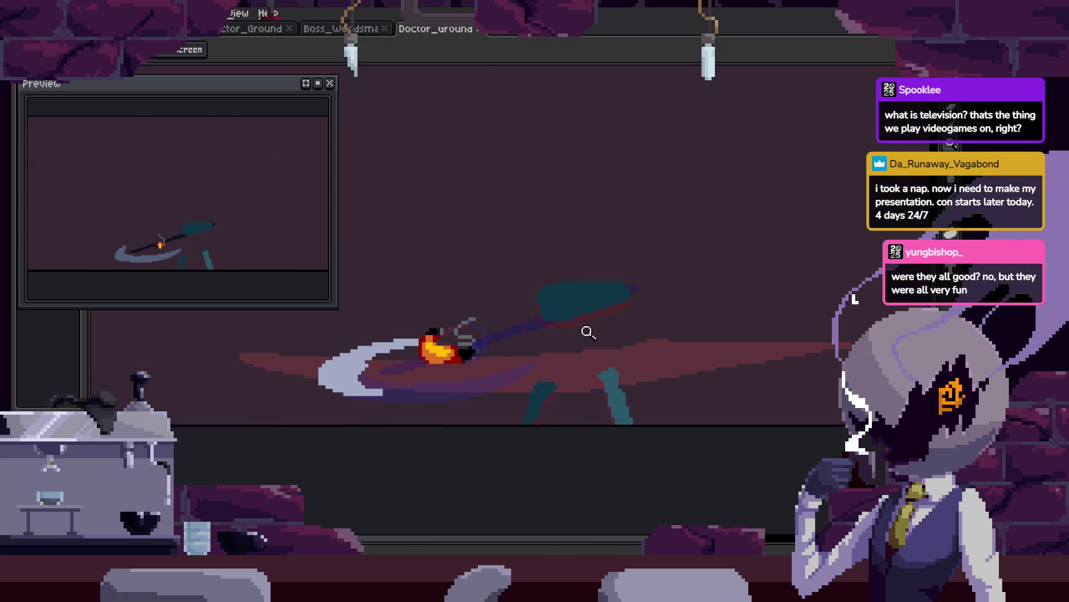
key("Tab")
key("Return")
key("Tab")
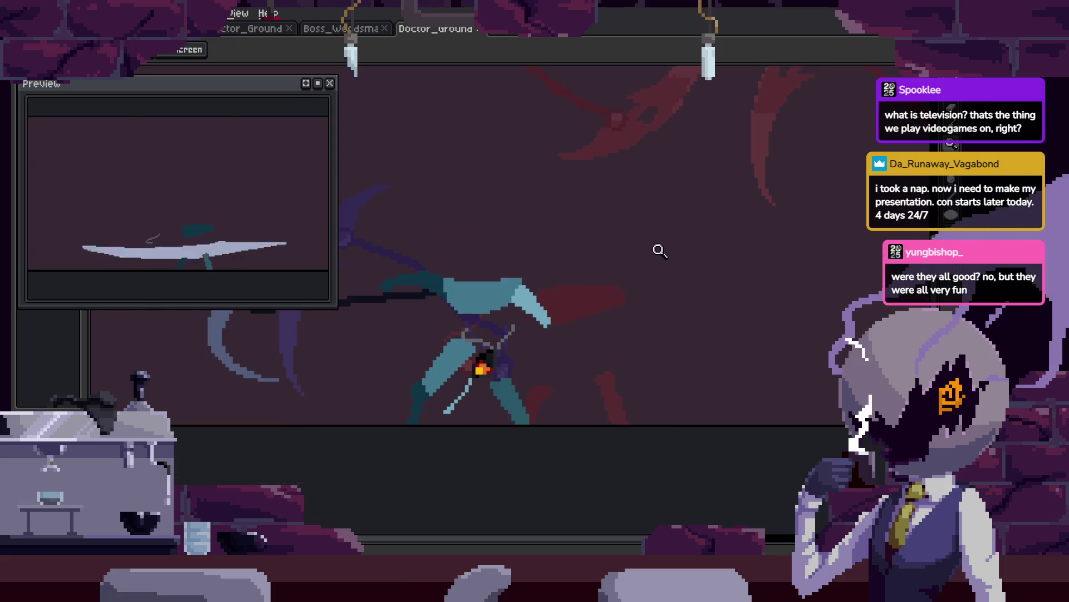
scroll(660, 251, "down", 4)
key("Tab")
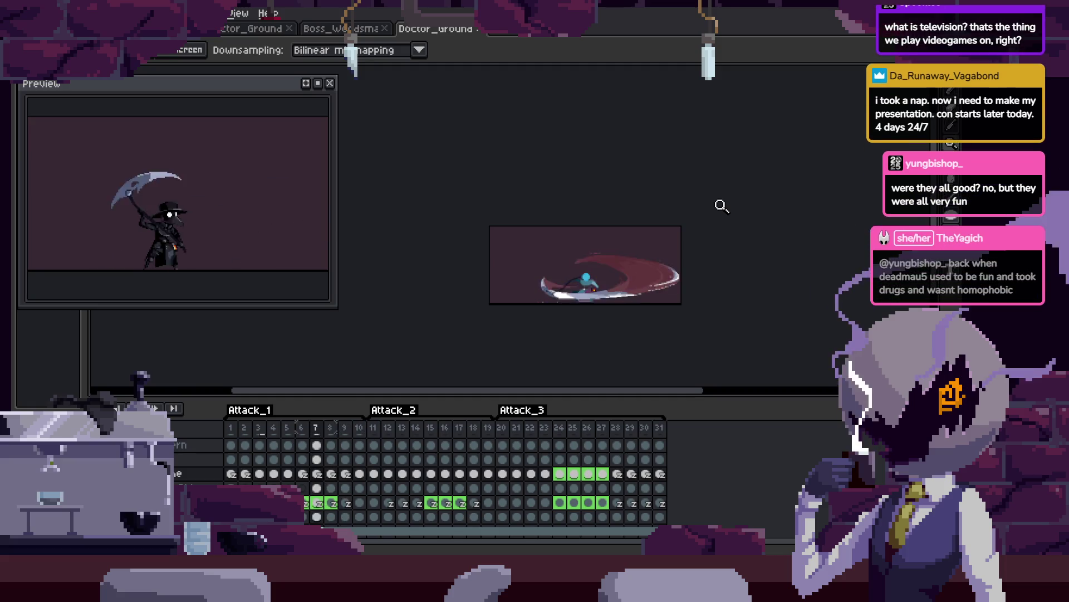
key("Tab")
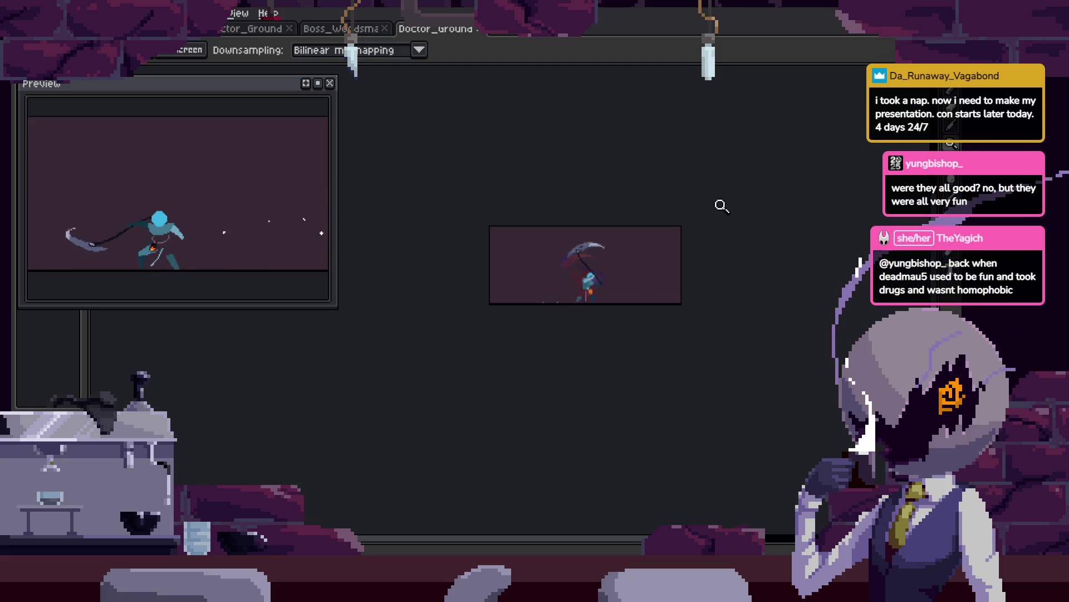
key("Tab")
key("Tab")
scroll(298, 372, "up", 4)
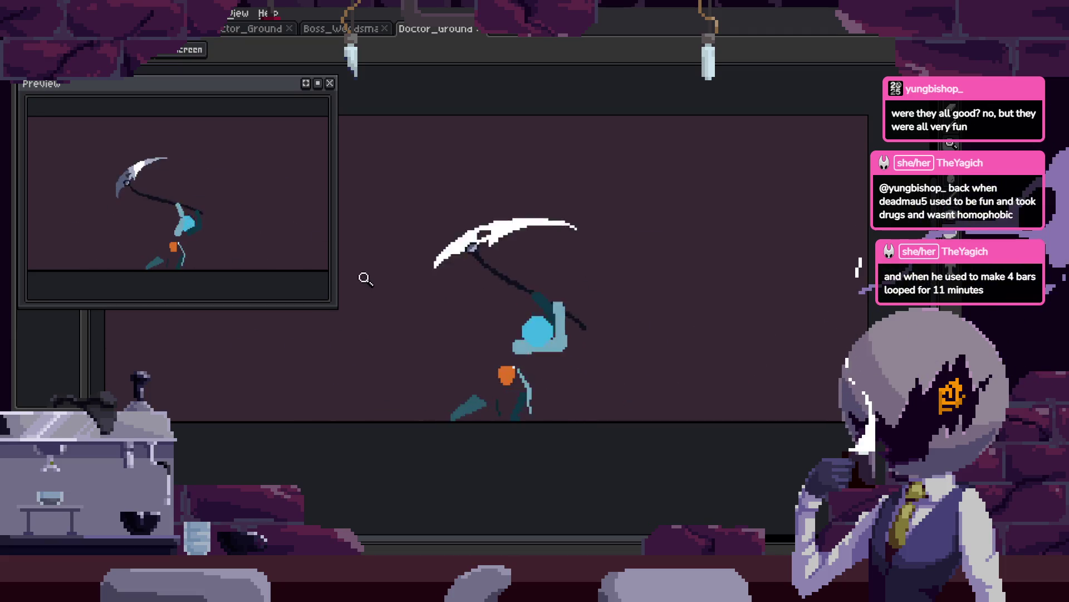
Widen and shorten the preview window, then pan to recentre the character.
left_click_drag(334, 287, 362, 285)
left_click_drag(271, 308, 270, 290)
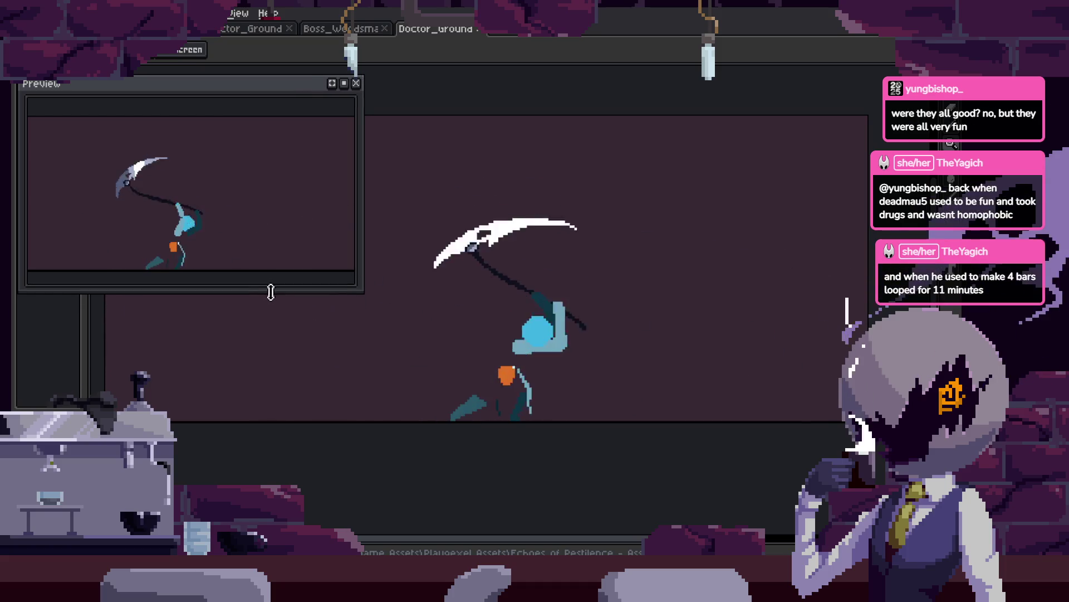
left_click_drag(569, 286, 552, 295)
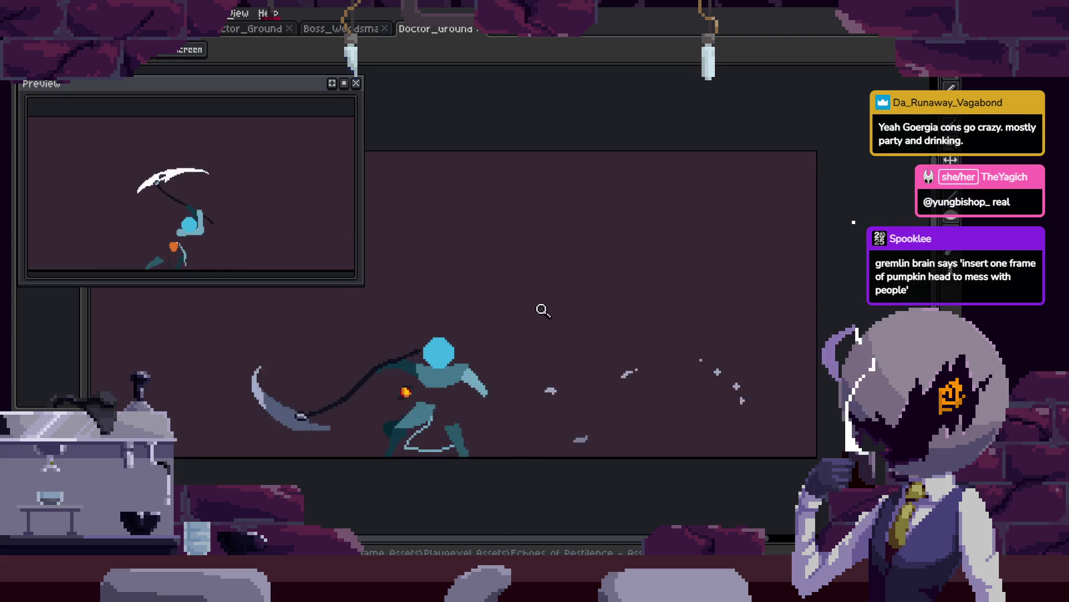
Check the frame timeline and settle on frame 5 of Attack_1, zoomed on the head.
key("Tab")
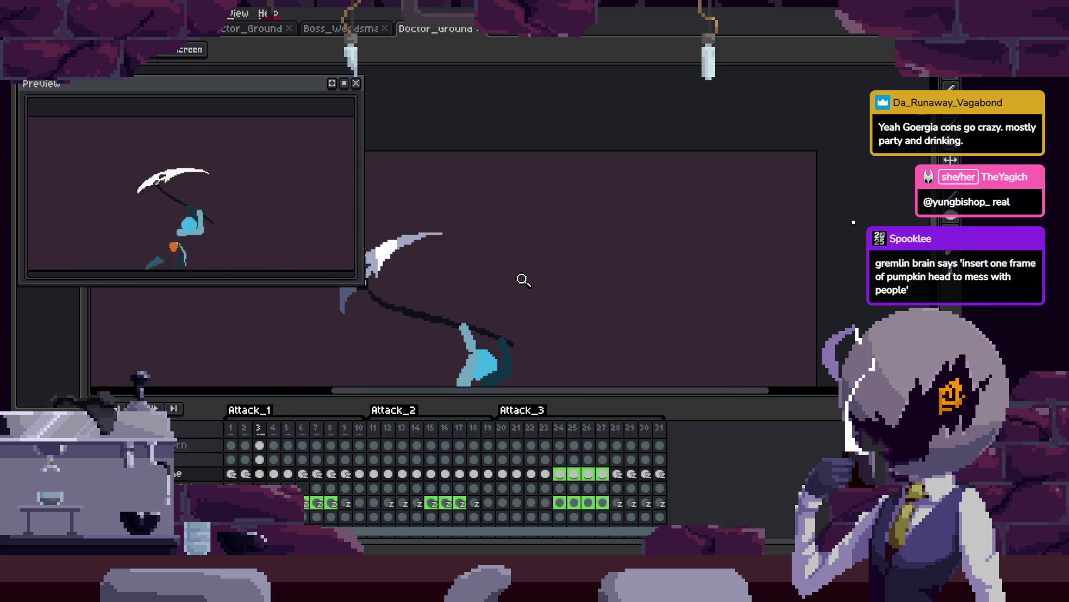
left_click_drag(523, 279, 534, 264)
scroll(254, 475, "up", 3)
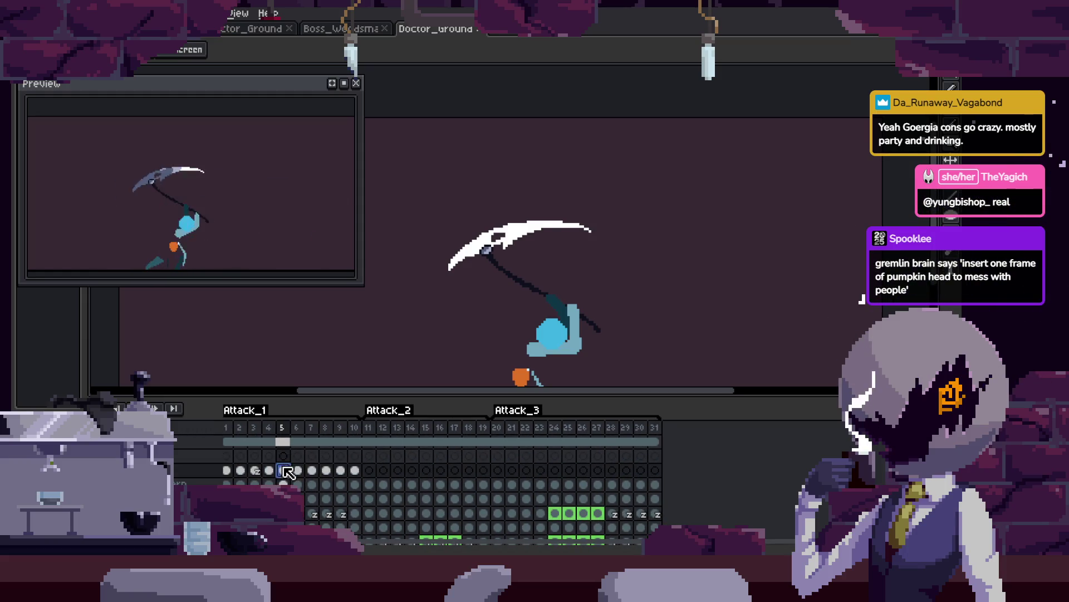
key("Tab")
key("Tab")
key("Tab")
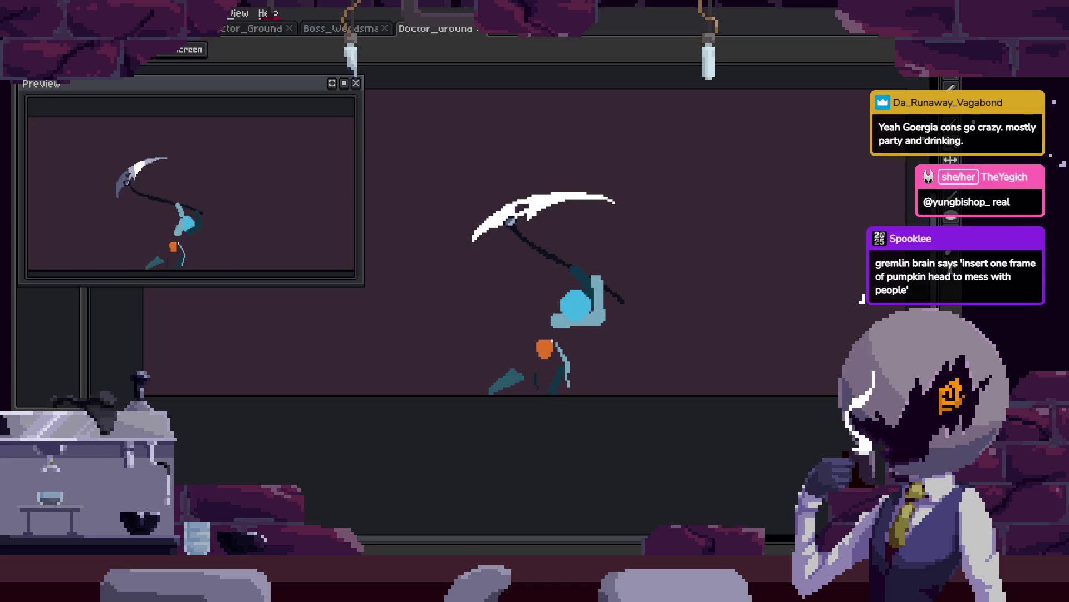
key("Tab")
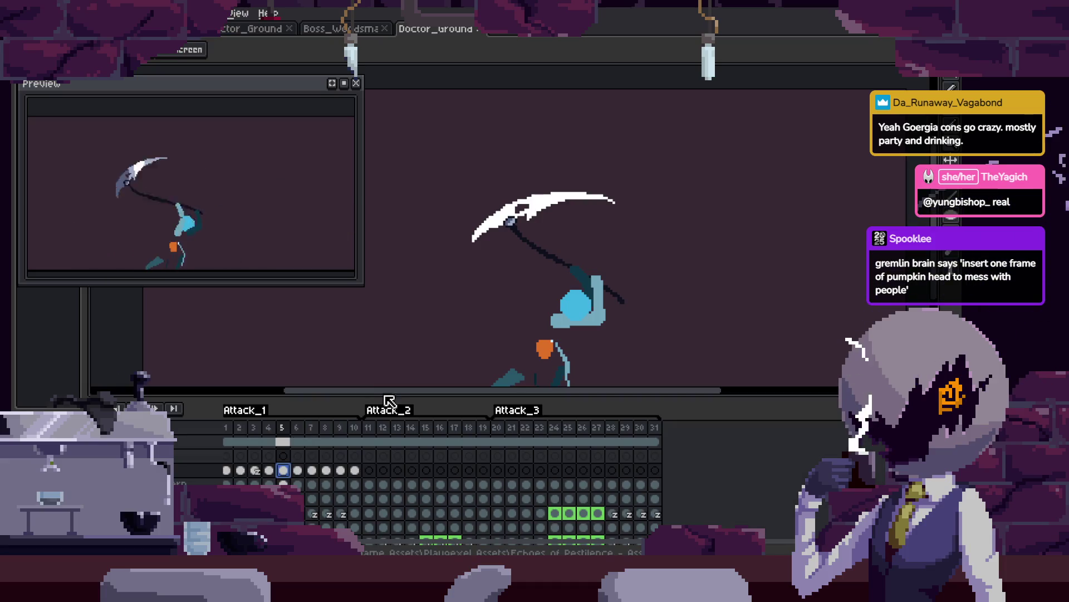
key("Tab")
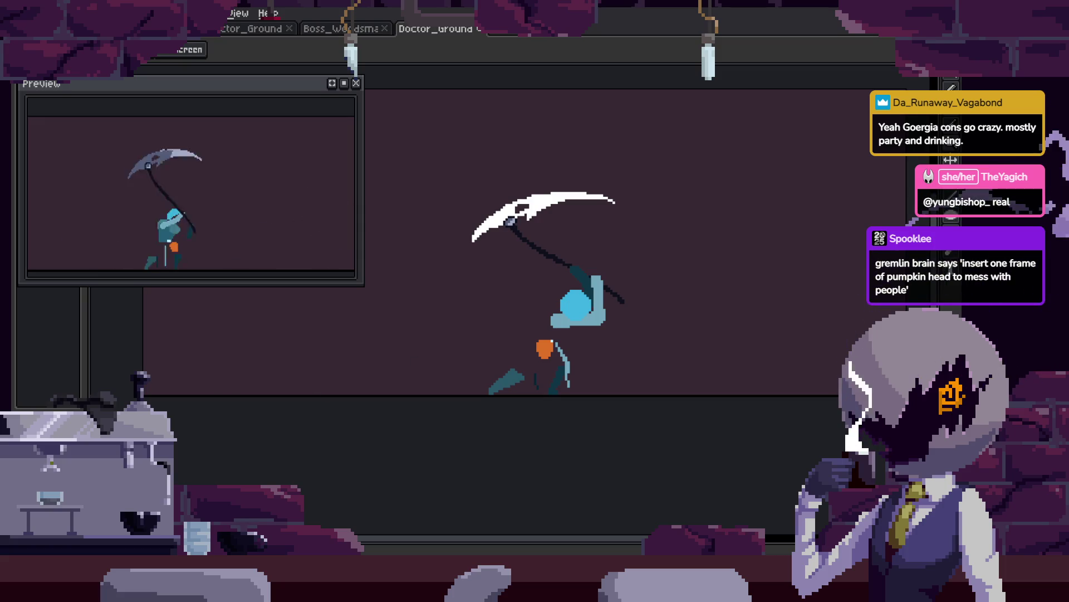
left_click(602, 333)
Zoom in on the head and step forward to the frame with the white slash.
key("b")
scroll(557, 287, "up", 2)
key("Tab")
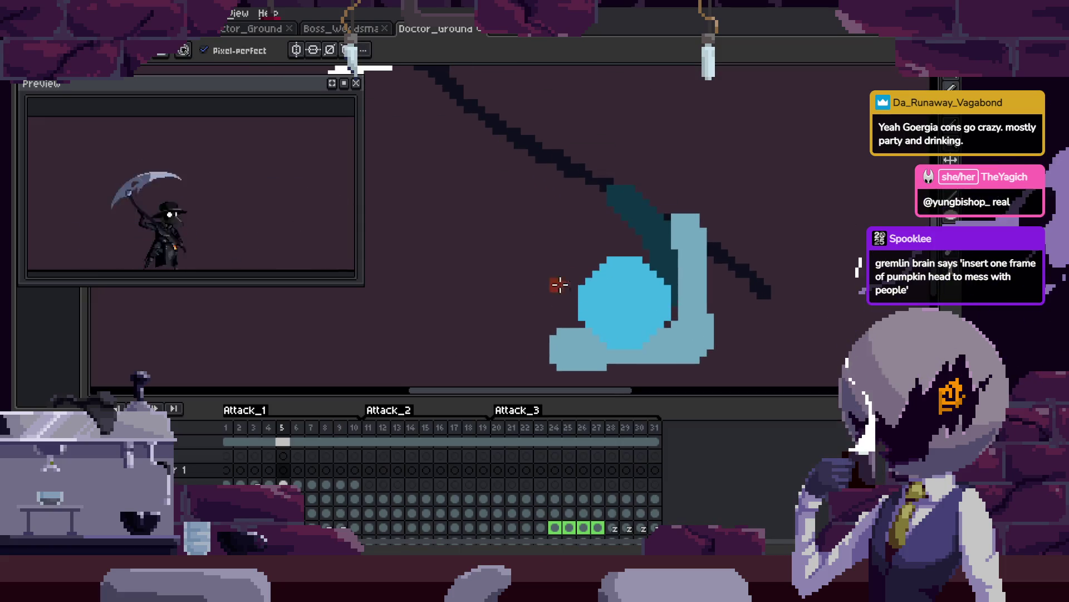
scroll(637, 263, "up", 2)
key("Right")
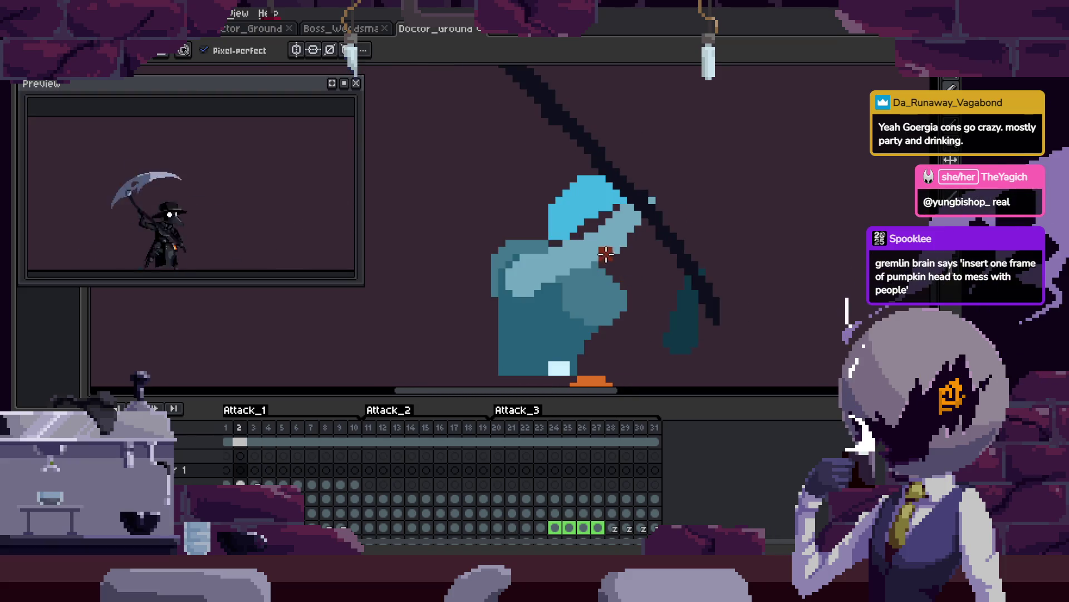
key("Right")
key("Right")
key("Right")
key("Right")
key("Tab")
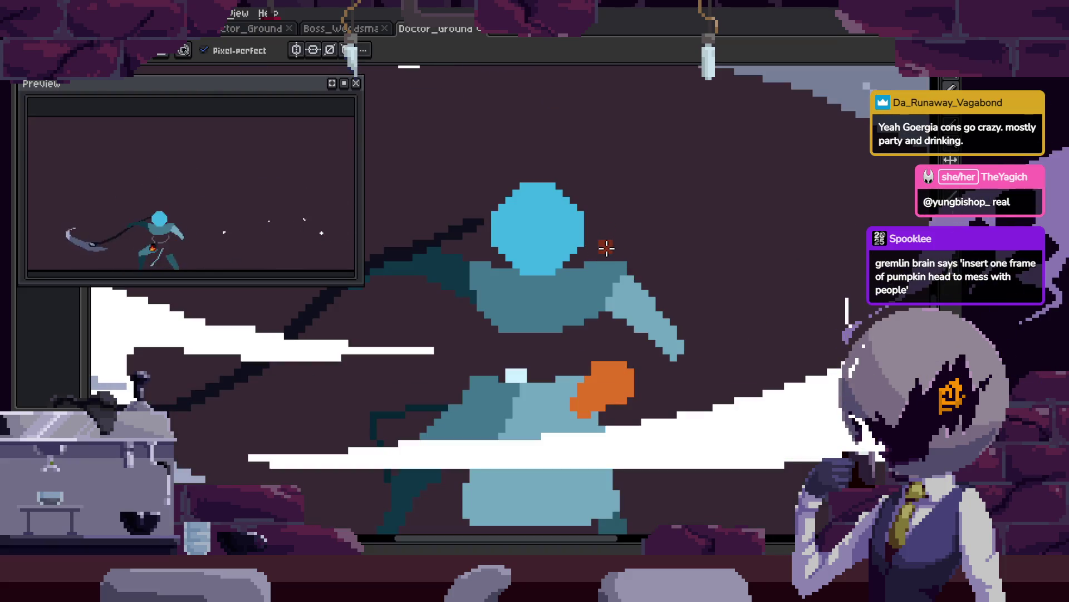
Paint a round red-brown pumpkin shape over the head on the slash frames.
key("Right")
key("Right")
mouse_move(557, 240)
left_mouse_down()
mouse_move(587, 247)
mouse_move(599, 289)
left_mouse_up()
key("Right")
key("Right")
mouse_move(499, 284)
left_mouse_down()
mouse_move(541, 245)
mouse_move(539, 373)
mouse_move(585, 365)
mouse_move(632, 384)
left_mouse_up()
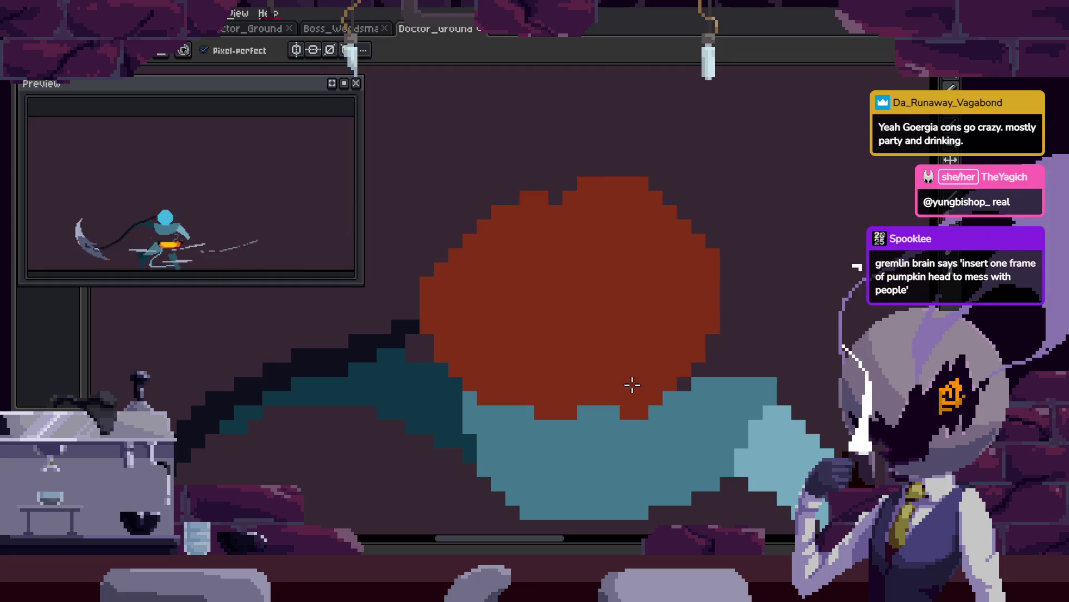
key("Right")
key("Right")
key("z")
key("Right")
key("Right")
key("Right")
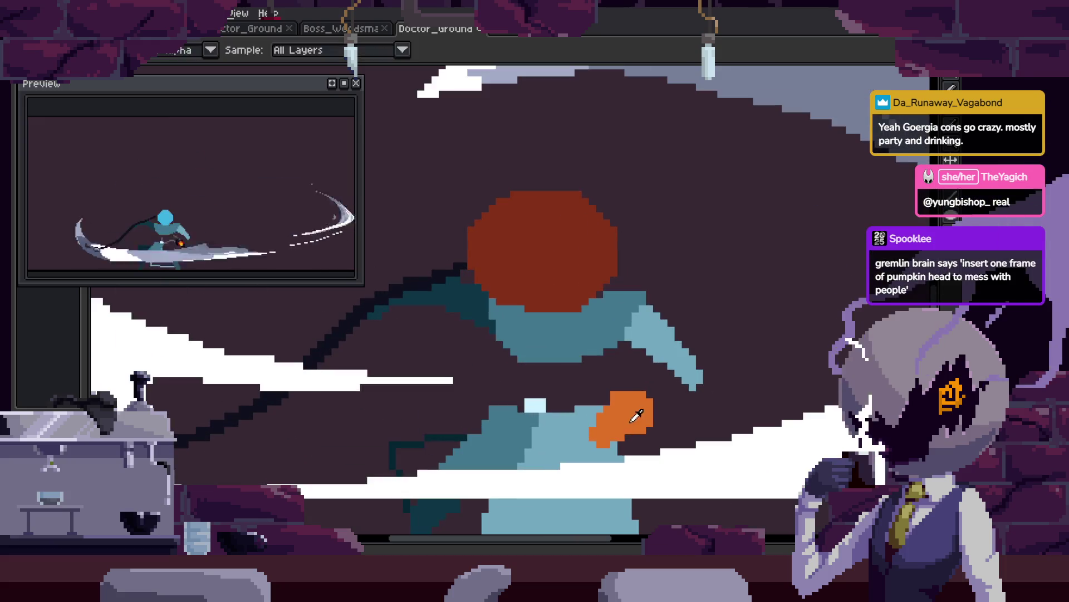
key("b")
key("Right")
key("Right")
key("Right")
key("Right")
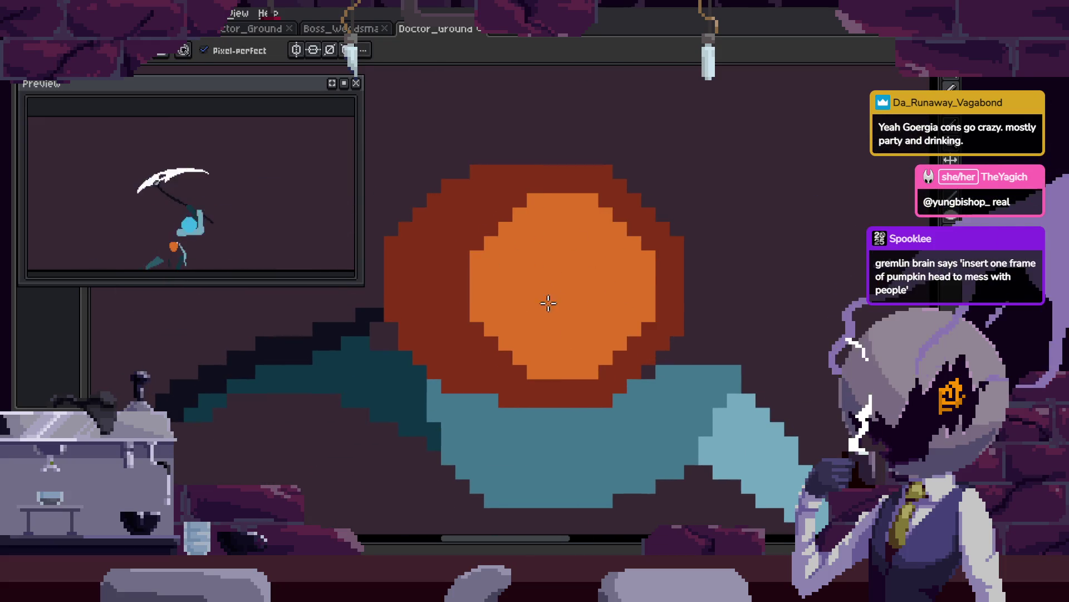
Fill the pumpkin with lighter orange and add an orange stem with dark outline pixels.
mouse_move(519, 241)
left_mouse_down()
mouse_move(554, 288)
mouse_move(597, 262)
mouse_move(616, 291)
left_mouse_up()
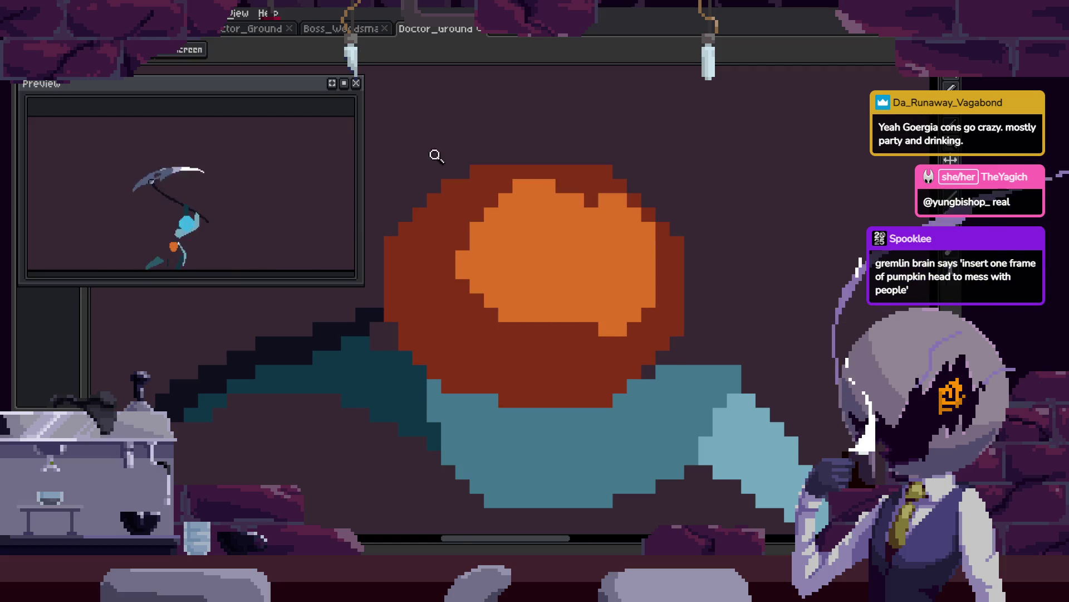
left_click(436, 156)
key("b")
scroll(714, 208, "up", 1)
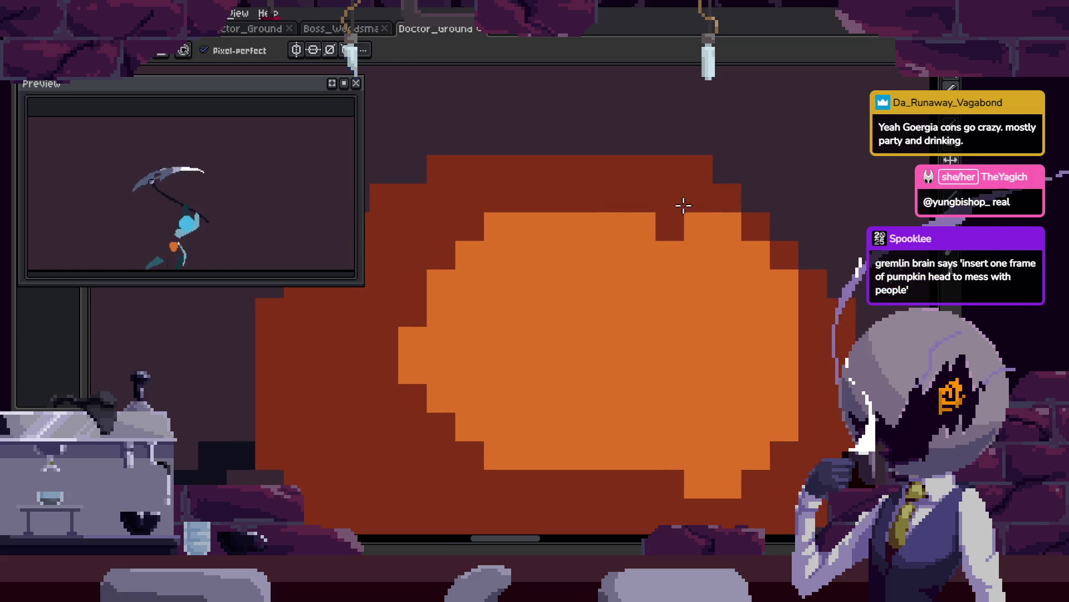
left_click(669, 226)
left_click_drag(610, 131, 609, 173)
key("b")
mouse_move(641, 210)
left_mouse_down()
mouse_move(676, 208)
mouse_move(641, 182)
left_mouse_up()
left_click(511, 203, "alt")
left_click(595, 178)
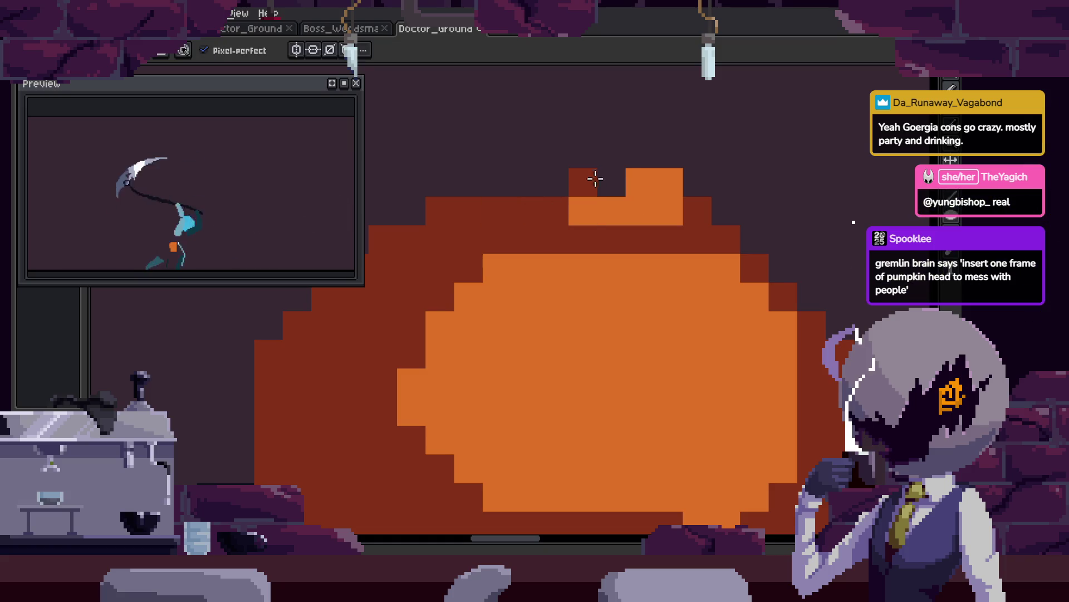
left_click(611, 182)
left_click(692, 192)
Add more orange stem pixels and outline the pumpkin's stepped left edge in dark.
key("i")
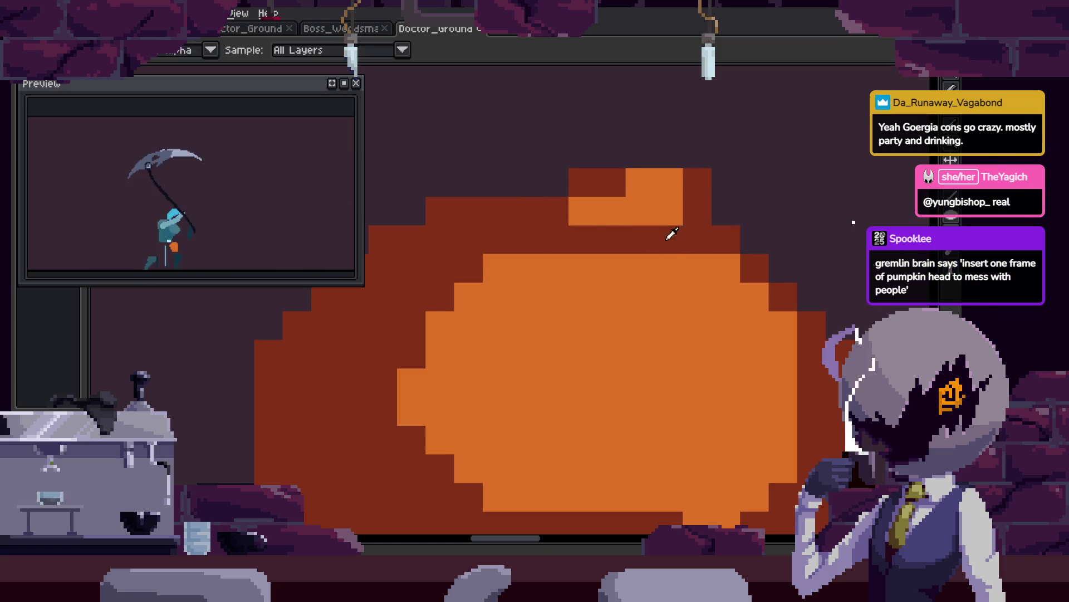
left_click(663, 206)
key("b")
mouse_move(439, 206)
left_mouse_down()
mouse_move(566, 222)
mouse_move(555, 224)
left_mouse_up()
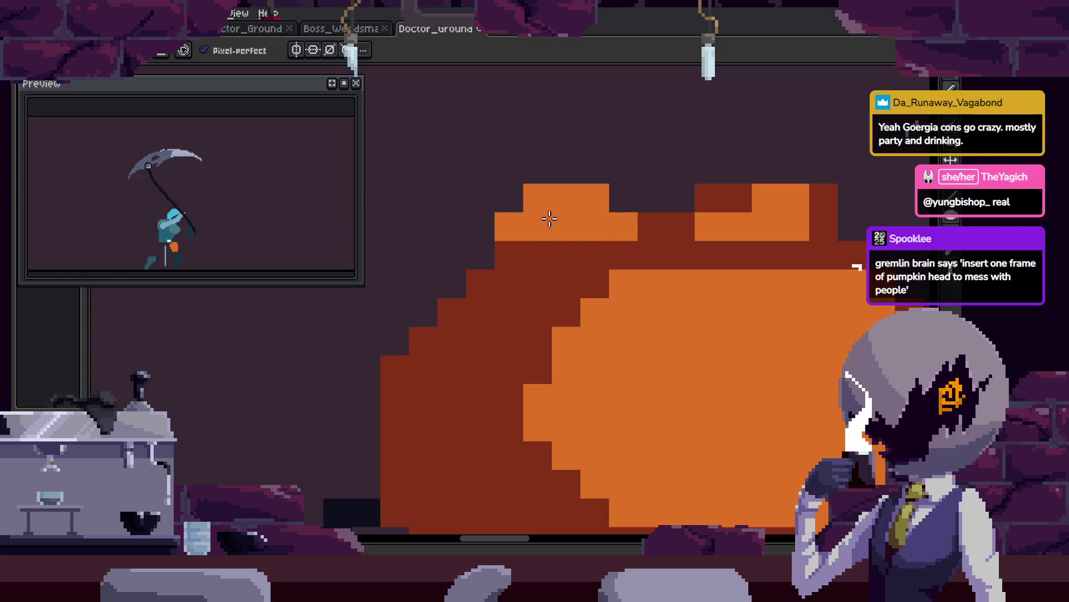
left_click(655, 211)
key("b")
left_click(623, 198)
mouse_move(395, 341)
left_mouse_down()
mouse_move(481, 255)
mouse_move(613, 248)
left_mouse_up()
scroll(577, 187, "down", 3)
scroll(576, 187, "right", 4)
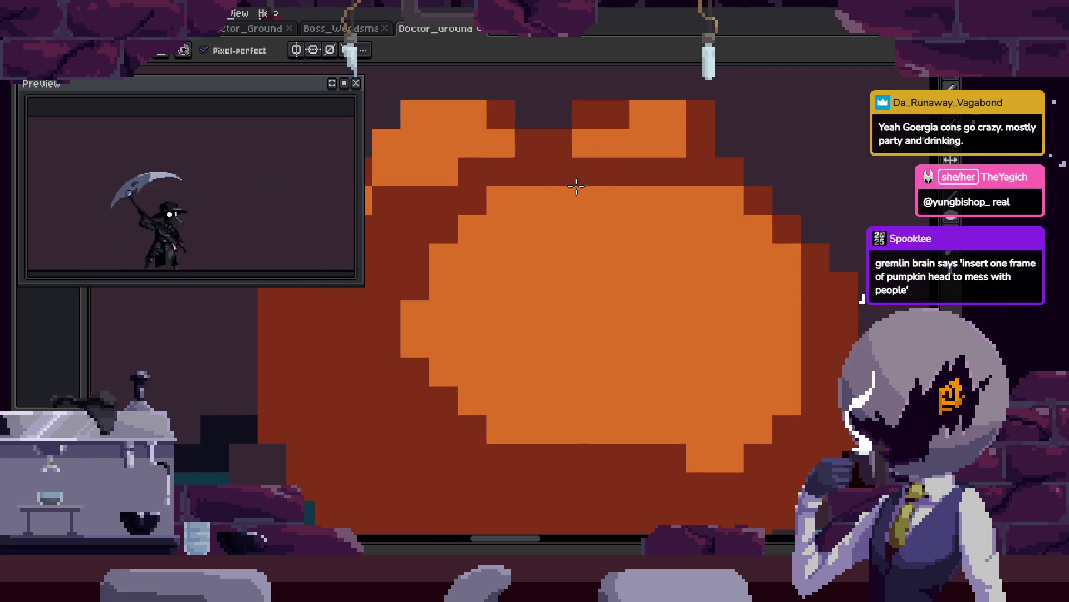
left_click_drag(557, 198, 580, 200)
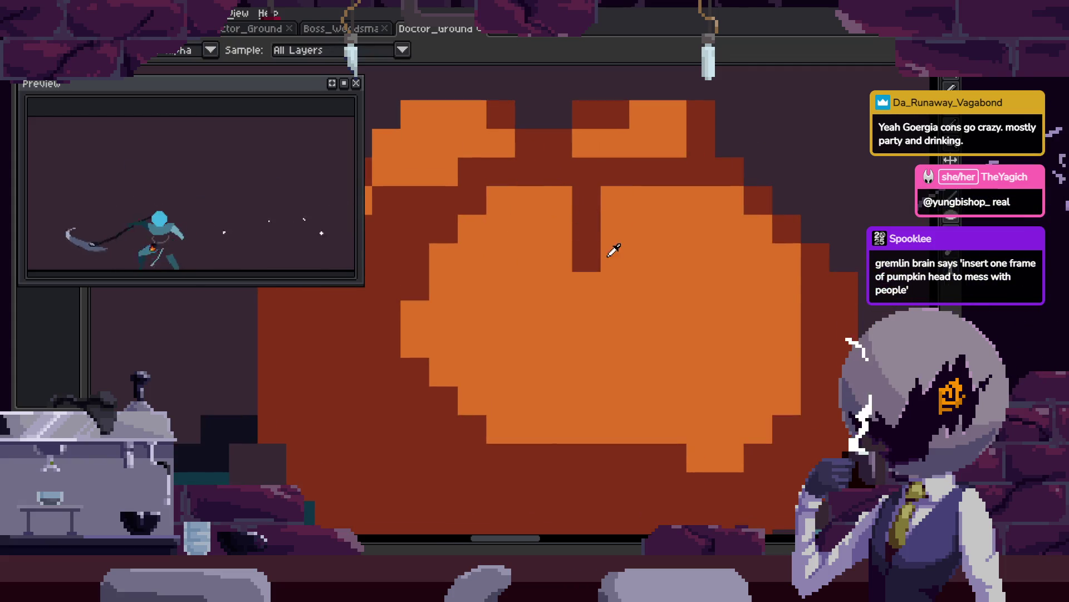
key("ctrl+z")
Paint light peach left and right eyes and a green stem on the pumpkin.
key("i")
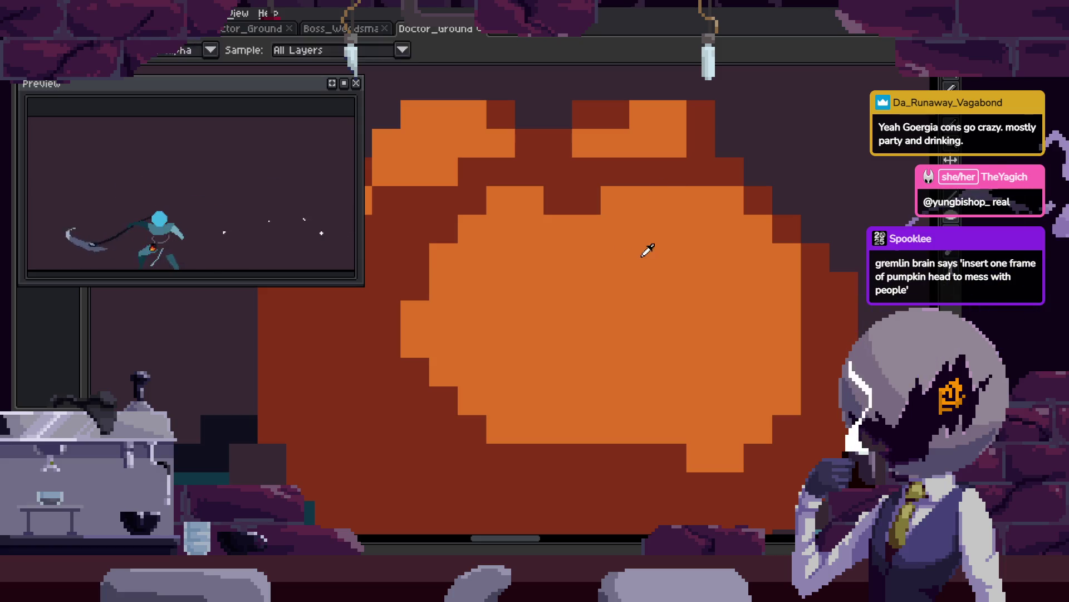
mouse_move(529, 201)
left_mouse_down()
mouse_move(549, 232)
mouse_move(557, 286)
left_mouse_up()
mouse_move(643, 229)
left_mouse_down()
mouse_move(693, 255)
mouse_move(682, 232)
left_mouse_up()
left_click(565, 267)
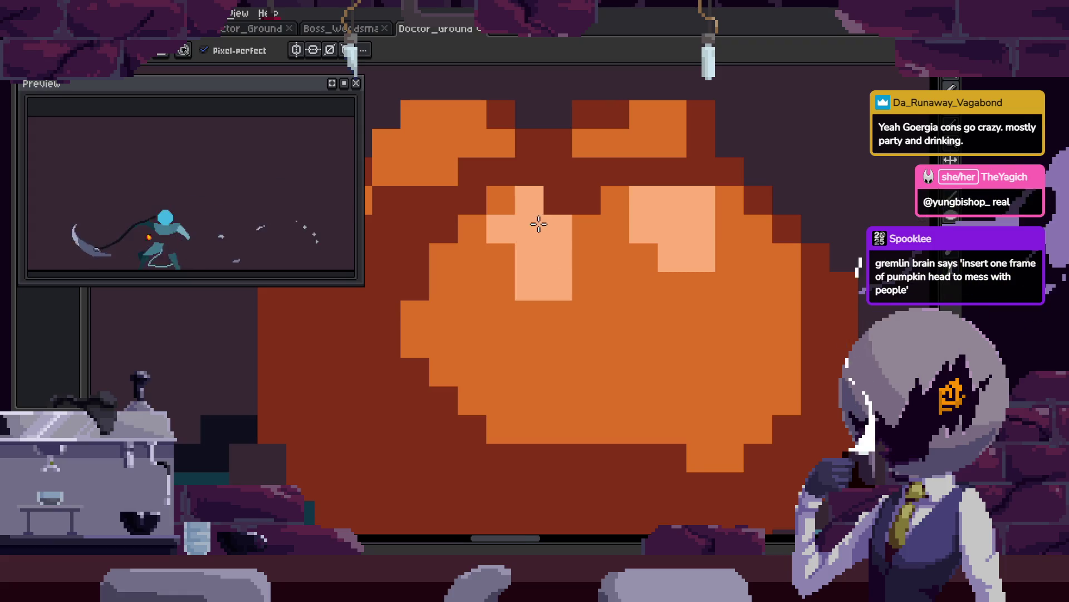
scroll(538, 224, "up", 2)
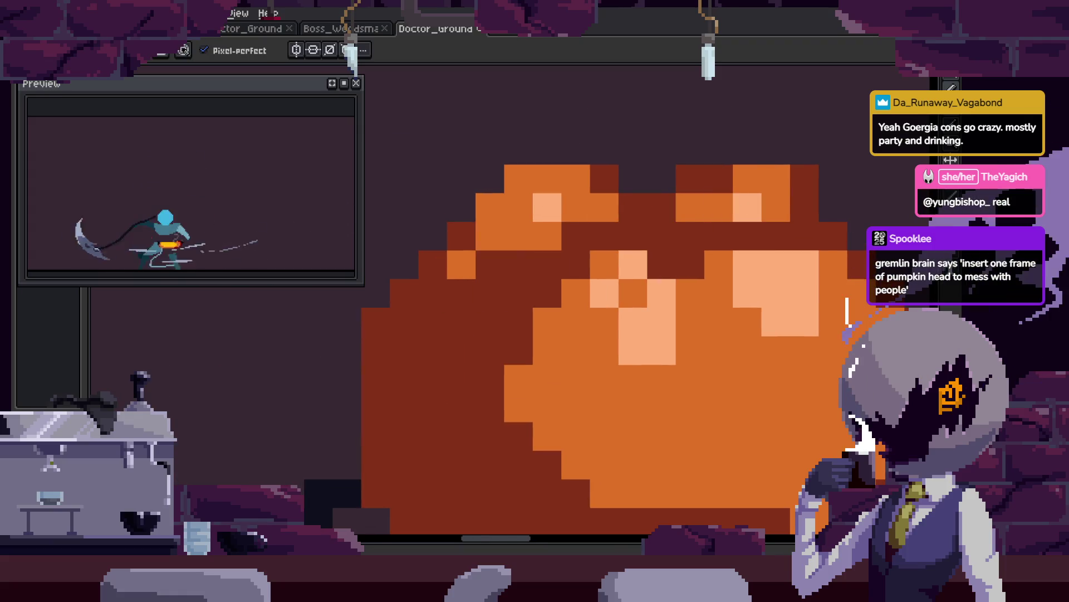
scroll(652, 222, "up", 1)
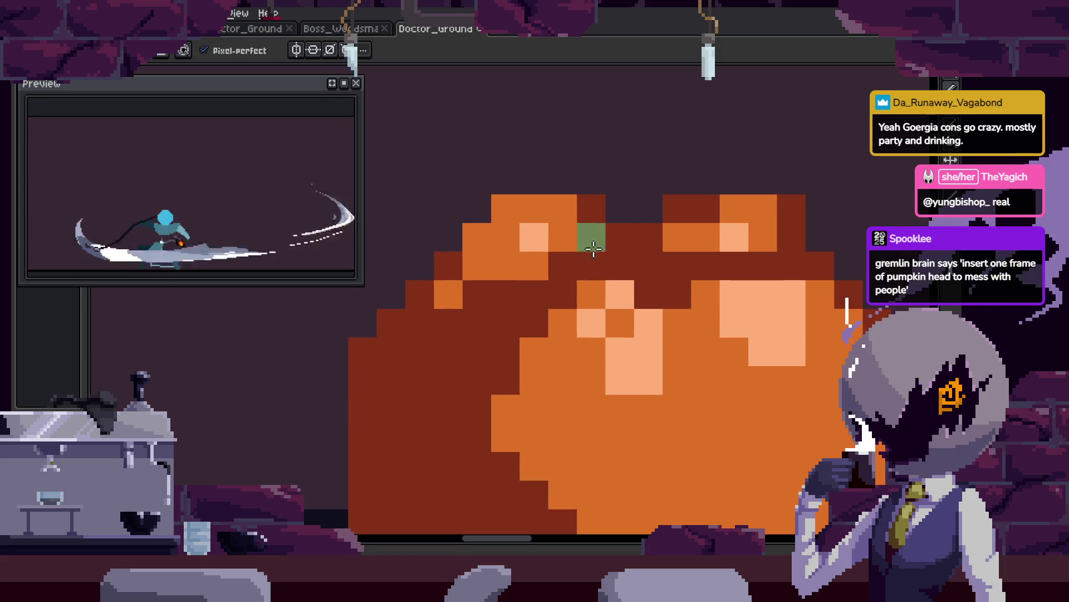
left_click_drag(620, 236, 644, 189)
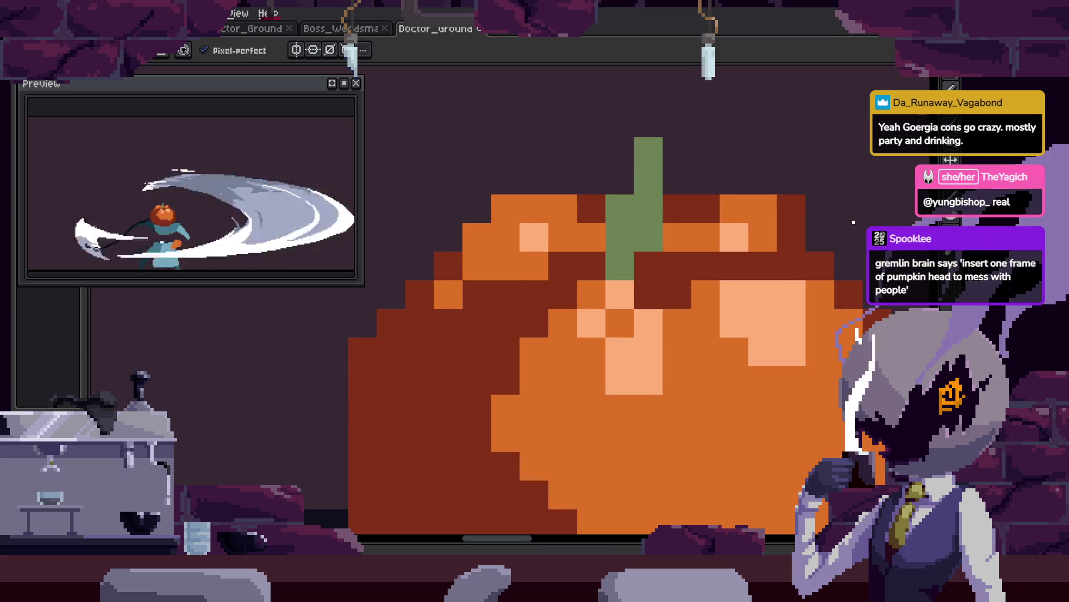
scroll(641, 266, "down", 3)
Move the pumpkin down and to the right onto the character's body.
key("Right")
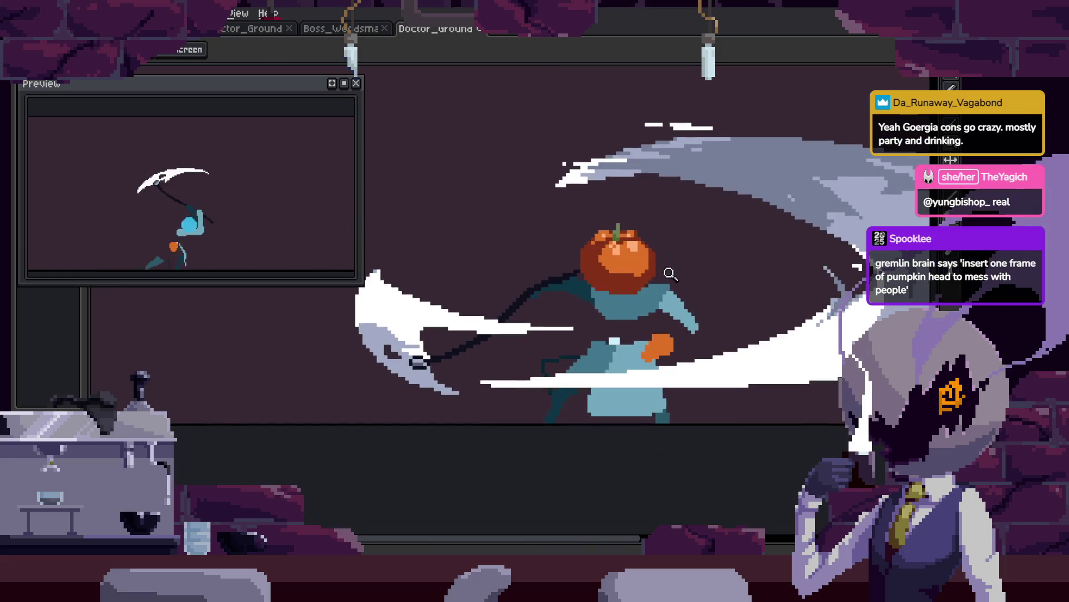
scroll(609, 274, "up", 2)
key("e")
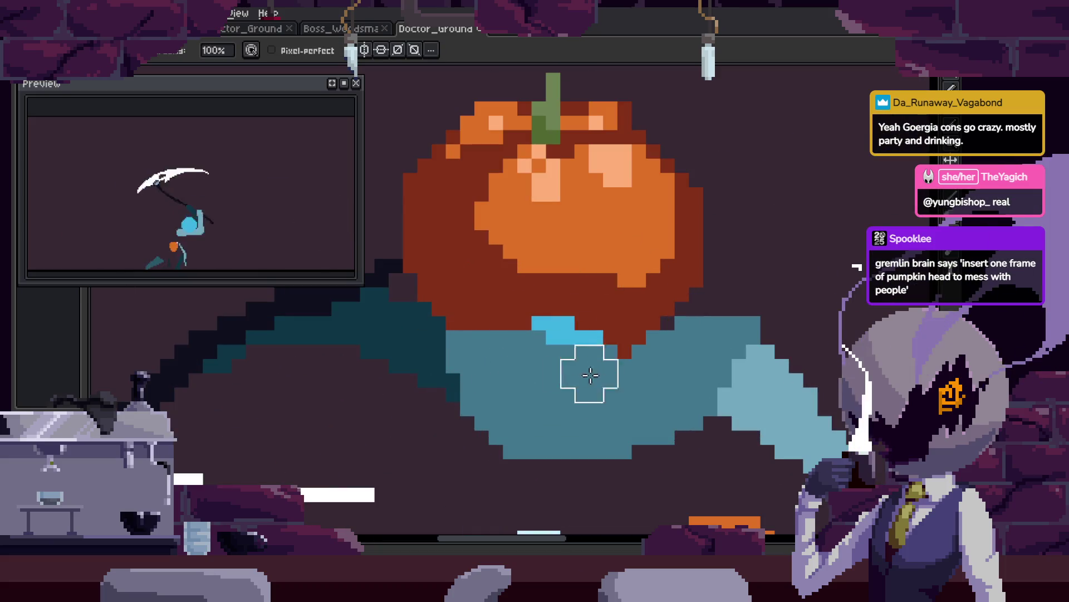
left_click_drag(646, 330, 675, 360)
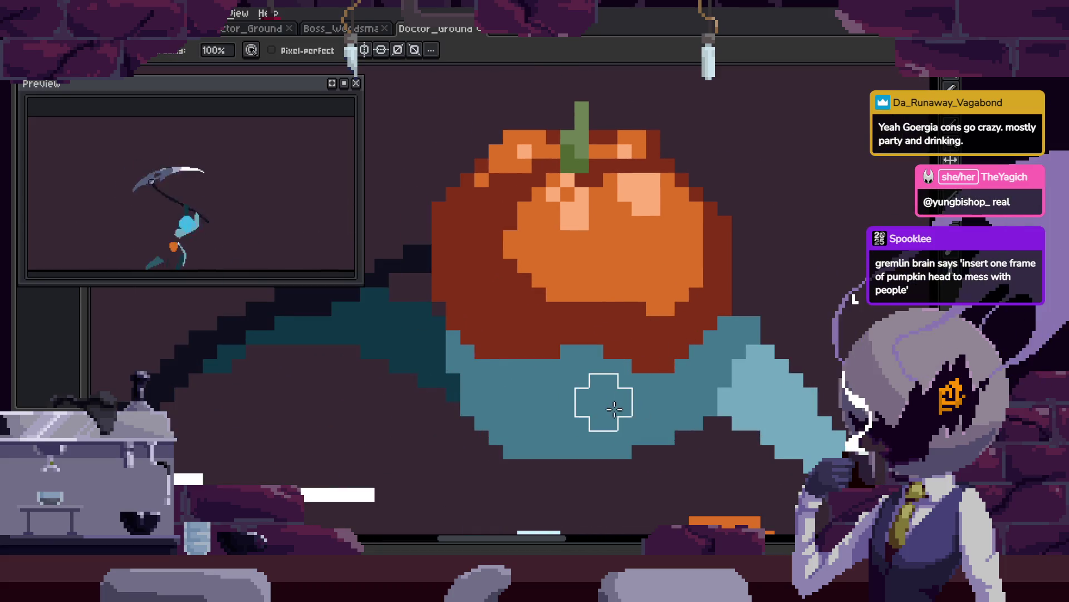
Shade the pumpkin with a dark-red bottom edge and crease, reshaping the crease in orange.
mouse_move(590, 352)
left_mouse_down()
mouse_move(554, 358)
mouse_move(624, 365)
left_mouse_up()
scroll(627, 295, "up", 2)
mouse_move(621, 231)
left_mouse_down()
mouse_move(625, 383)
mouse_move(635, 265)
left_mouse_up()
key("Right")
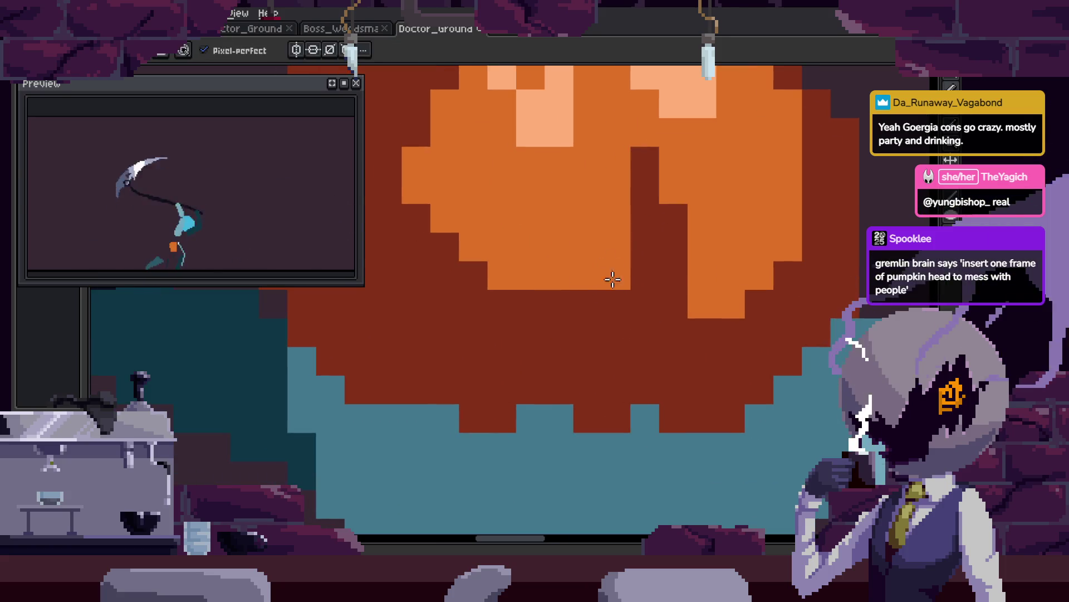
key("Right")
key("z")
scroll(676, 251, "down", 1)
scroll(613, 310, "down", 1)
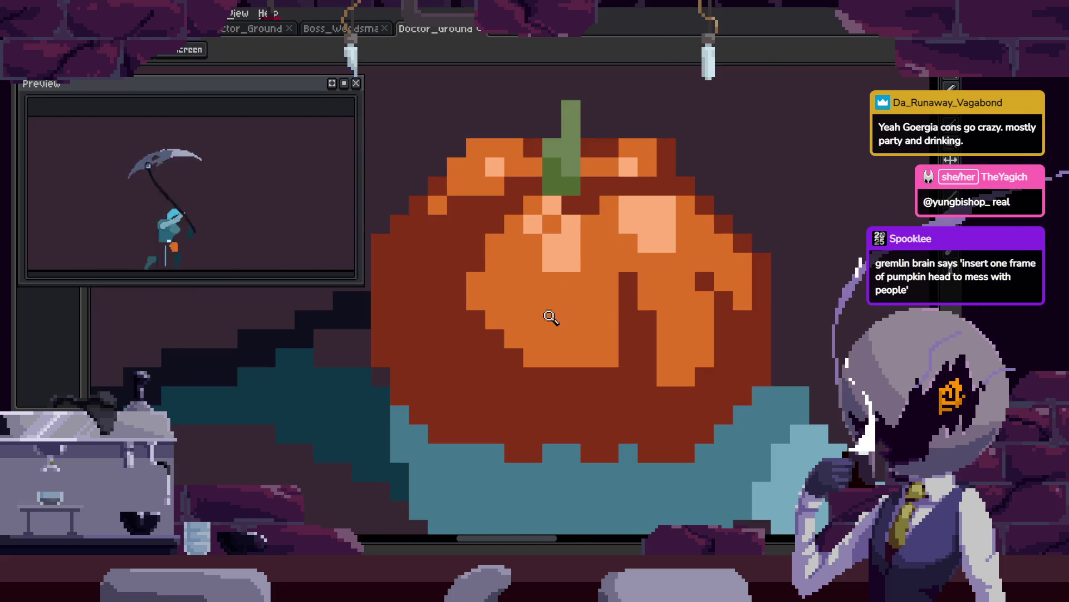
key("b")
mouse_move(628, 299)
left_mouse_down()
mouse_move(622, 319)
mouse_move(658, 337)
left_mouse_up()
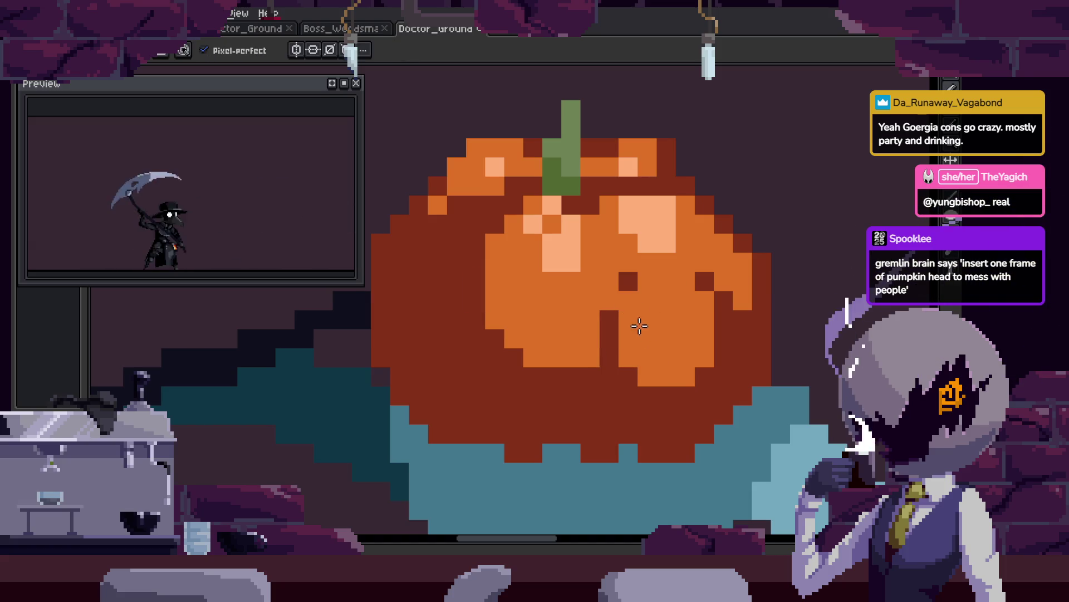
left_click(625, 275, "alt")
left_click(628, 299)
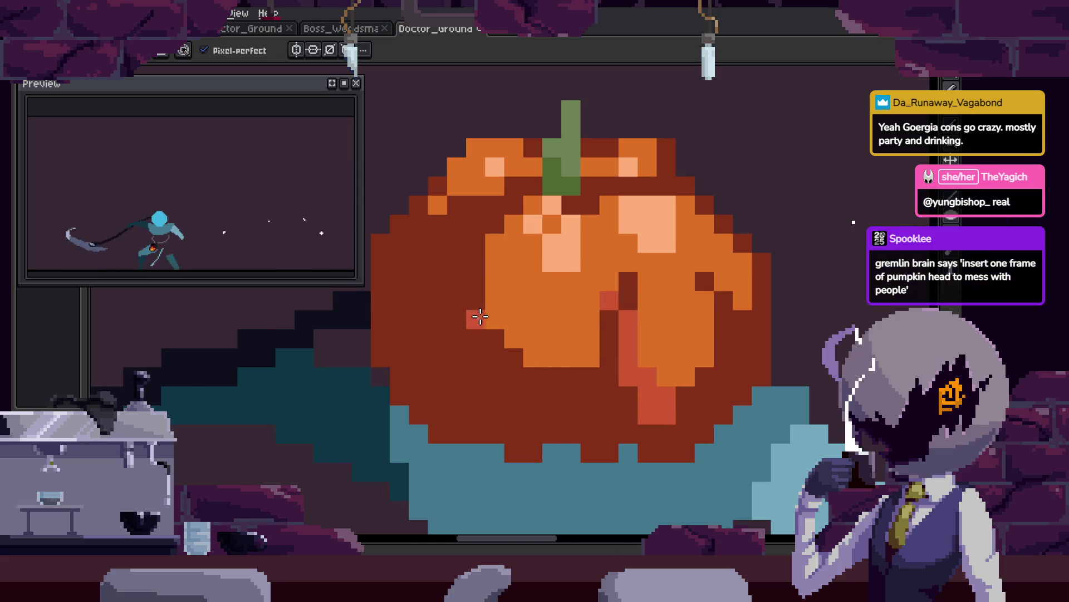
Pick white and start painting an eye on the pumpkin face.
scroll(498, 307, "up", 2)
scroll(508, 244, "left", 2)
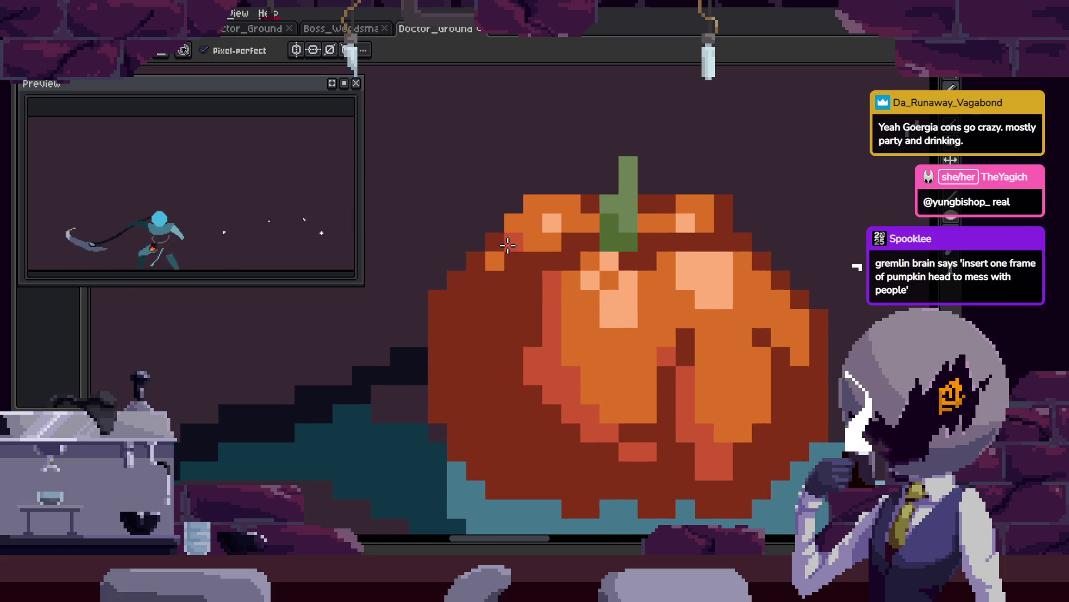
scroll(490, 362, "down", 4)
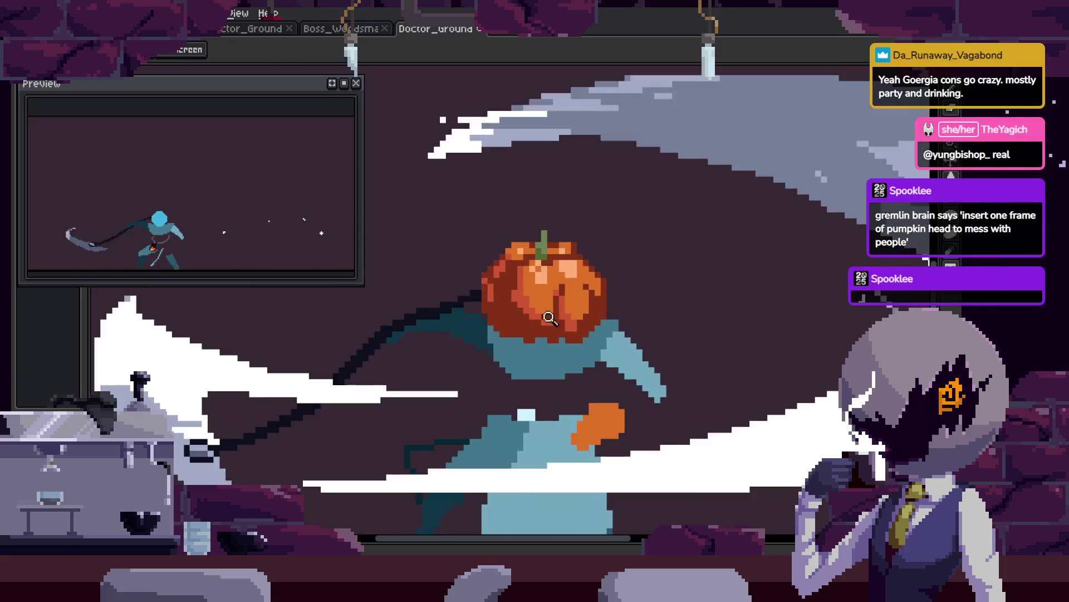
scroll(514, 321, "up", 4)
scroll(585, 293, "left", 5)
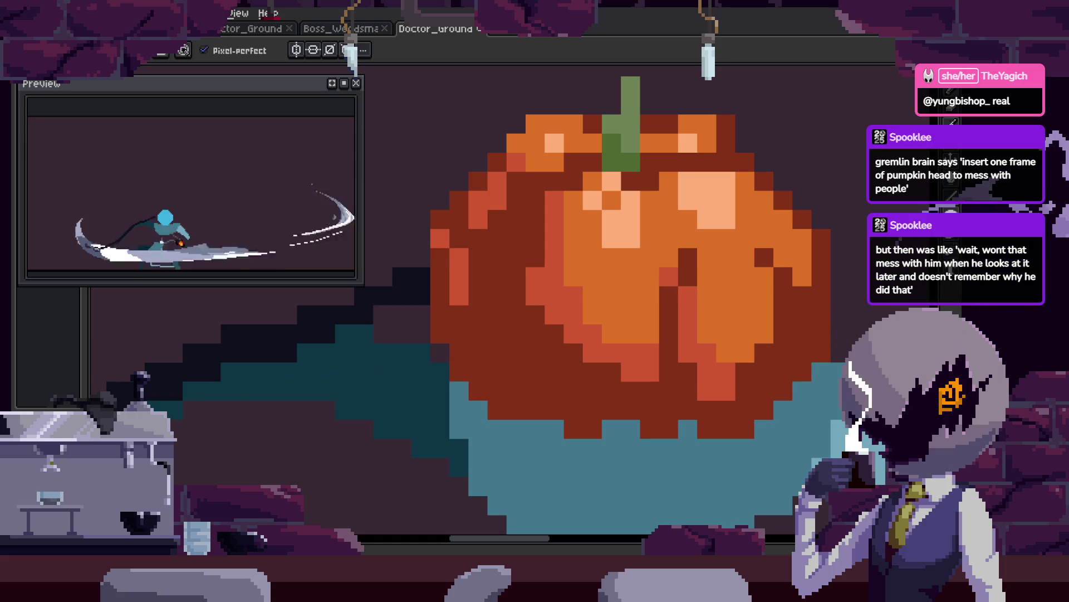
key("i")
scroll(529, 287, "up", 2)
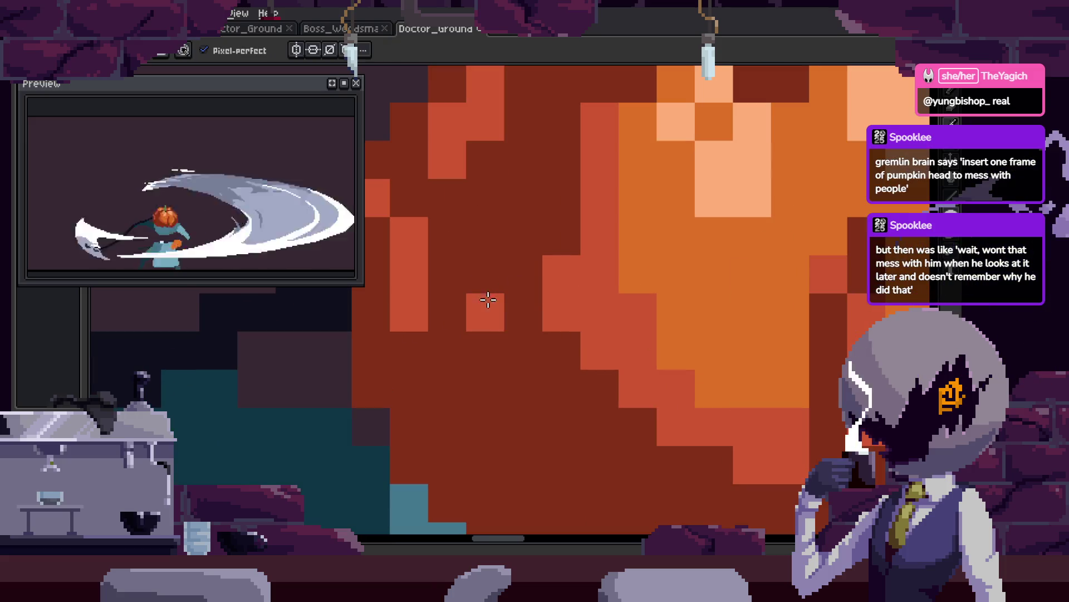
left_click(490, 315)
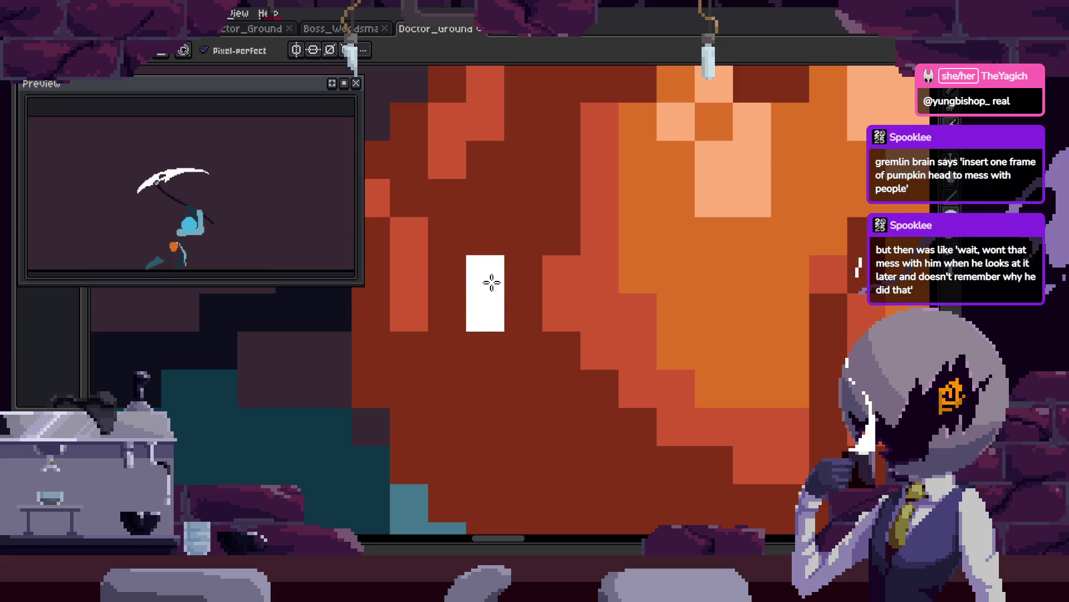
Paint white angry eyes and fang columns on each pumpkin frame, then play to review.
mouse_move(499, 293)
left_mouse_down()
mouse_move(563, 258)
mouse_move(515, 320)
mouse_move(606, 341)
mouse_move(624, 288)
mouse_move(597, 351)
left_mouse_up()
mouse_move(585, 312)
left_mouse_down()
mouse_move(569, 334)
mouse_move(628, 255)
mouse_move(664, 298)
left_mouse_up()
key("Right")
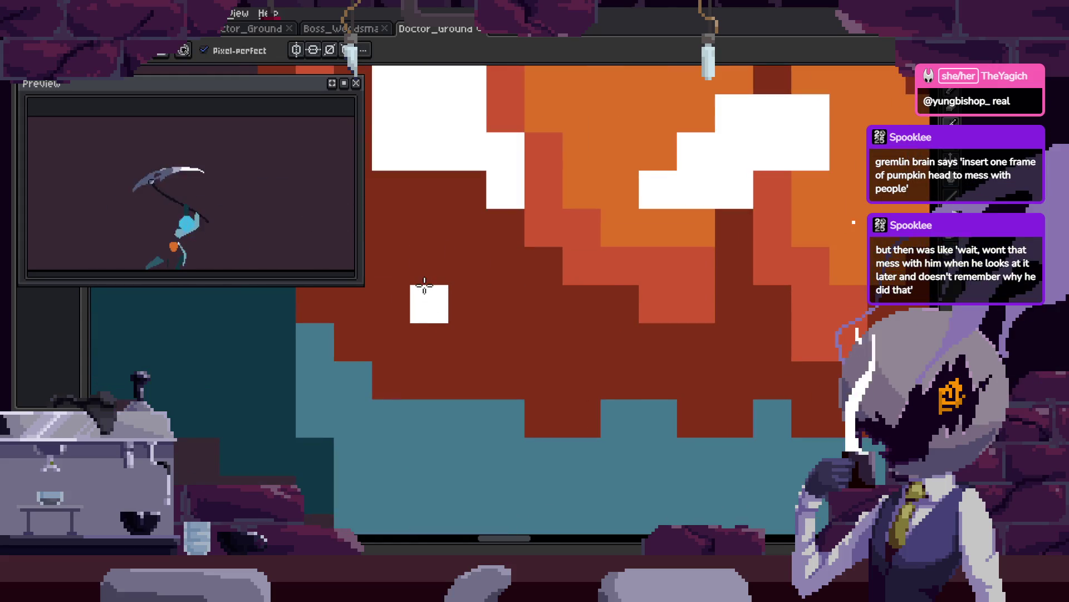
left_click_drag(429, 266, 429, 342)
left_click_drag(544, 288, 544, 256)
key("Right")
key("Right")
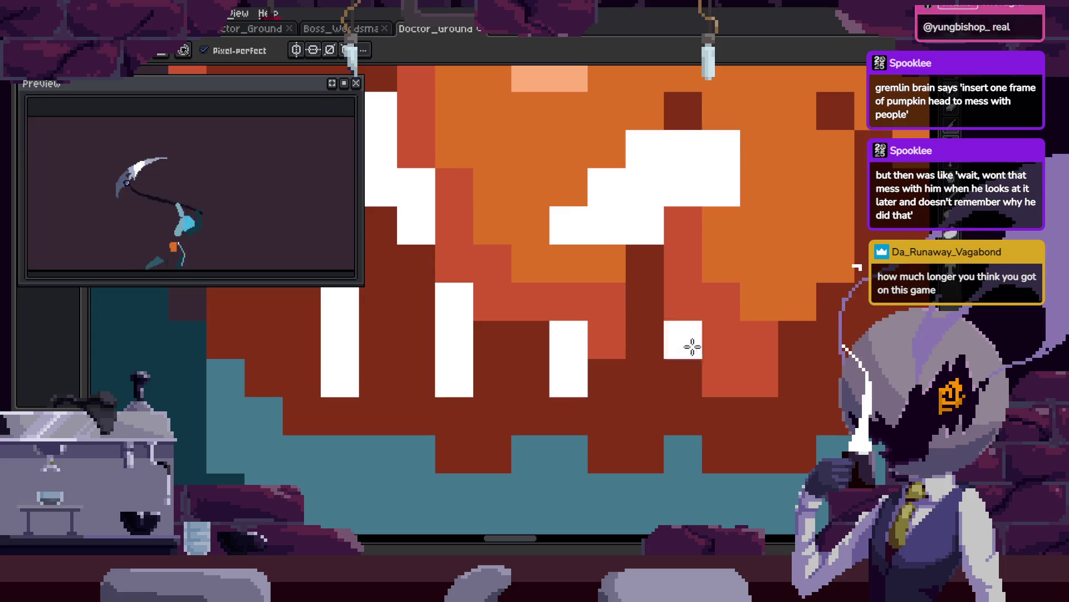
left_click_drag(759, 290, 759, 351)
left_click(721, 407)
scroll(721, 407, "down", 5)
key("Return")
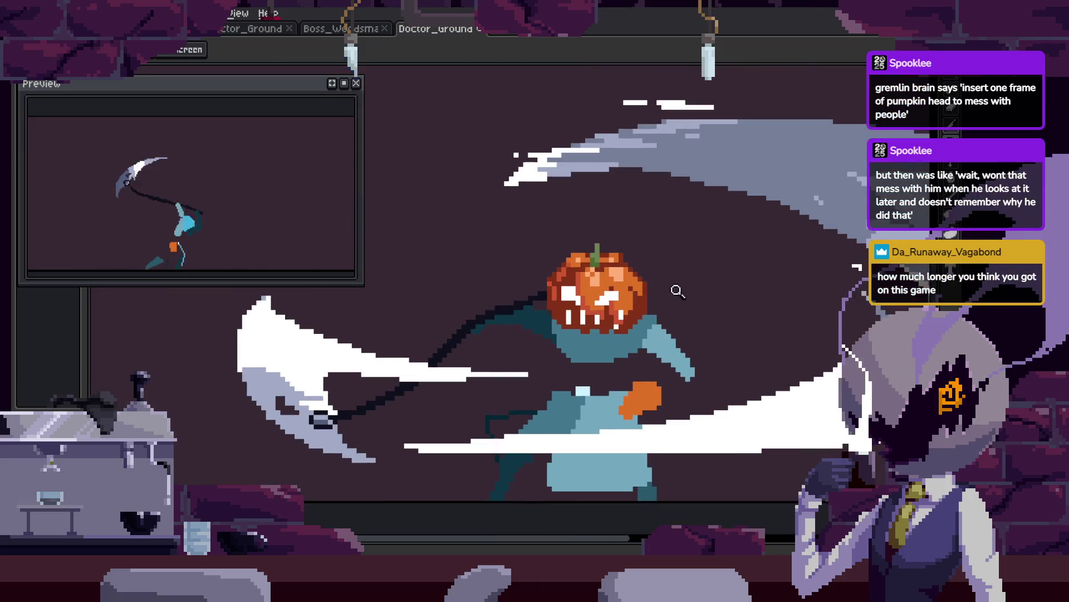
Zoom in and repaint two stray face pixels dark red.
key("z")
scroll(610, 284, "up", 4)
scroll(453, 346, "down", 1)
scroll(449, 301, "up", 2)
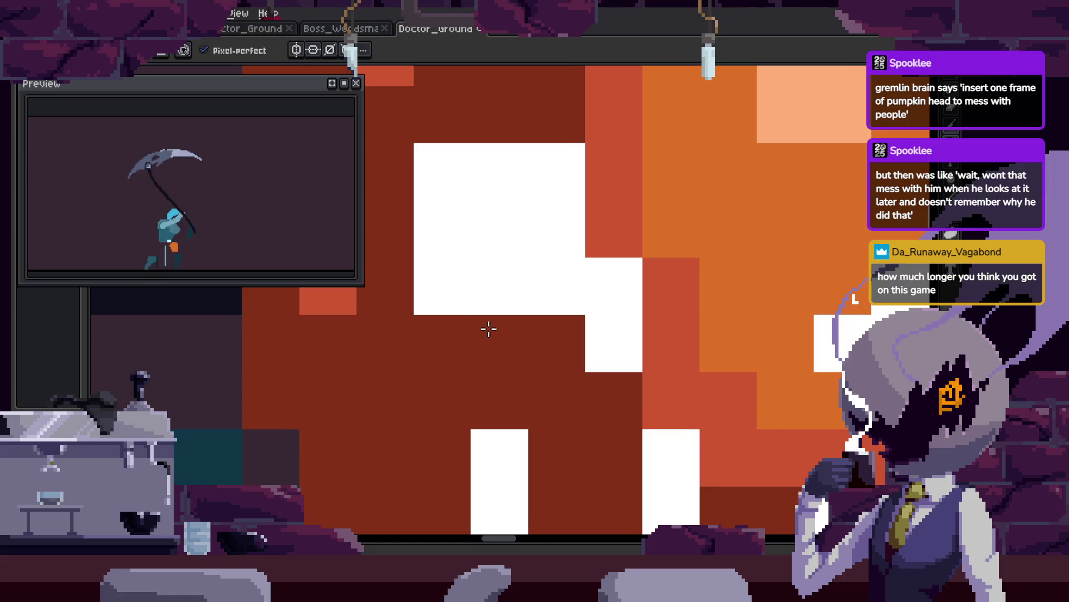
scroll(436, 323, "down", 2)
scroll(436, 323, "up", 3)
scroll(373, 347, "up", 2)
key("b")
left_click(479, 412)
left_click(506, 337)
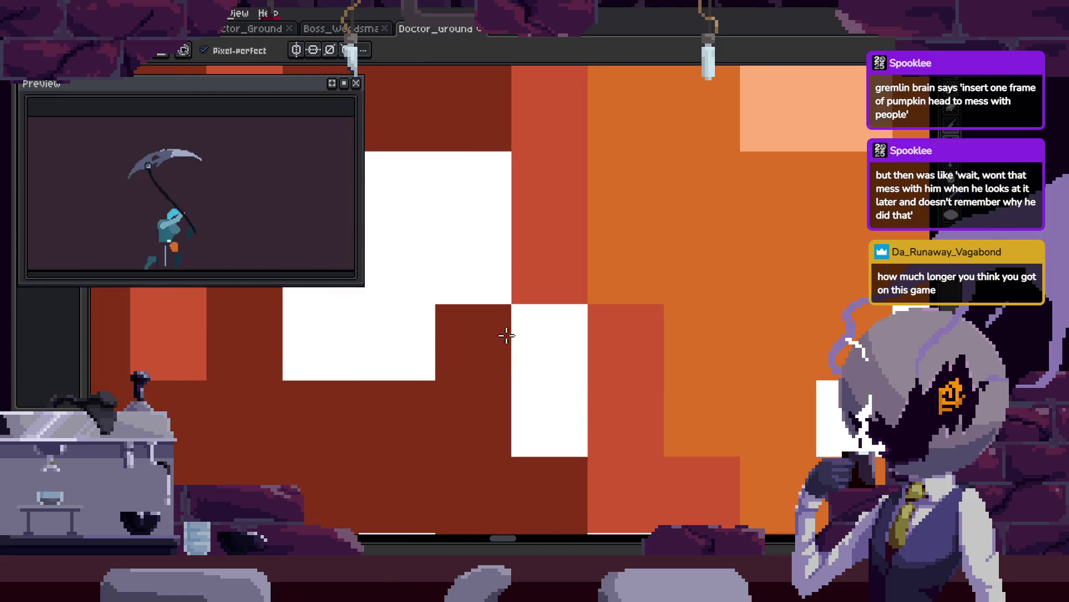
scroll(506, 336, "down", 3)
Pick the pumpkin red and paint over stray white mouth pixels in red and dark red.
key("i")
scroll(580, 353, "up", 2)
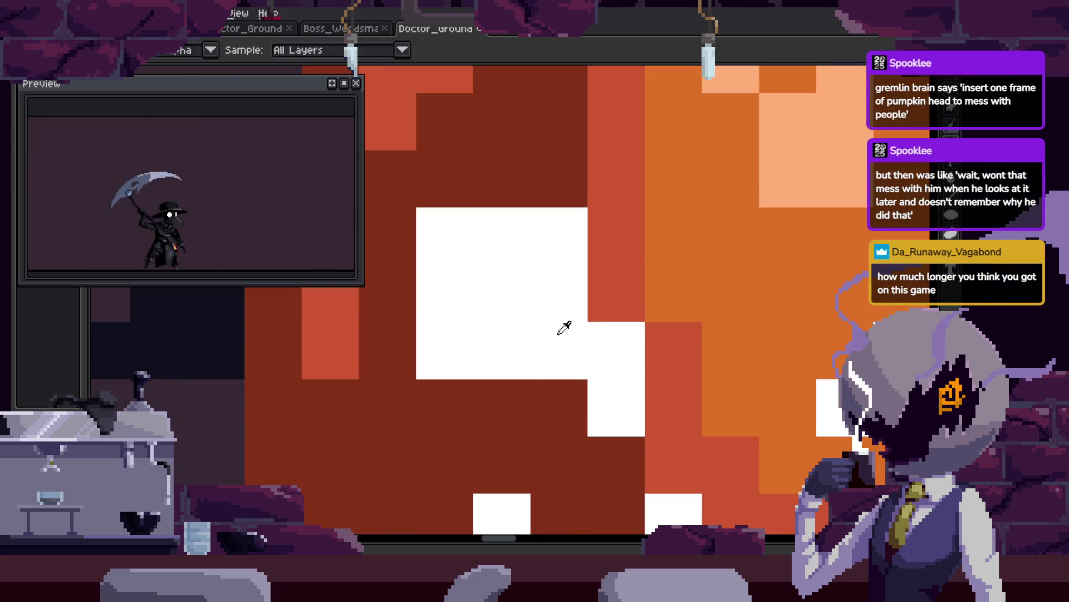
key("z")
scroll(552, 320, "down", 3)
scroll(557, 320, "up", 2)
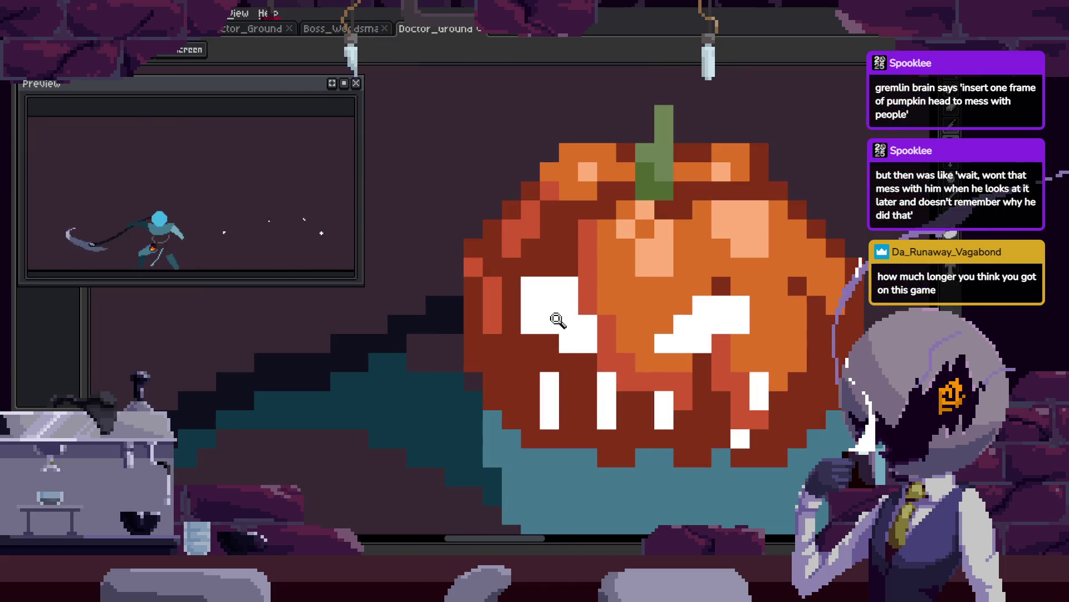
key("i")
scroll(624, 321, "up", 1)
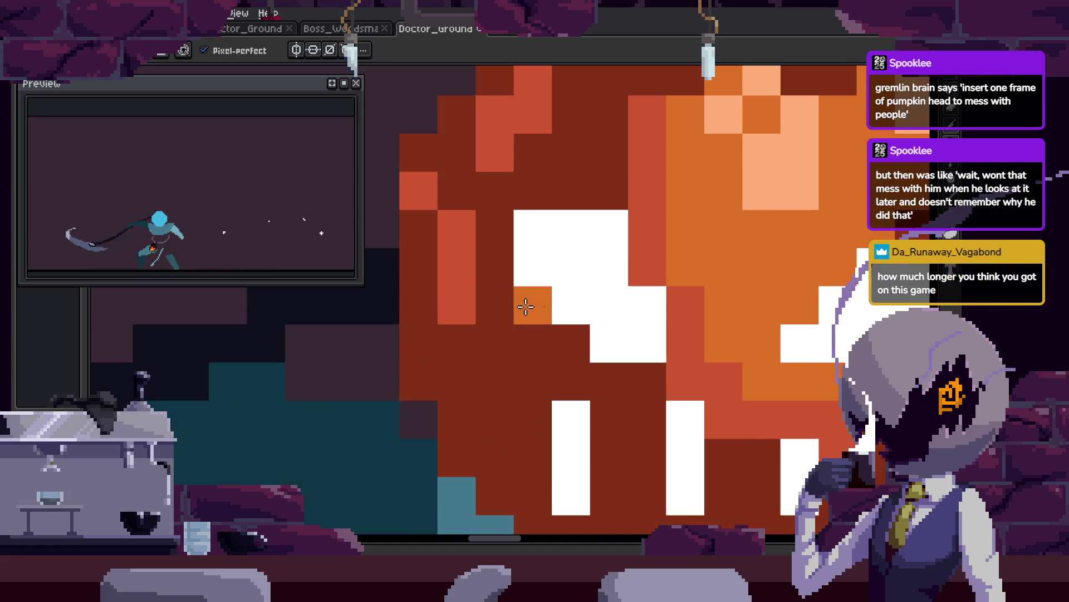
scroll(649, 348, "up", 1)
key("i")
left_click(711, 344)
left_click_drag(669, 344, 590, 344)
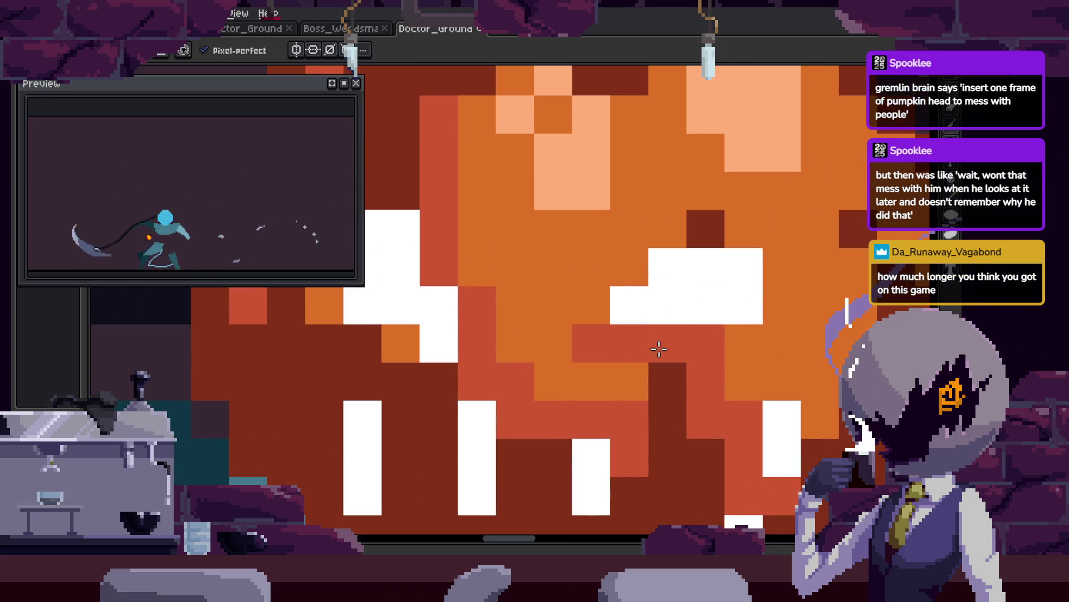
left_click_drag(705, 305, 744, 305)
left_click(738, 272)
Add a peach highlight pixel beside the eye and look over the finished face.
scroll(722, 313, "left", 5)
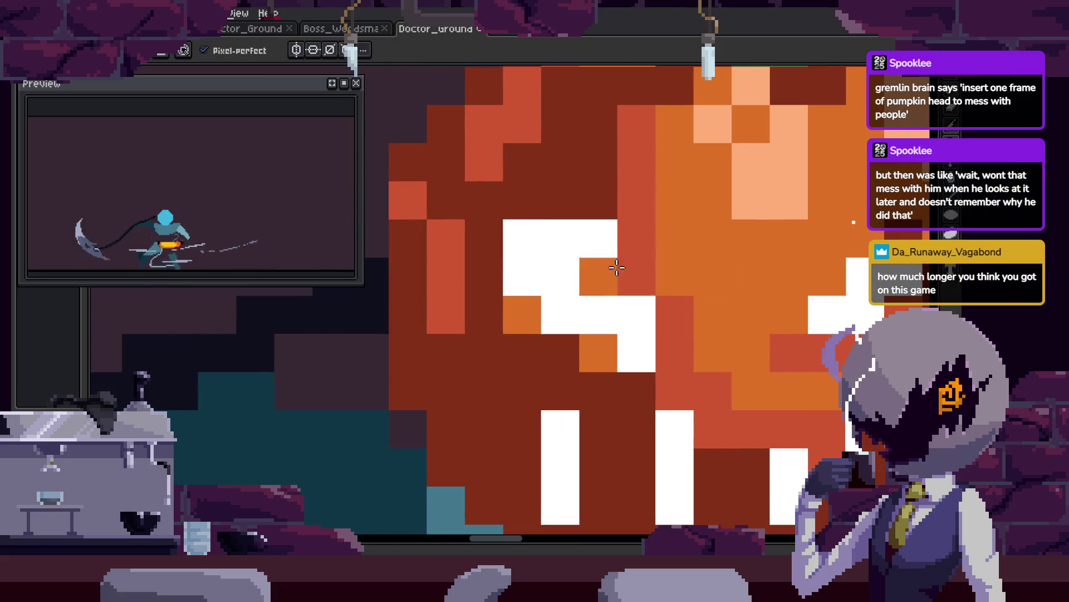
left_click(752, 200)
left_click(528, 247)
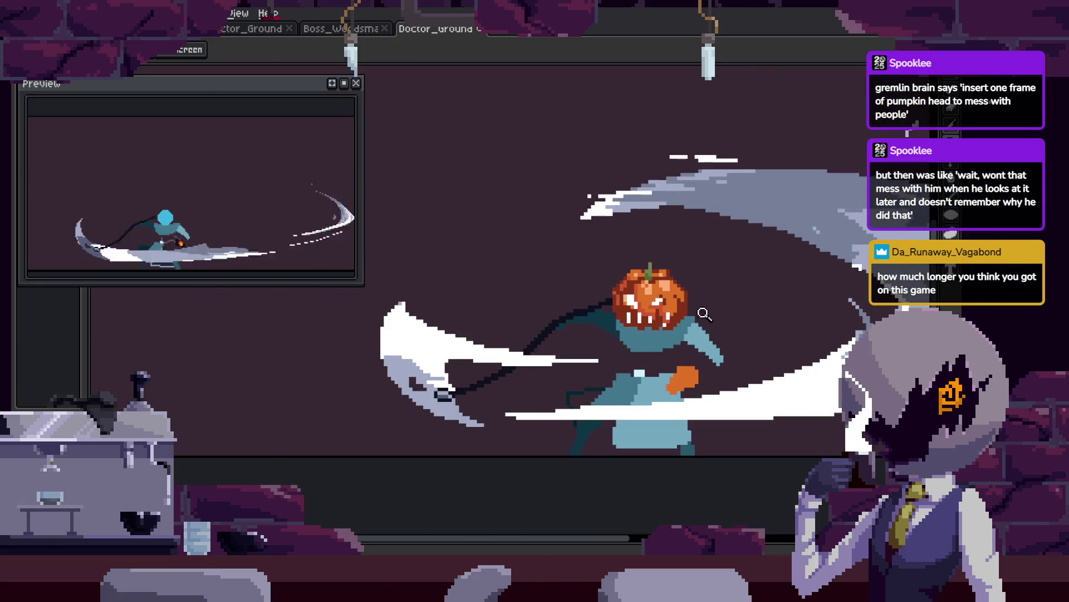
scroll(615, 315, "up", 5)
key("b")
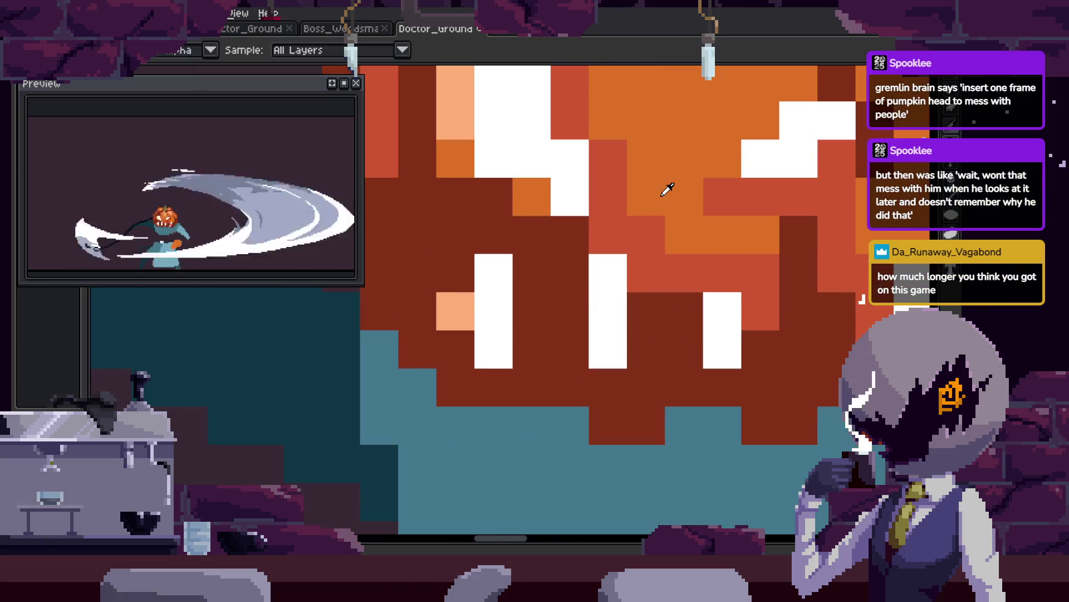
left_click_drag(790, 346, 550, 373)
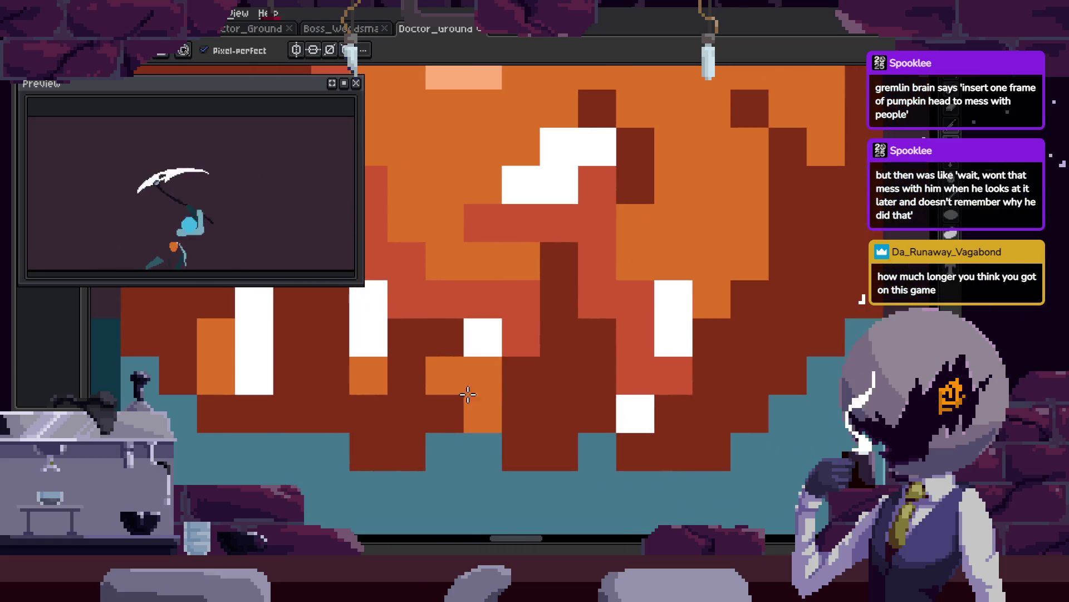
key("z")
scroll(685, 345, "down", 6)
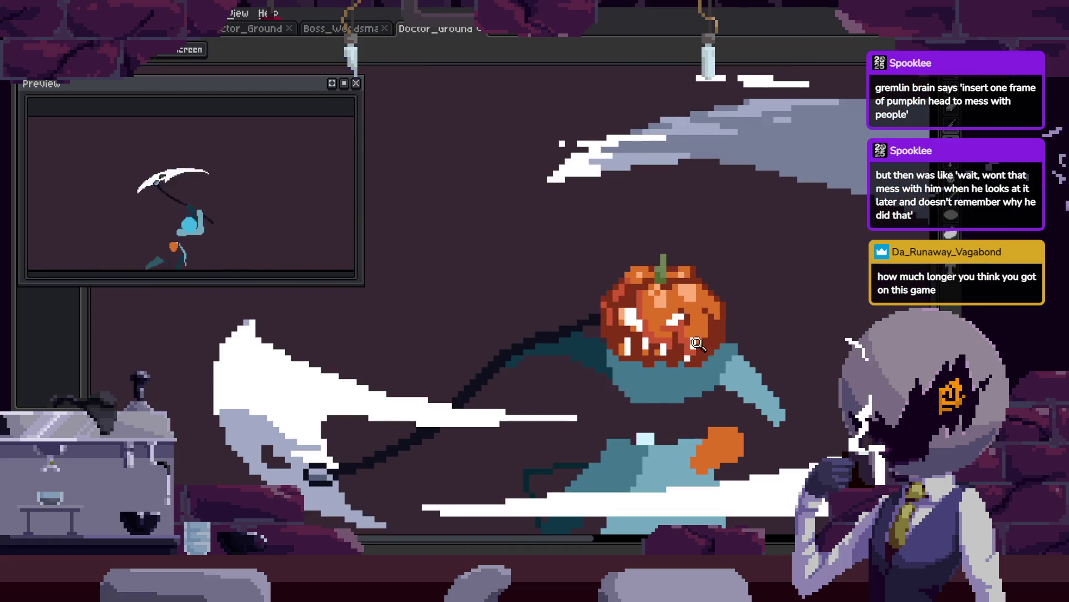
scroll(644, 306, "down", 2)
scroll(675, 292, "up", 4)
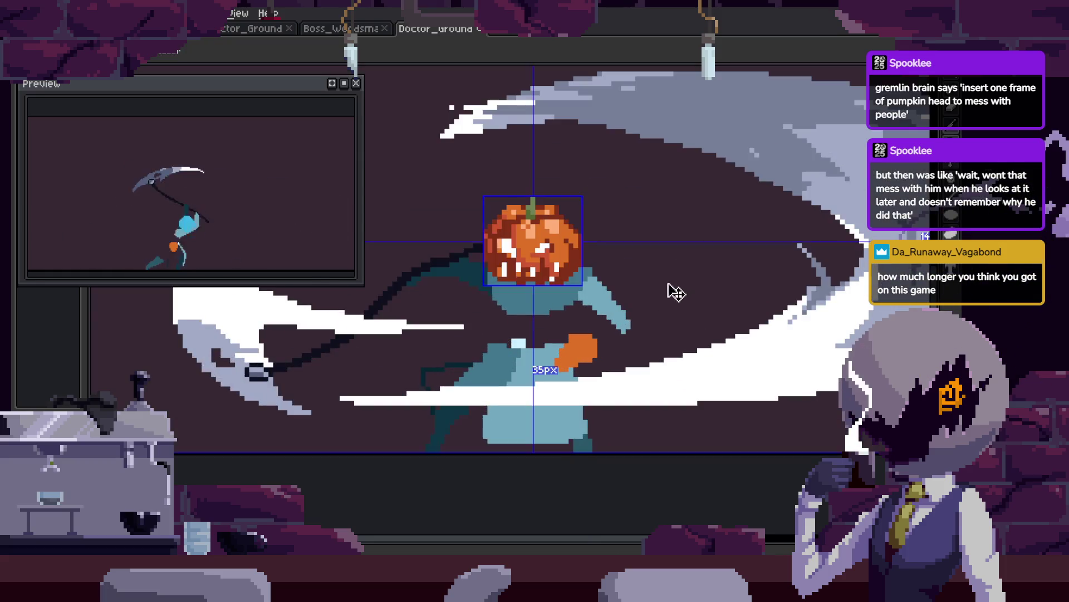
key("Tab")
key("Return")
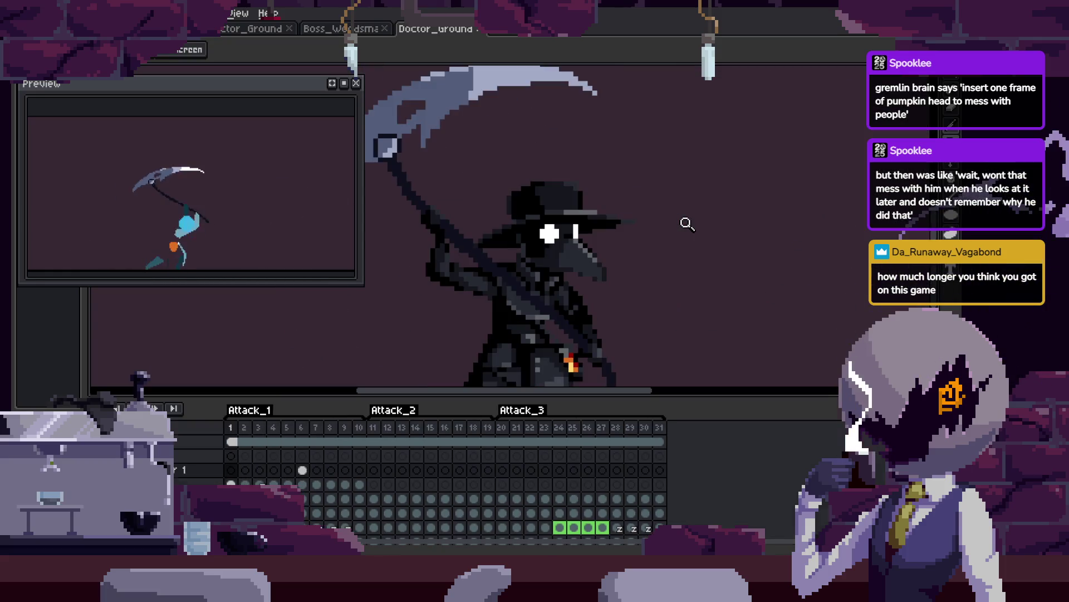
key("Tab")
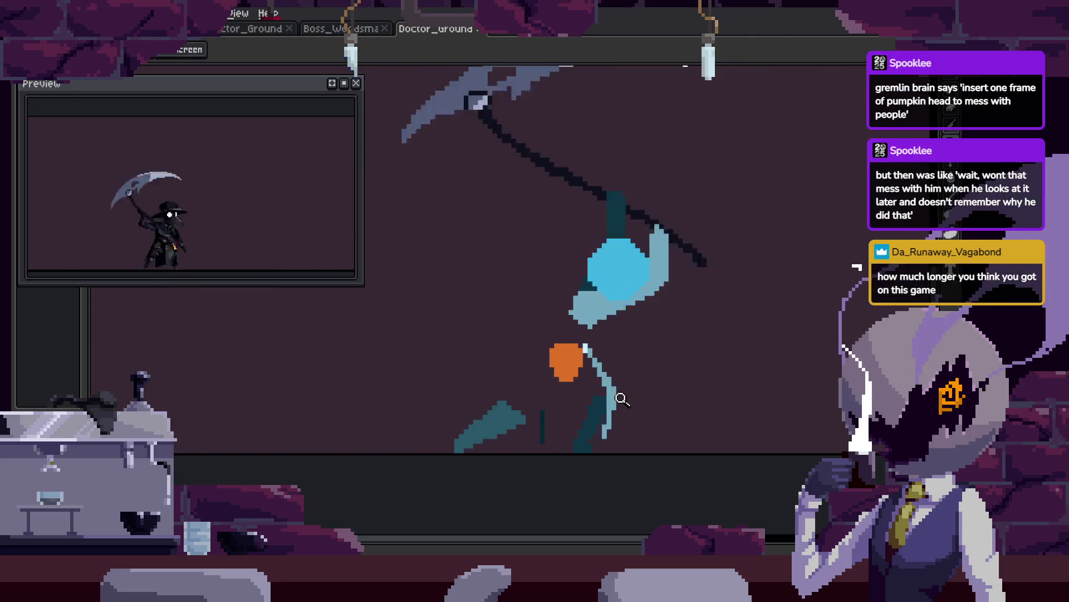
left_click(674, 362)
key("Tab")
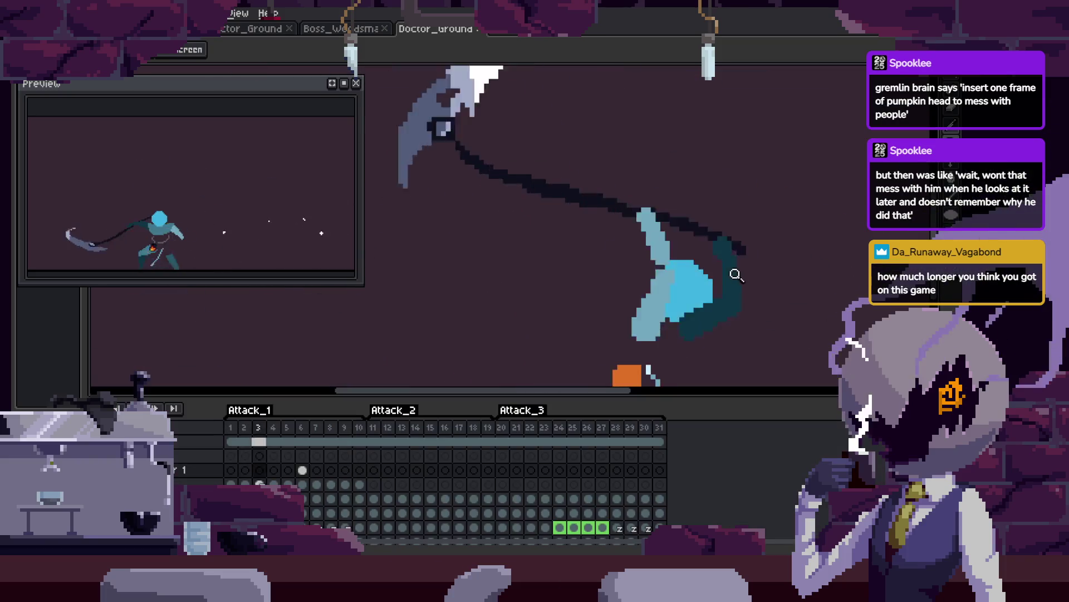
key("Tab")
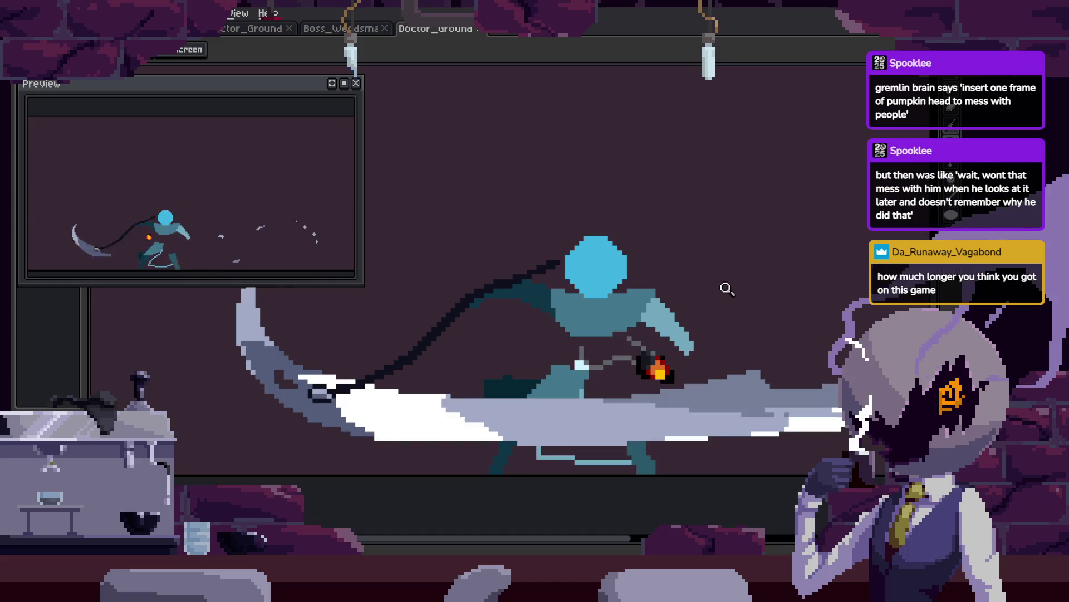
key("Tab")
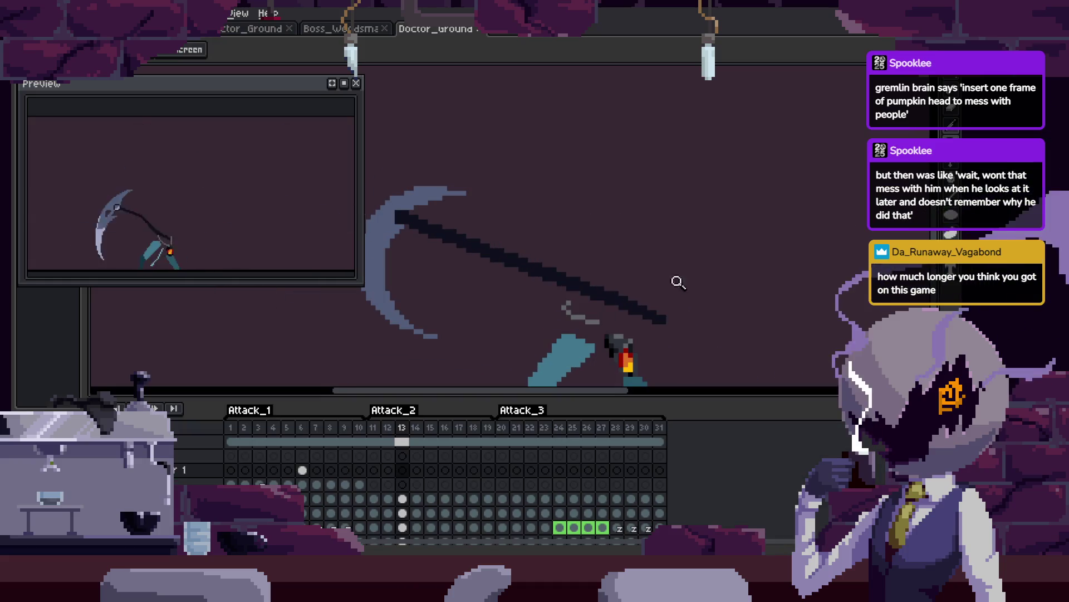
scroll(724, 262, "down", 3)
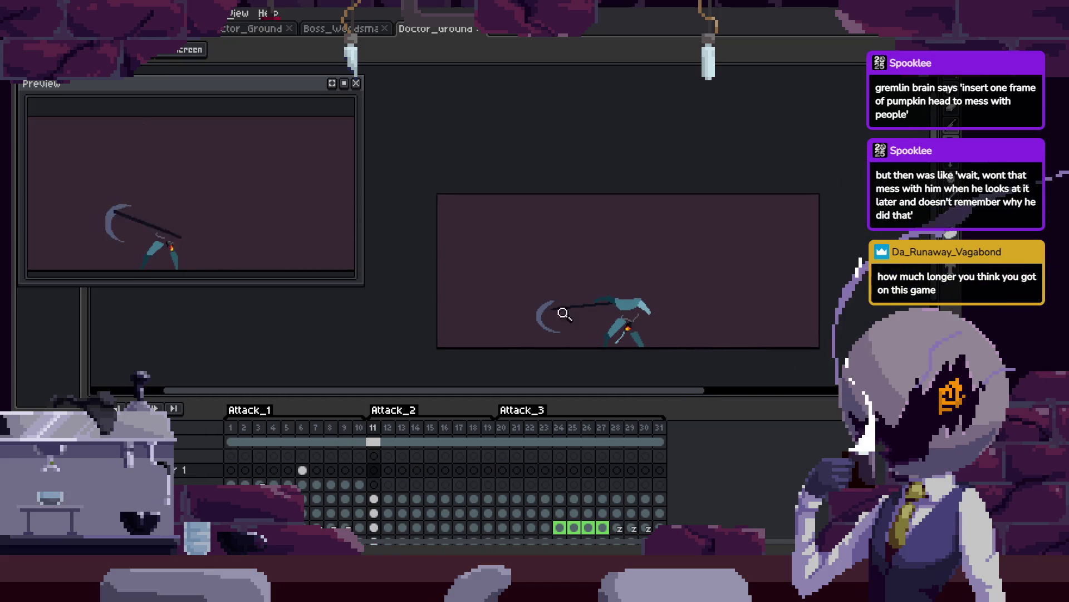
scroll(565, 313, "up", 3)
key("Tab")
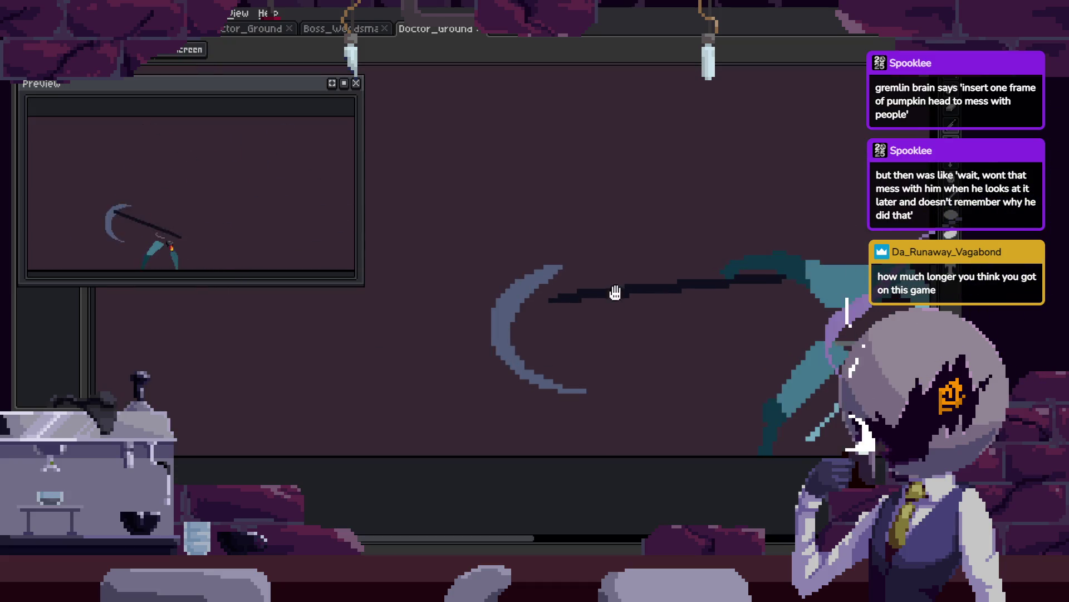
scroll(635, 267, "down", 2)
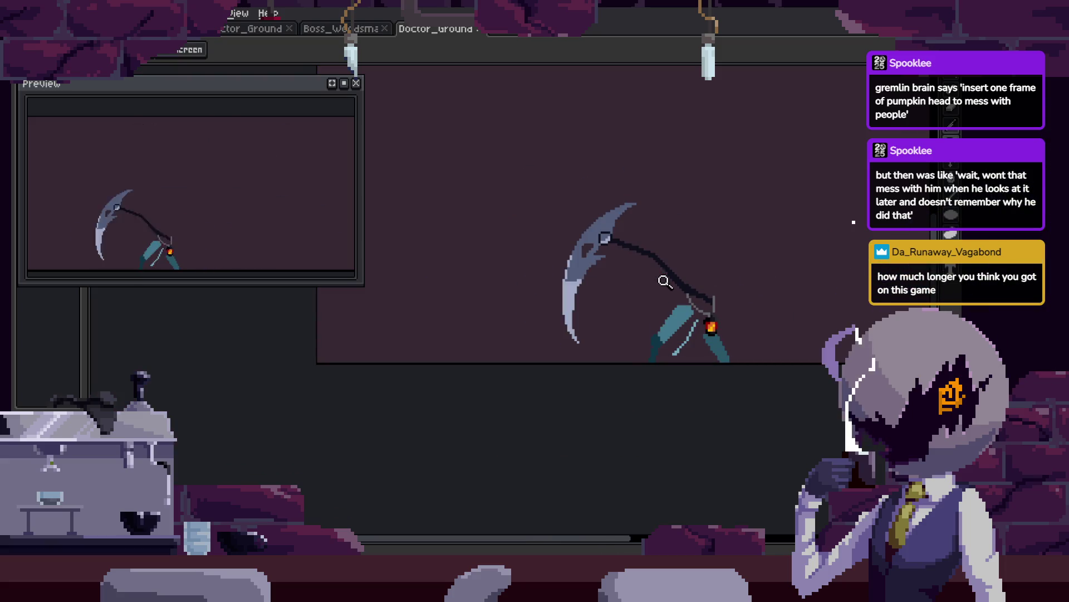
key("Tab")
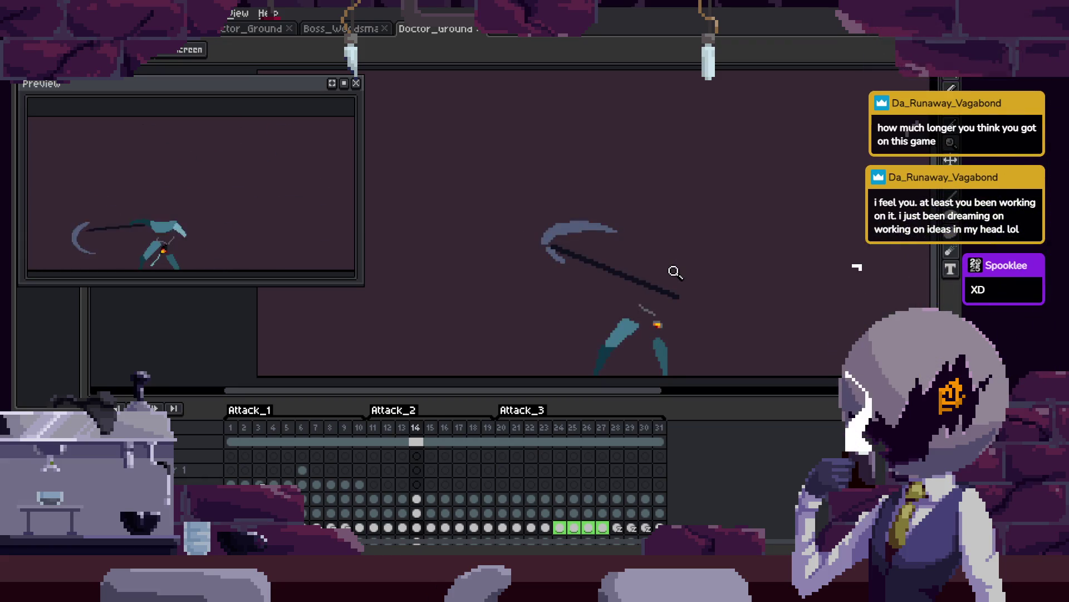
scroll(678, 273, "right", 1)
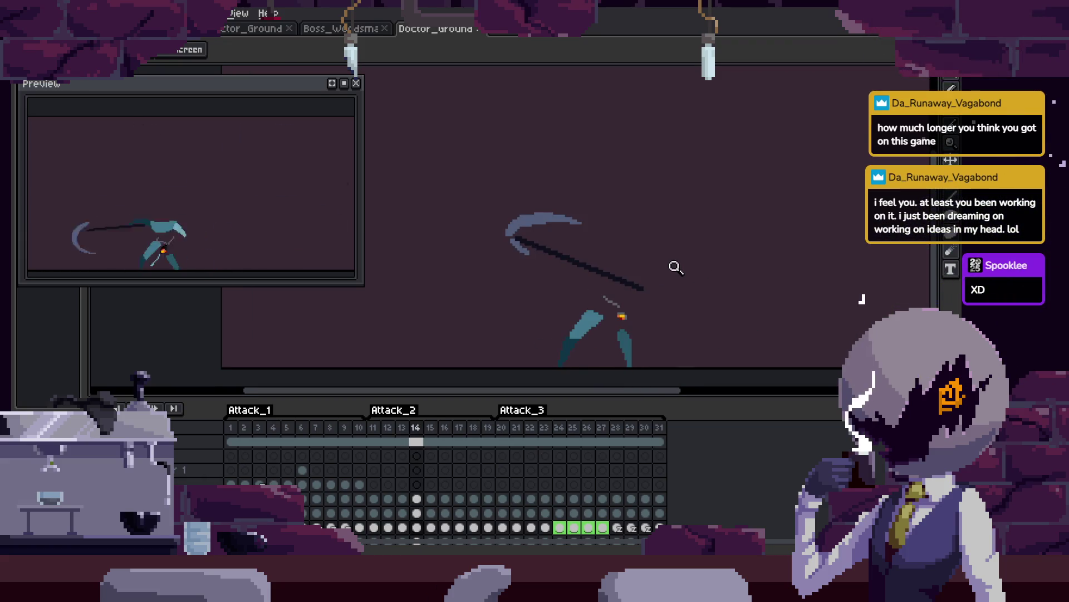
key("Return")
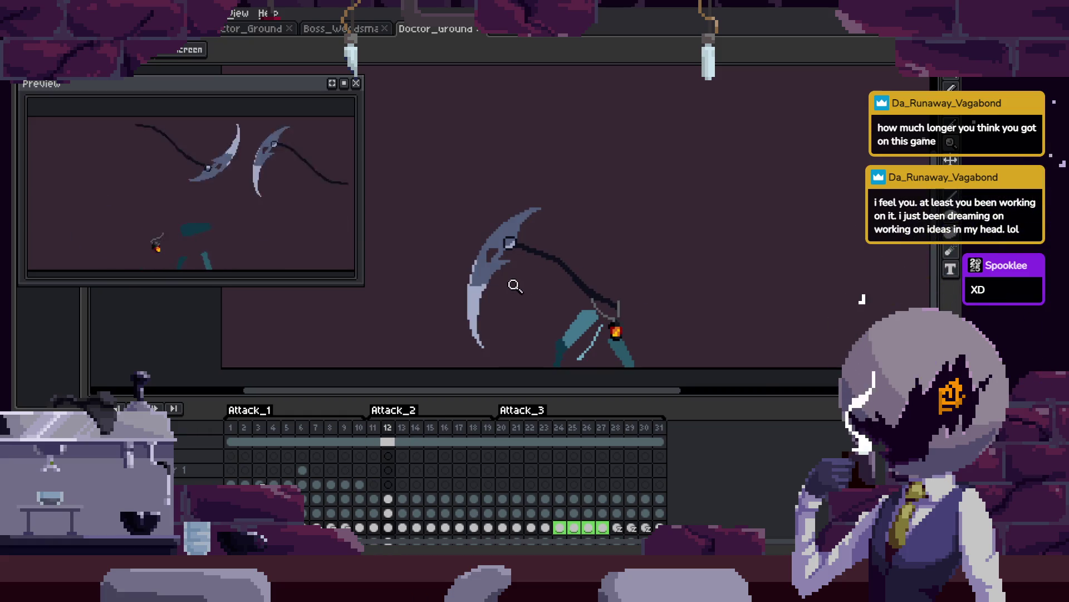
Rotate the scythe on Attack_2 frame 12 and paste a rotated copy onto frame 14.
left_click(485, 279, "ctrl")
left_click_drag(576, 162, 669, 215)
key("Return")
key("Return")
key("ctrl+v")
mouse_move(676, 209)
left_mouse_down()
mouse_move(611, 270)
mouse_move(618, 241)
mouse_move(663, 225)
mouse_move(666, 284)
mouse_move(679, 243)
left_mouse_up()
key("Return")
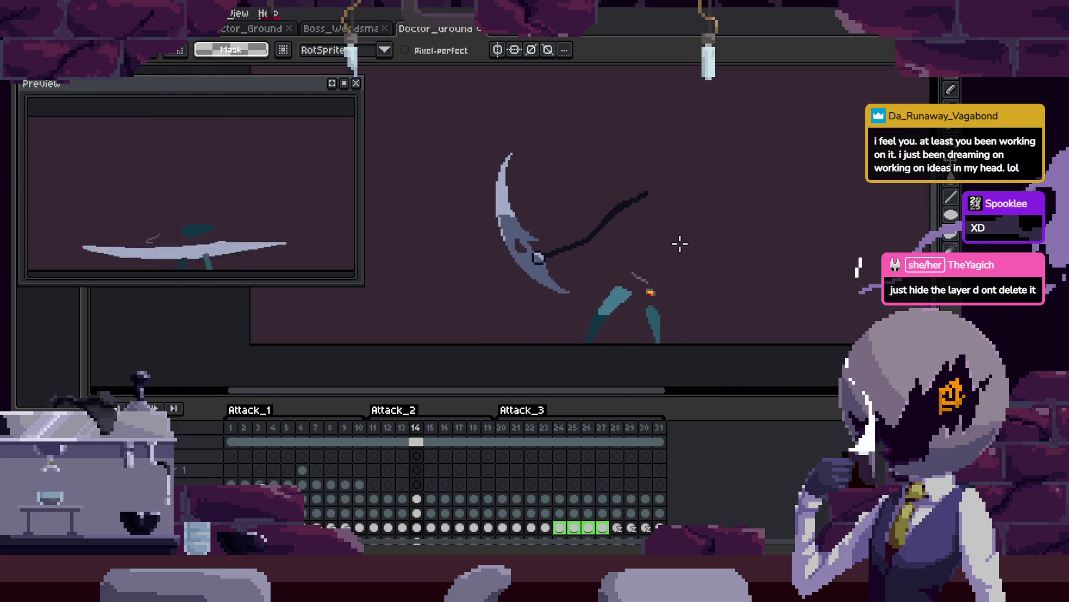
Play back the Attack_2 frames on the canvas to review the rotated scythe.
left_click(204, 473)
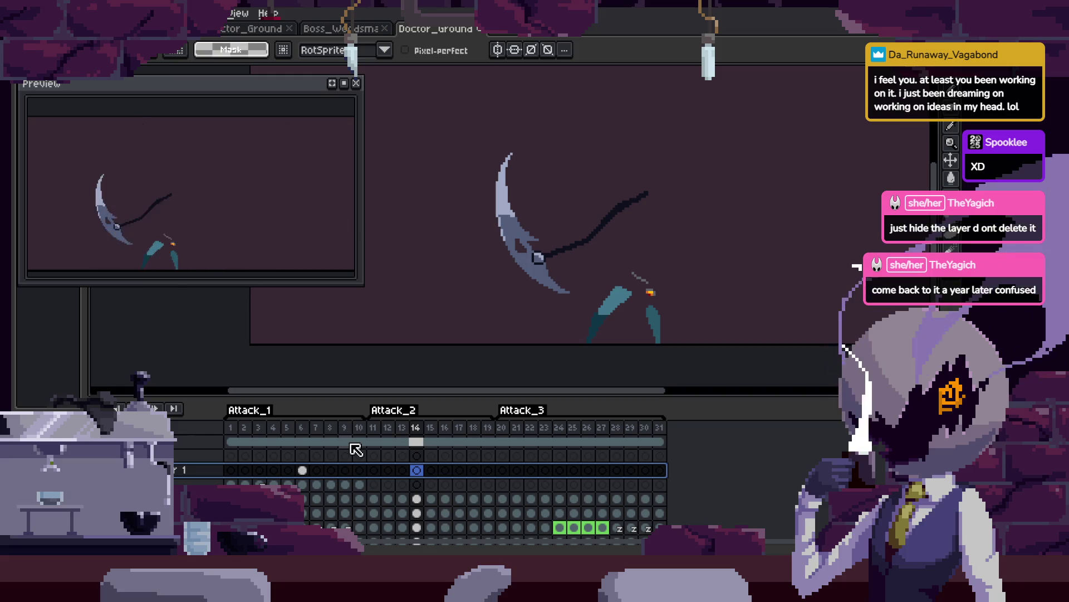
scroll(634, 371, "up", 2)
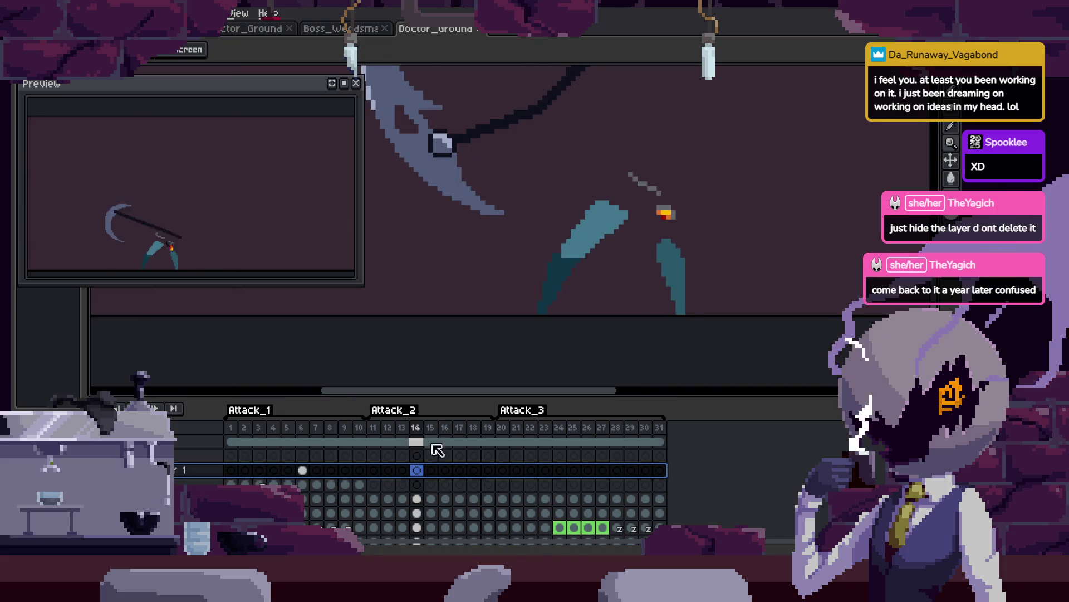
key("Tab")
scroll(609, 318, "down", 1)
key("Tab")
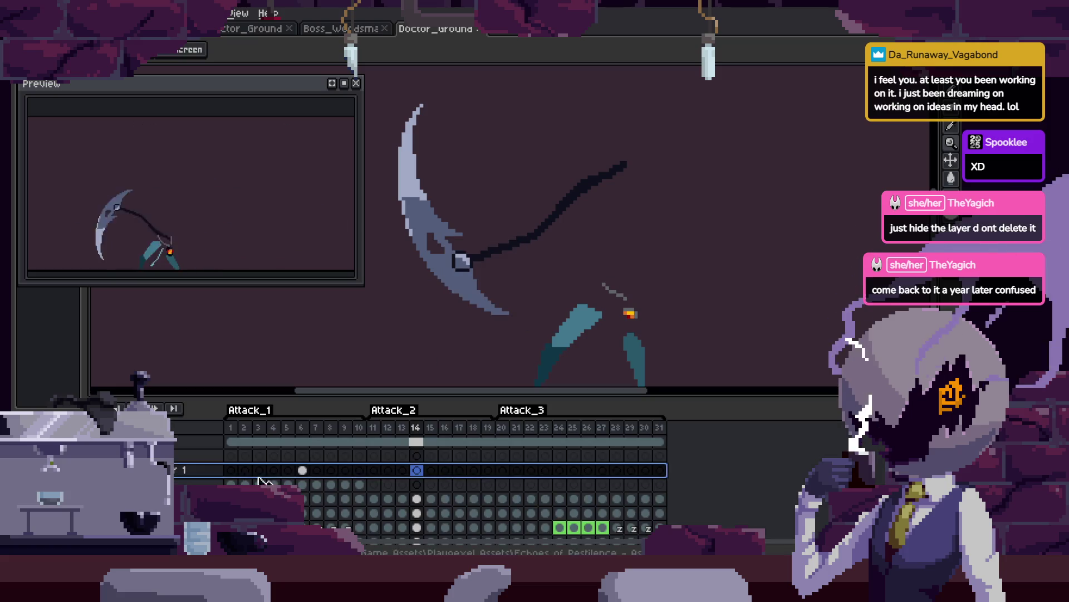
key("Tab")
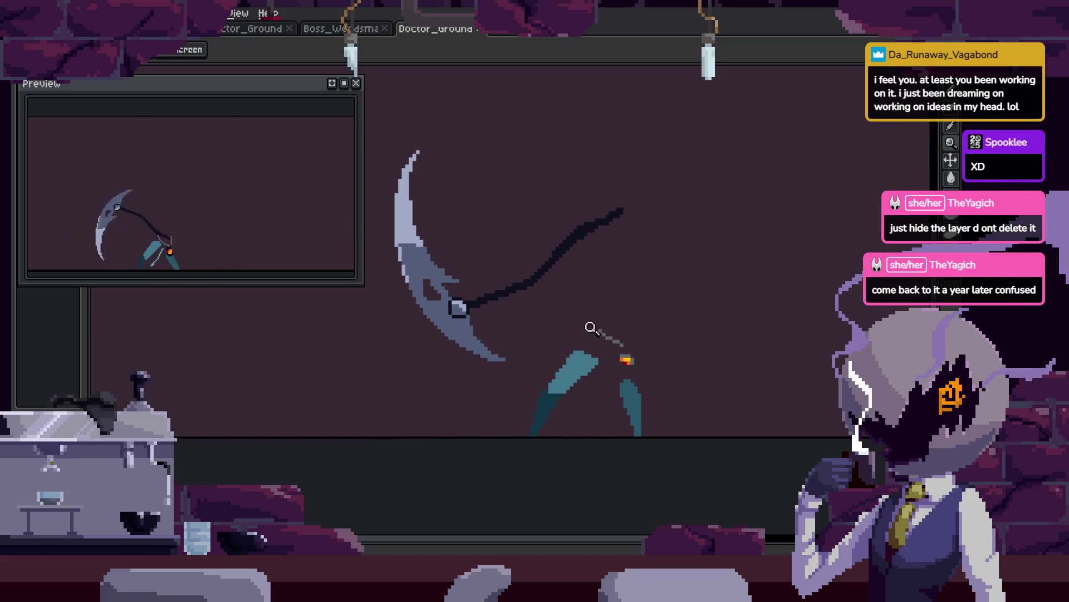
scroll(525, 340, "up", 1)
key("Tab")
key("Tab")
key("Return")
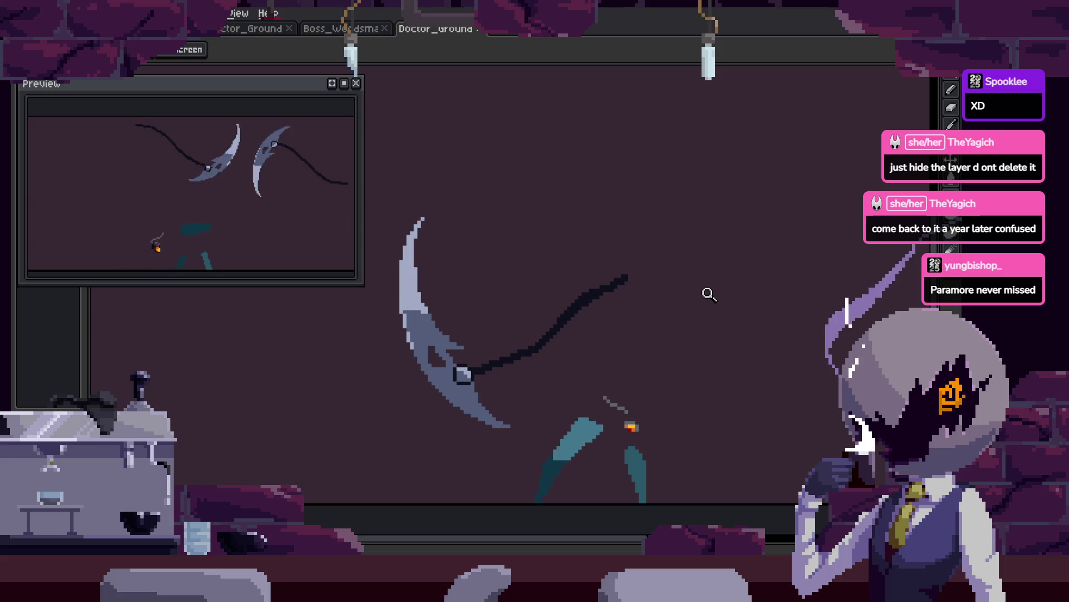
key("Tab")
key("Tab")
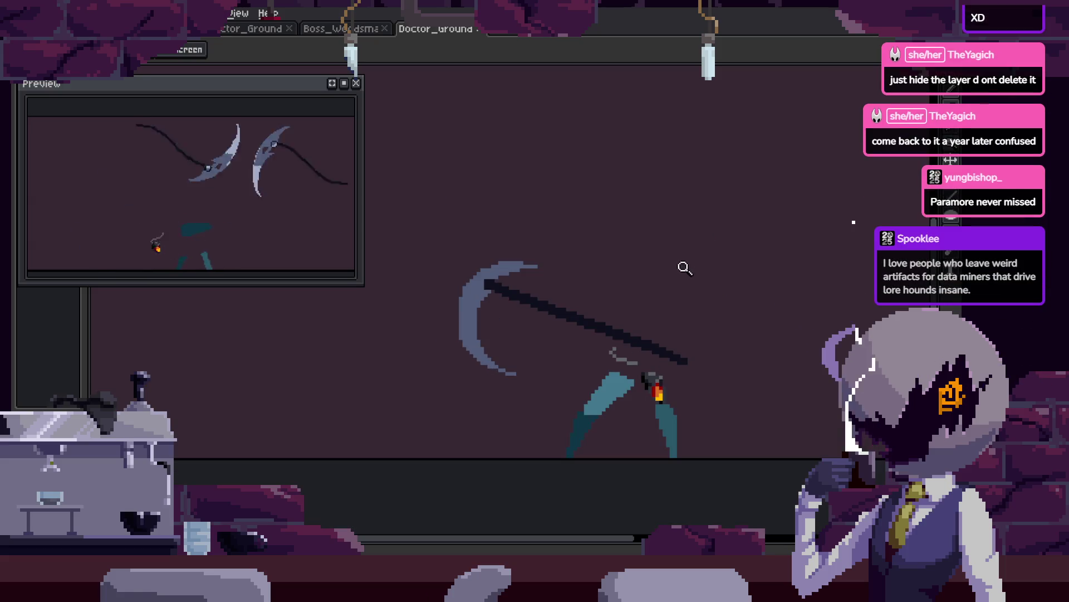
key("Tab")
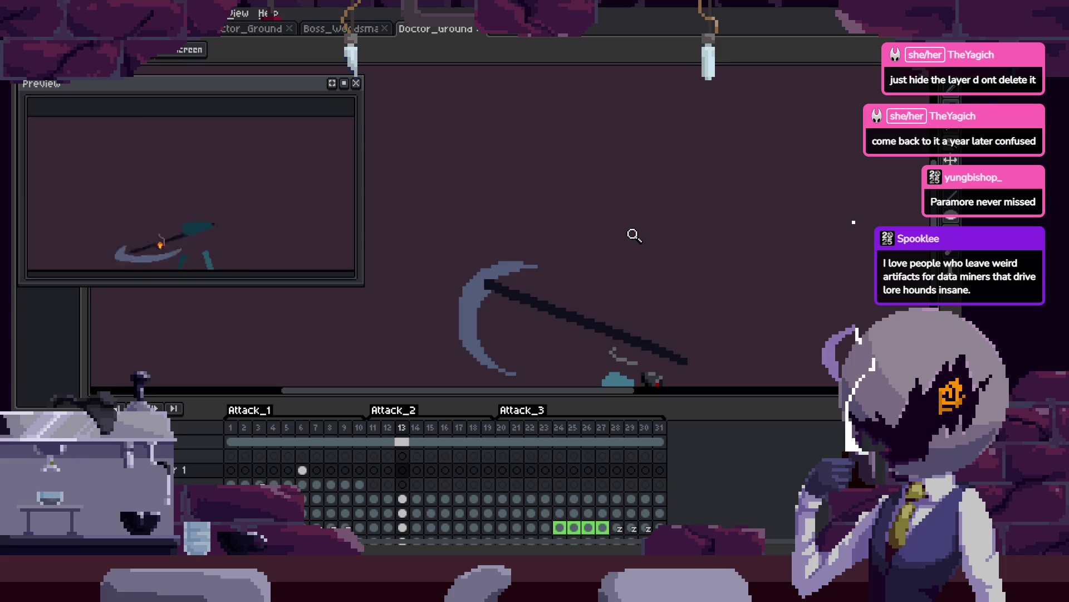
Paste the scythe onto the next frame and rotate it so the blade stands upright.
left_click(402, 498)
key("b")
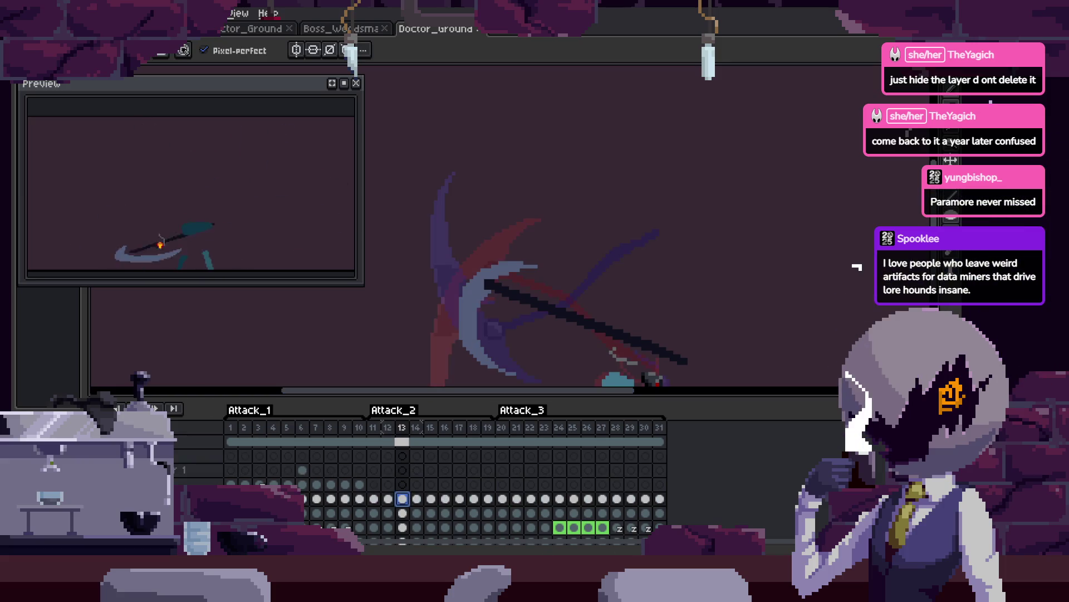
key("Tab")
key("Tab")
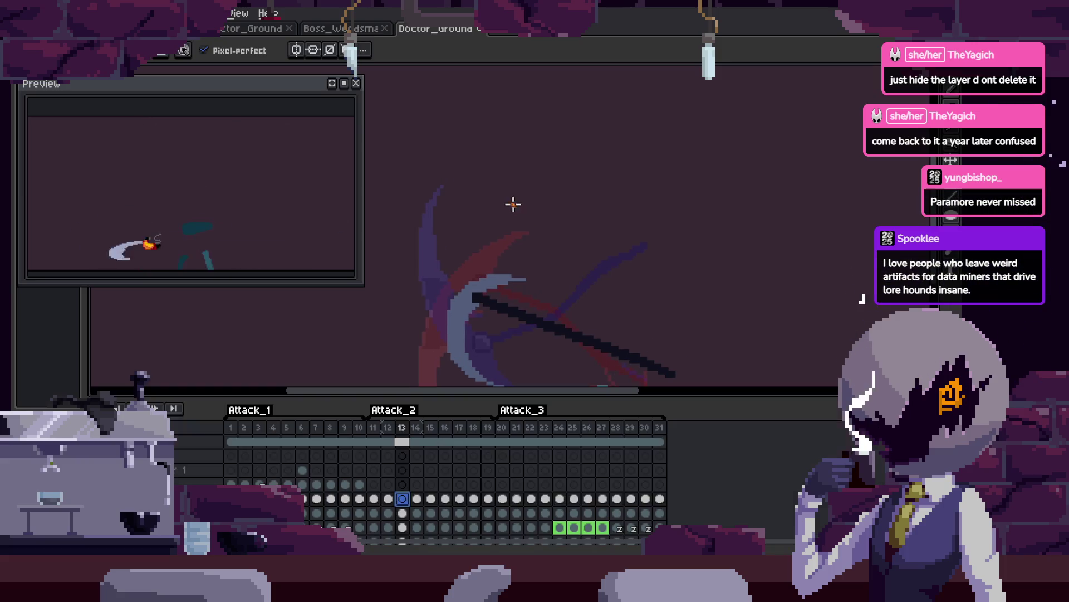
scroll(401, 475, "down", 2)
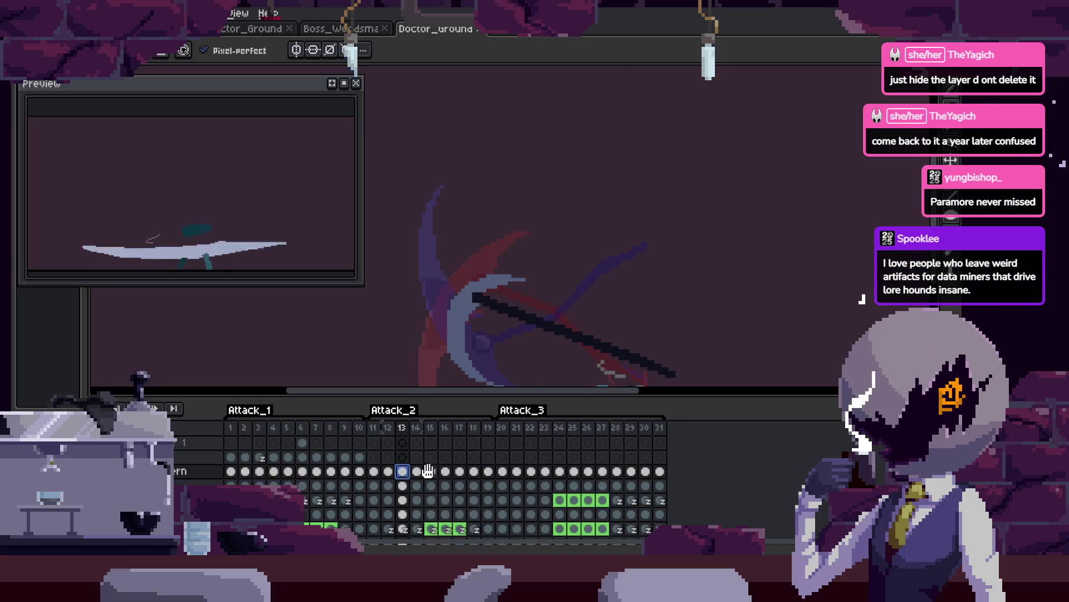
key("Right")
left_click(490, 455)
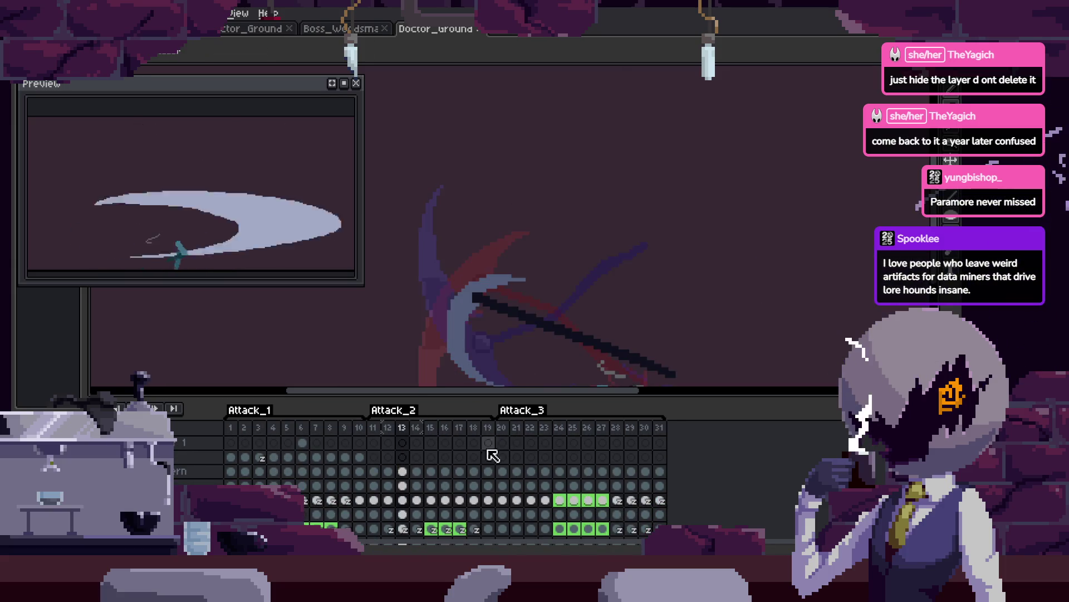
key("Tab")
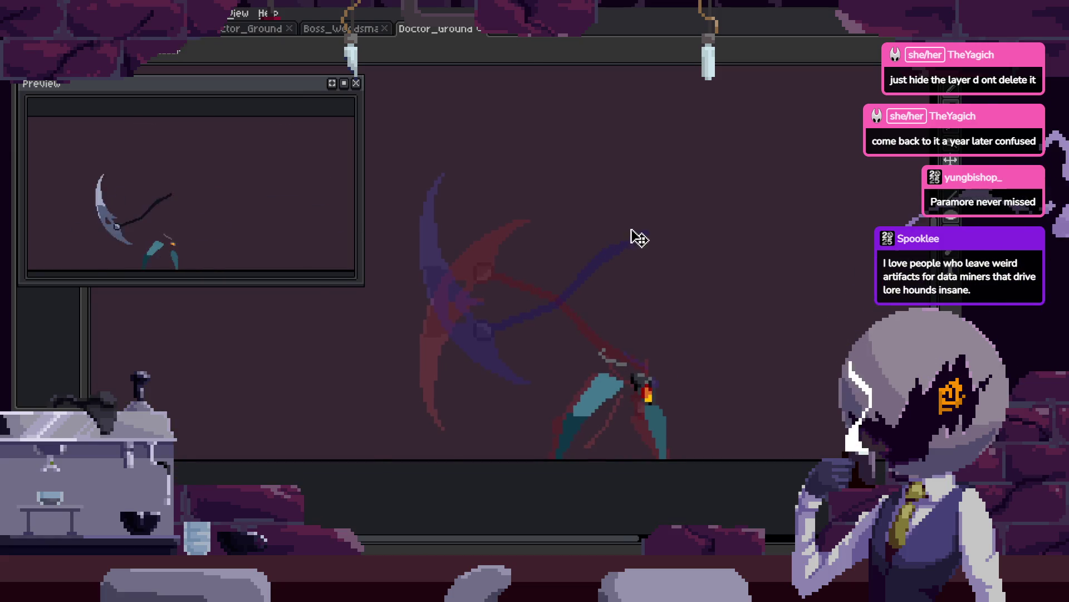
key("ctrl+v")
left_click_drag(674, 343, 723, 258)
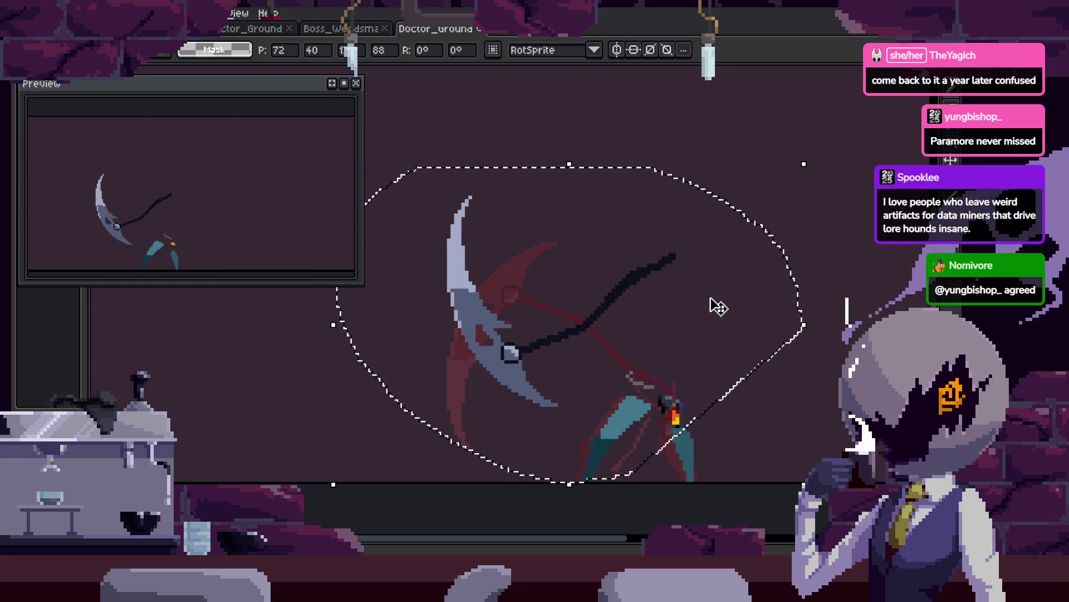
Tilt that scythe further to about -13.6°, then paint an orange pixel on the handle.
scroll(714, 306, "down", 2)
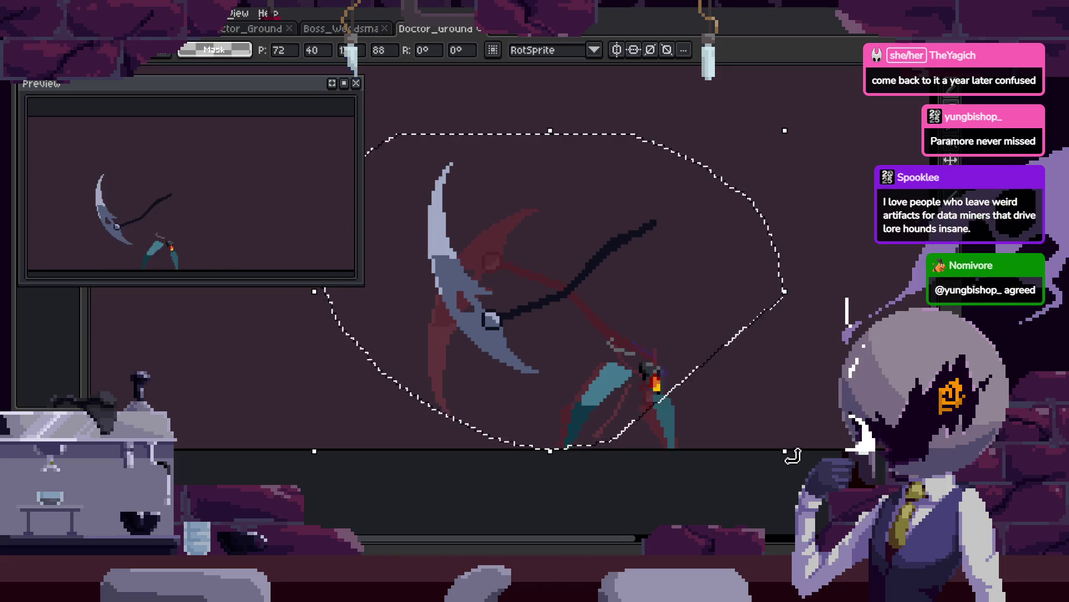
key("ctrl+h")
left_click_drag(735, 484, 720, 488)
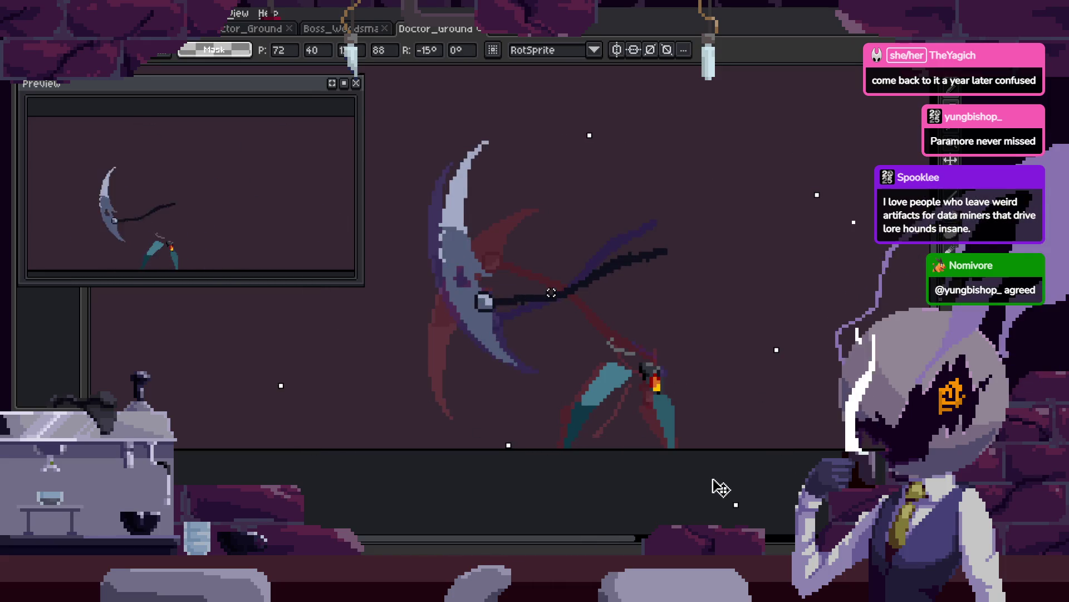
key("ctrl+h")
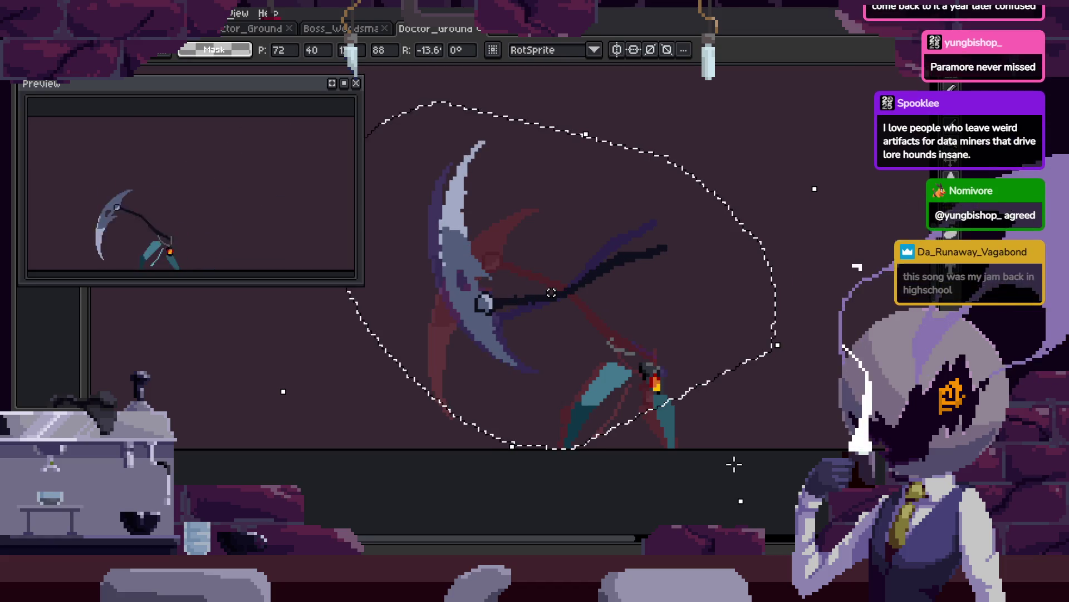
scroll(561, 334, "up", 5)
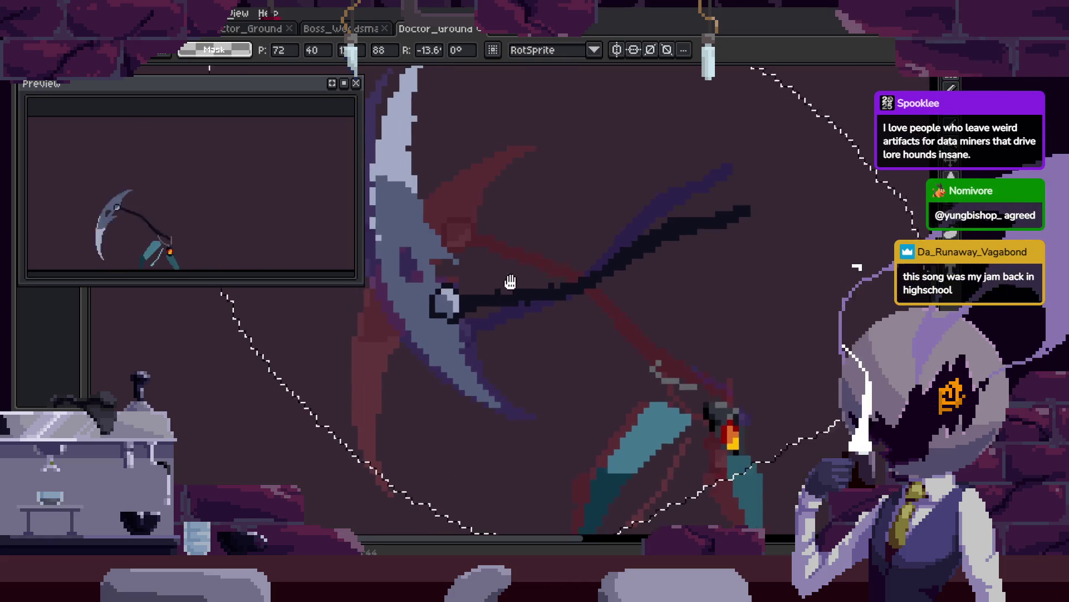
key("b")
left_click(566, 354)
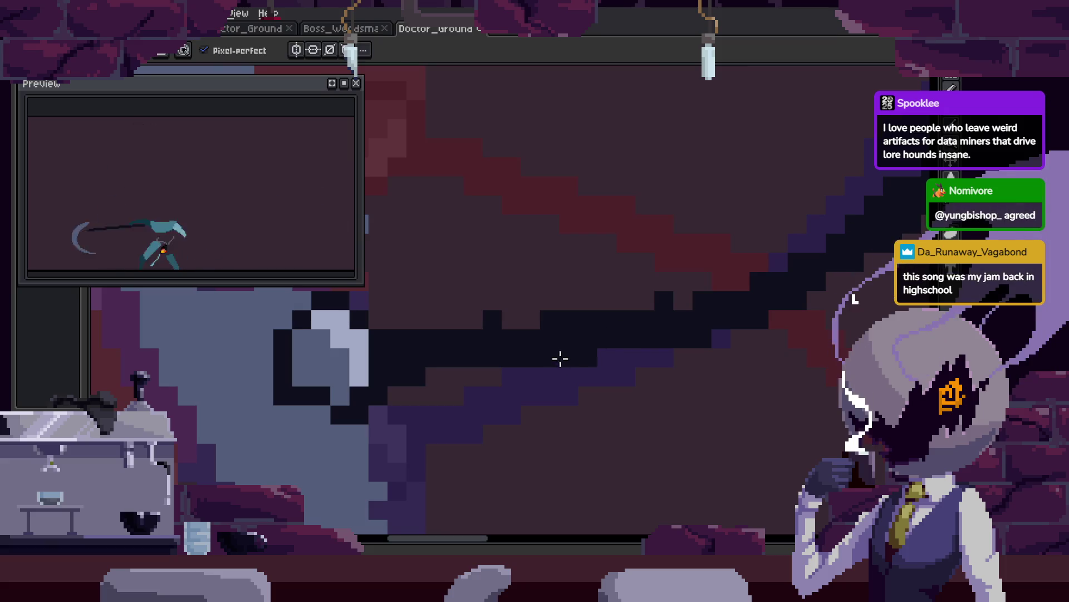
Rotate the dark scythe shaft stroke to a shallower angle.
scroll(678, 303, "down", 5)
scroll(754, 255, "up", 5)
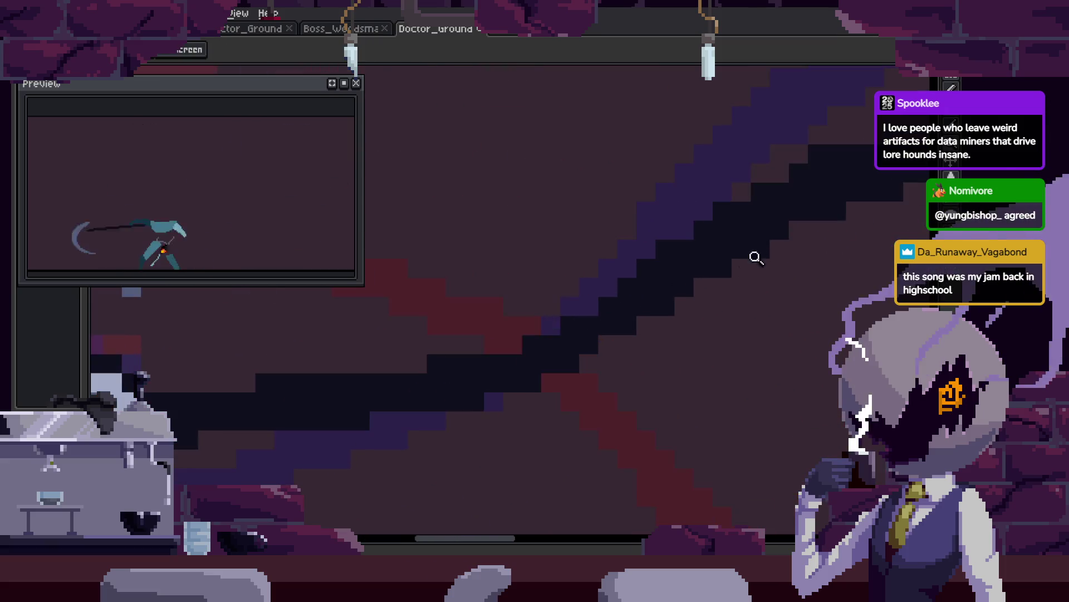
key("e")
key("b")
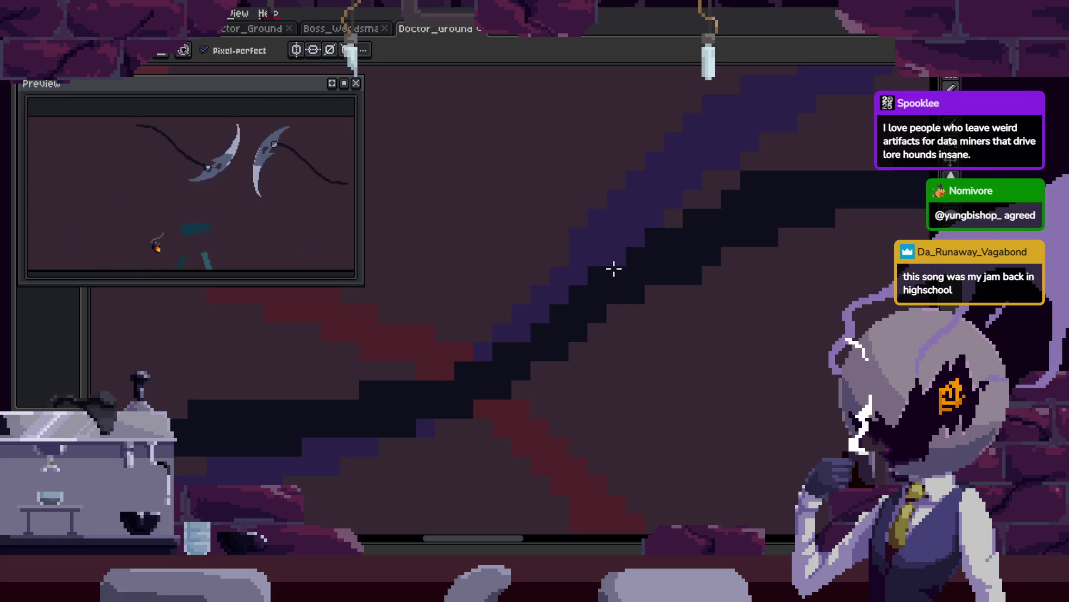
key("e")
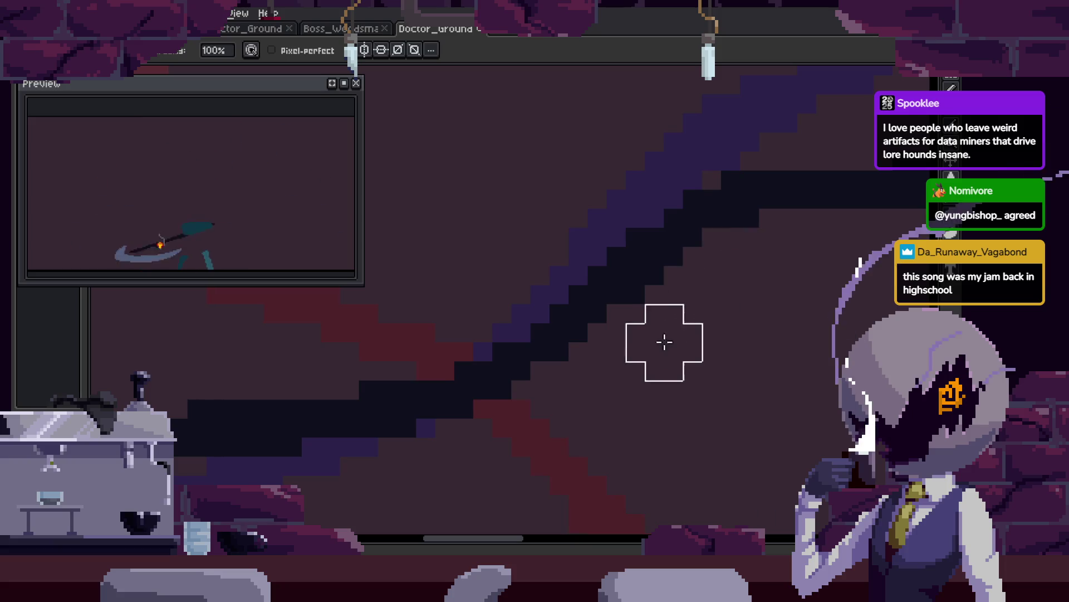
key("z")
key("Right")
key("Right")
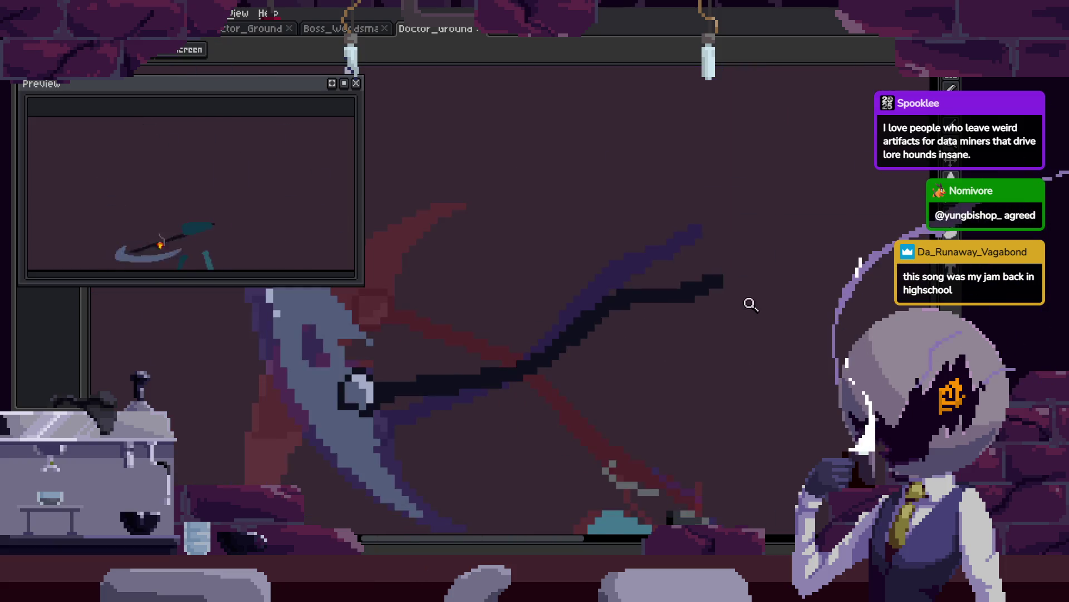
key("Right")
left_click(751, 304)
key("b")
key("e")
key("b")
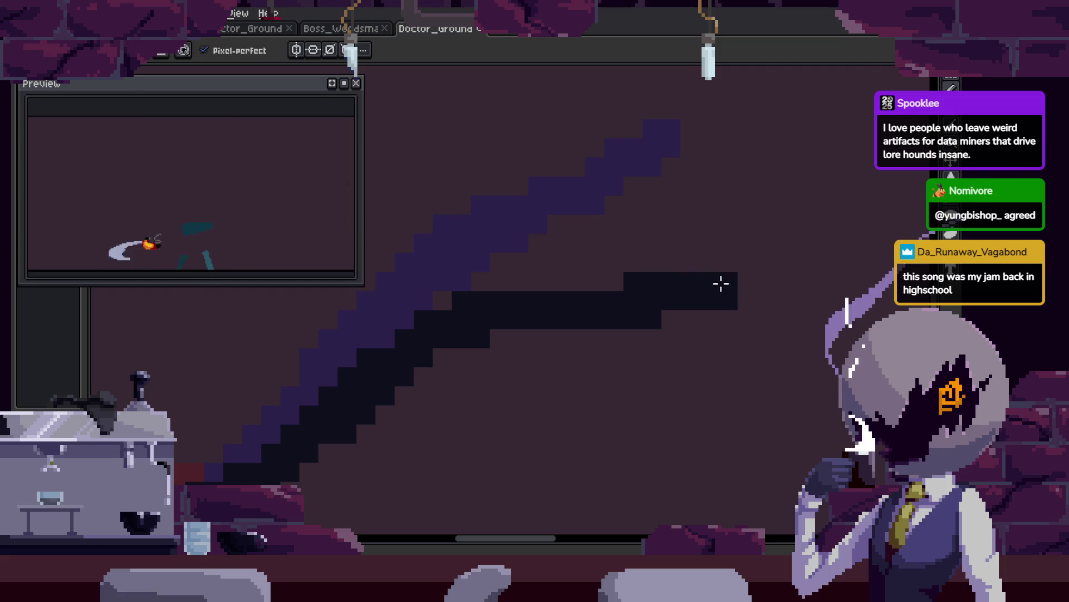
mouse_move(713, 299)
left_mouse_down()
mouse_move(797, 245)
mouse_move(769, 293)
left_mouse_up()
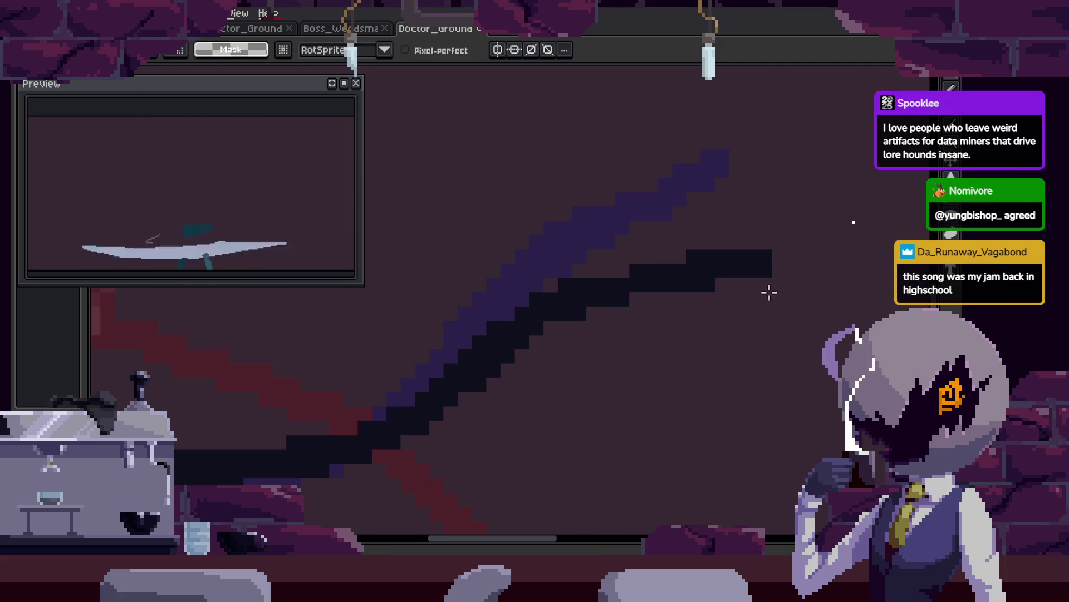
key("Return")
Add a light pixel block extending the blade's pale edge.
key("z")
scroll(613, 362, "down", 3)
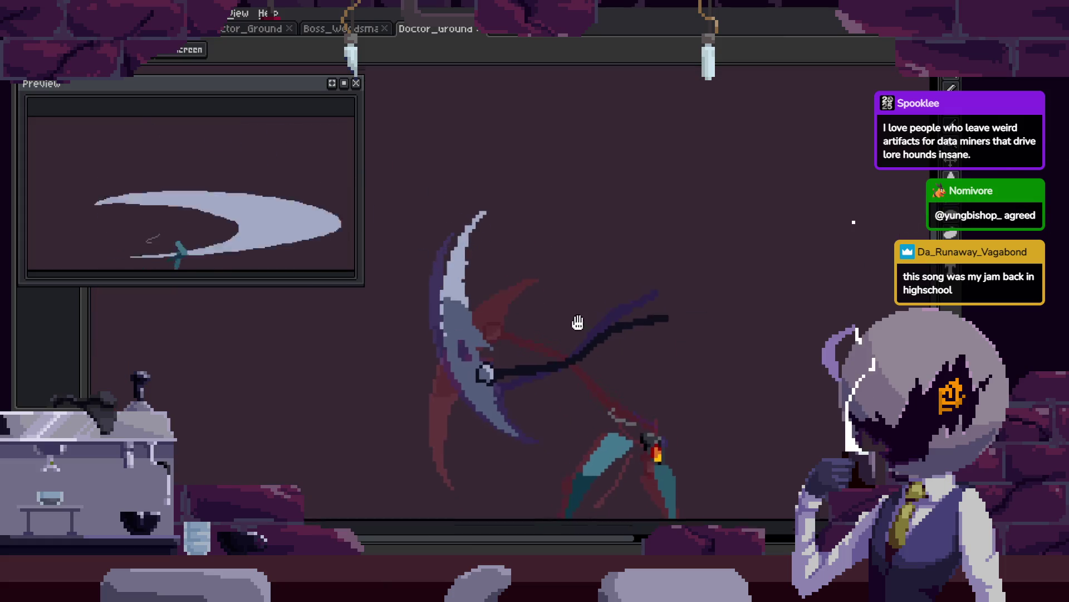
key("Right")
left_click(434, 242)
scroll(424, 273, "down", 2)
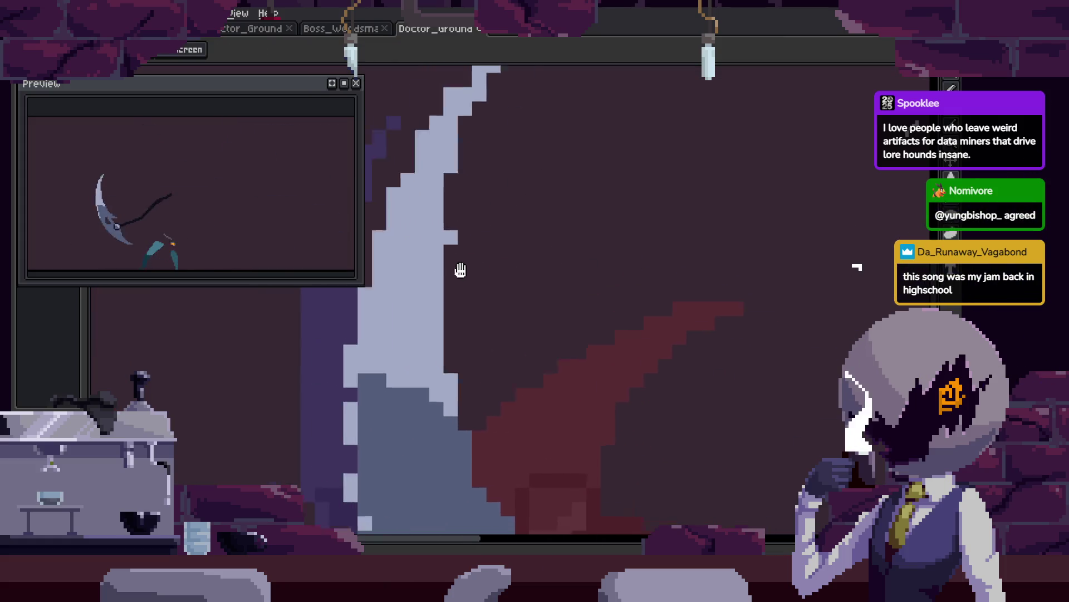
key("b")
scroll(566, 251, "up", 1)
key("z")
scroll(567, 267, "down", 2)
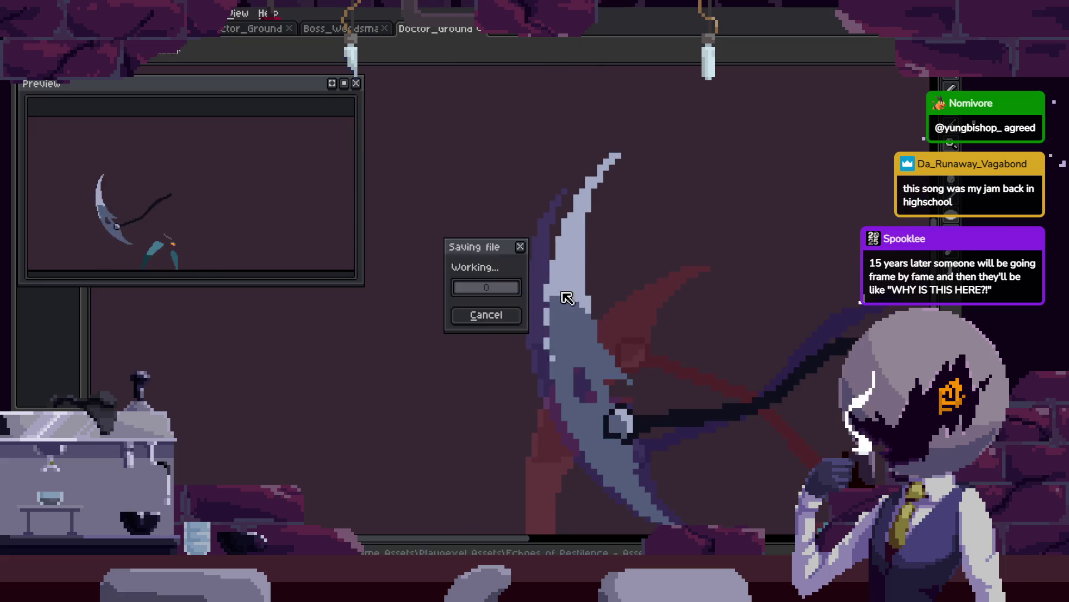
key("Right")
key("Right")
left_click(565, 234)
left_click(555, 208)
key("b")
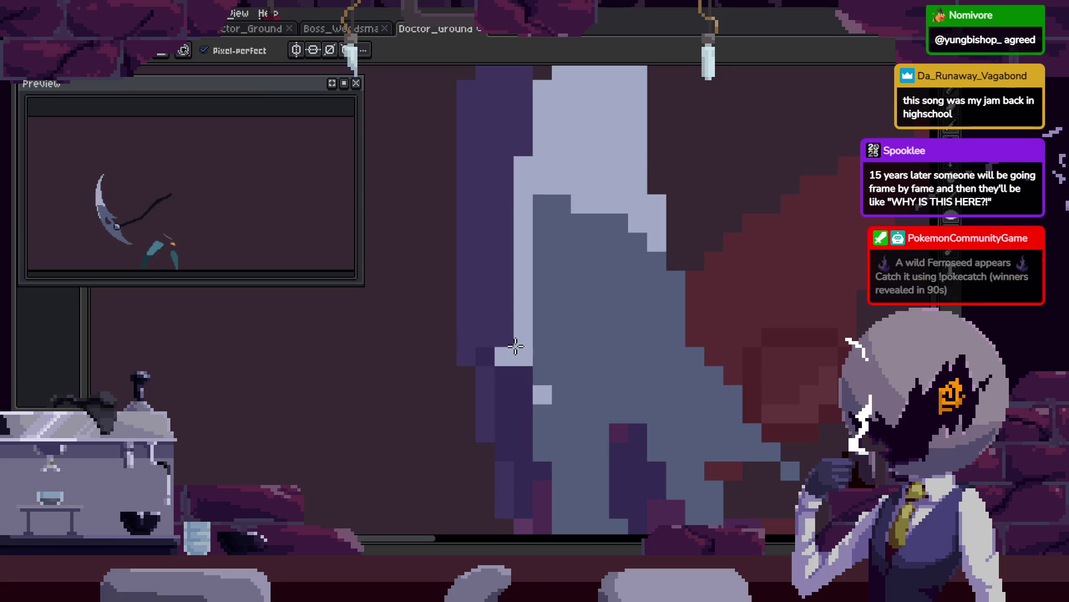
scroll(542, 306, "down", 2)
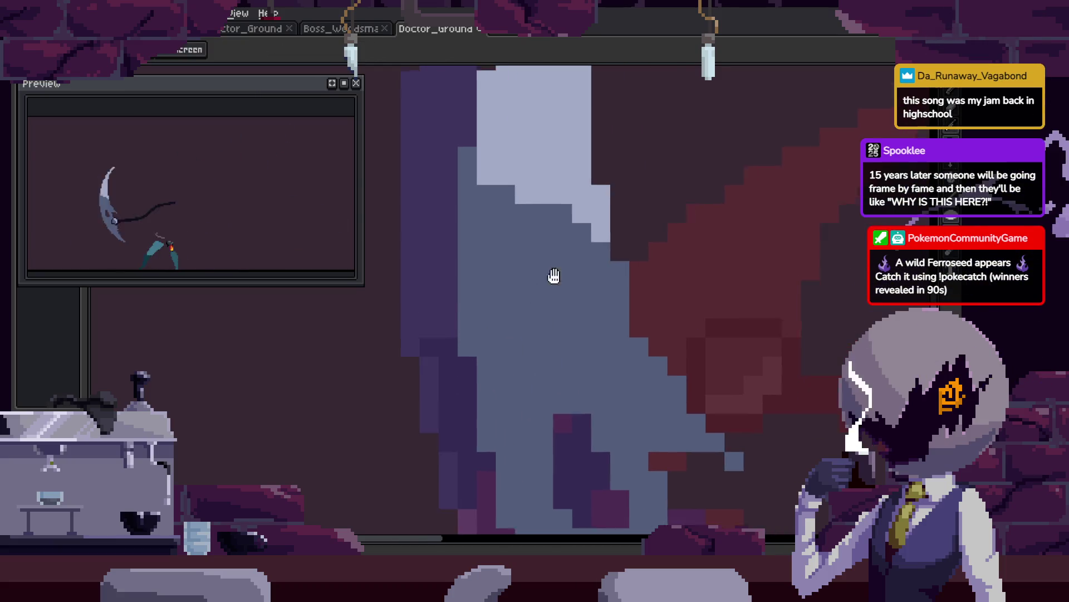
scroll(554, 275, "down", 3)
key("z")
left_click(557, 266)
scroll(592, 189, "up", 1)
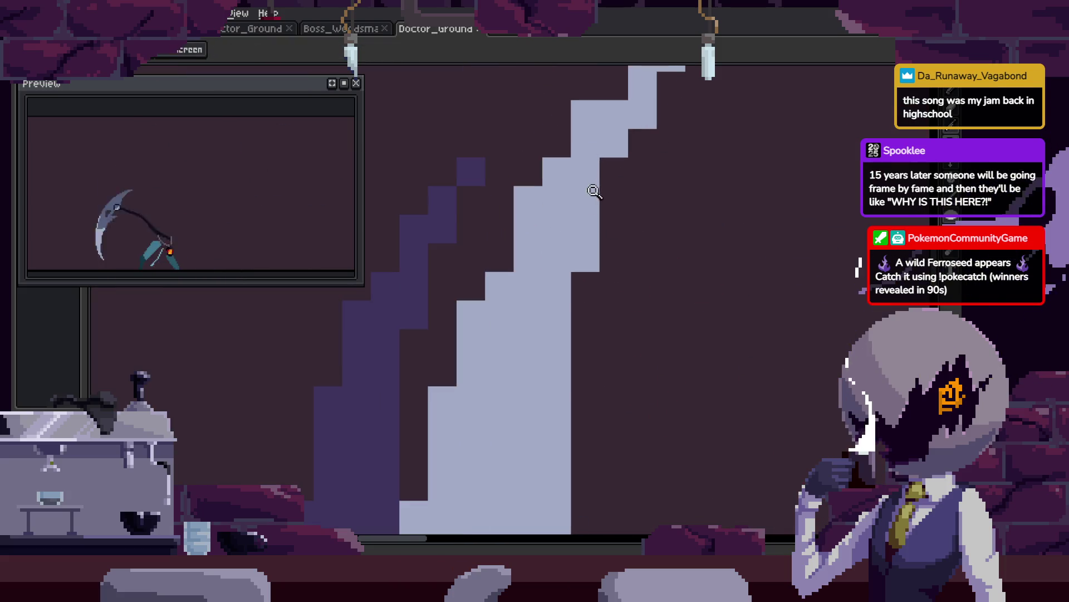
key("b")
scroll(551, 283, "up", 1)
left_click(586, 210)
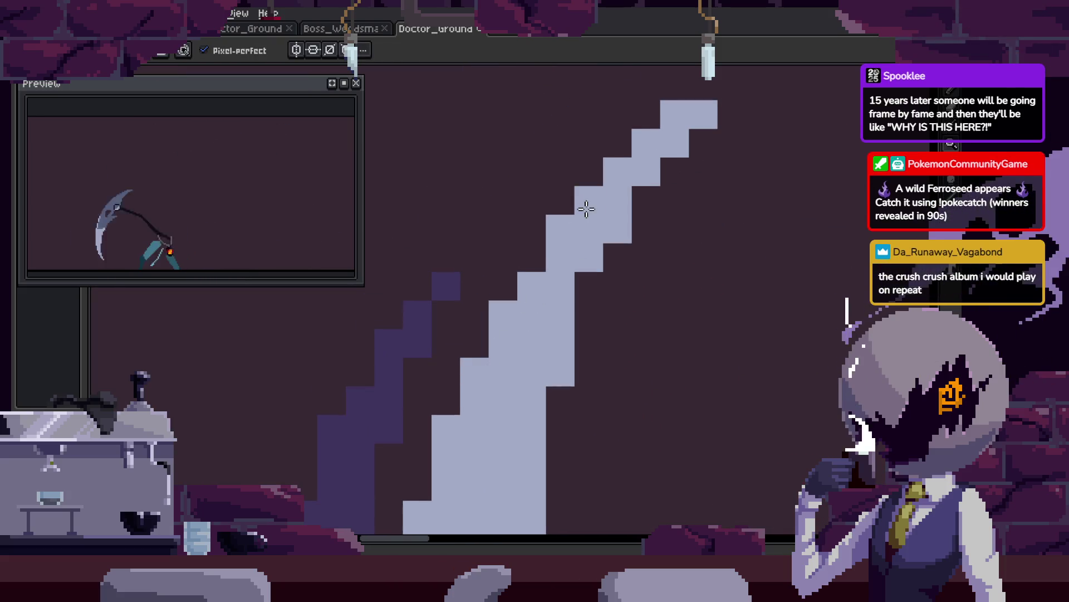
Lasso the dark shaft stroke and shift it to the right.
scroll(563, 270, "down", 3)
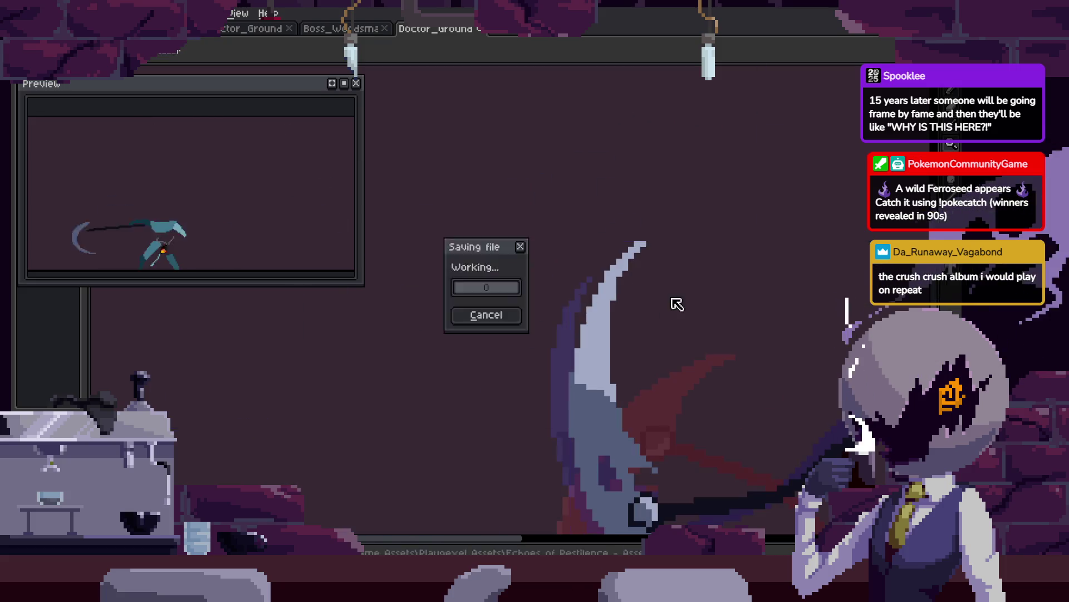
key("z")
scroll(640, 256, "down", 3)
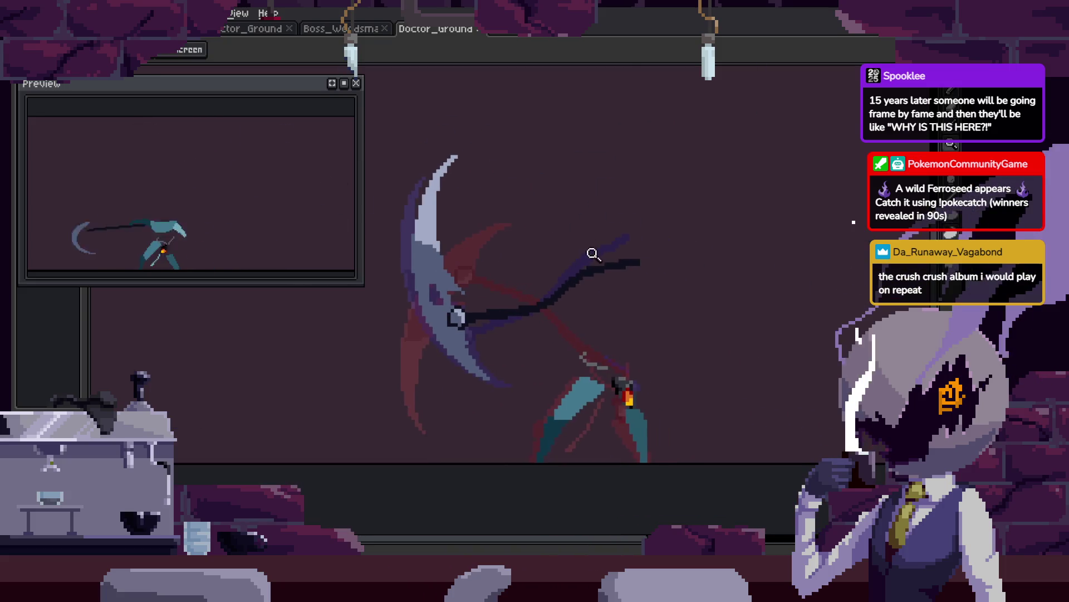
left_click(607, 271)
key("q")
left_click_drag(650, 210, 578, 282)
scroll(599, 249, "up", 4)
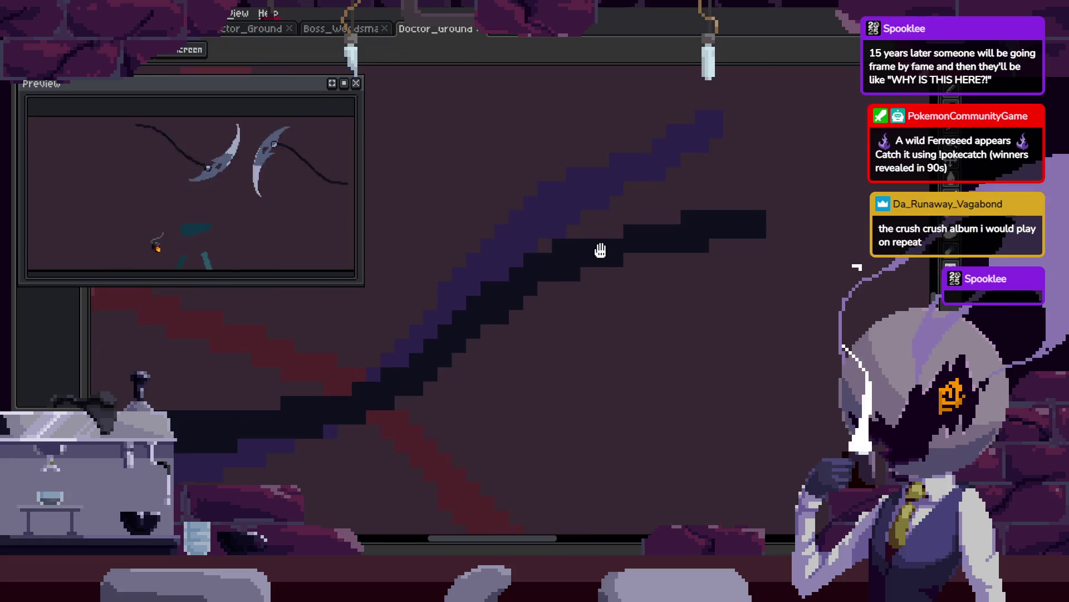
left_click_drag(535, 350, 576, 354)
key("Return")
scroll(557, 291, "up", 3)
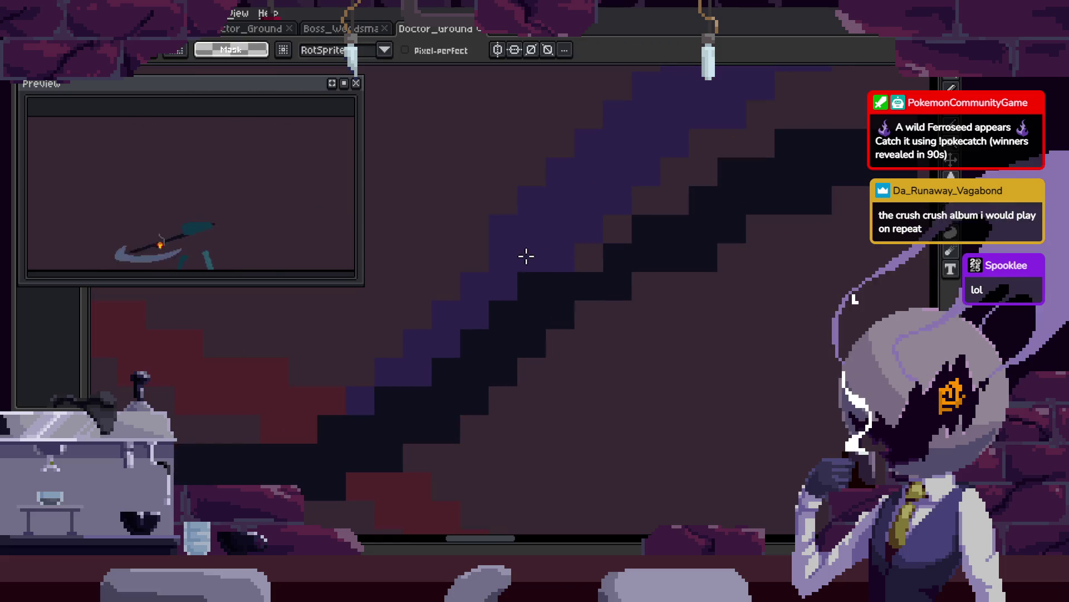
Marquee a section of the dark shaft and skew it to about -53.7°.
left_click_drag(373, 271, 633, 357)
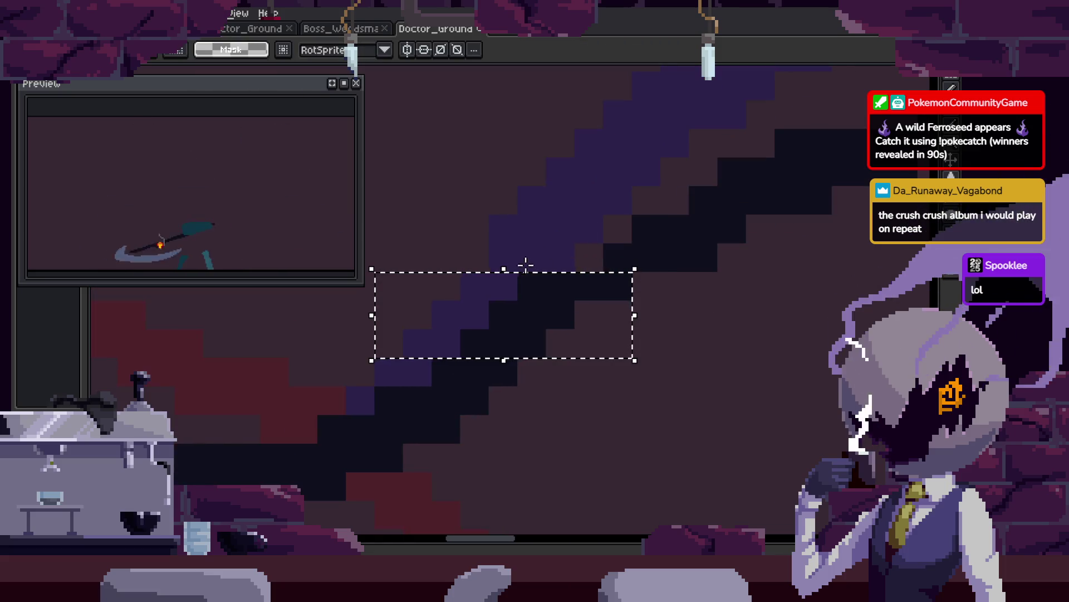
left_click(502, 259)
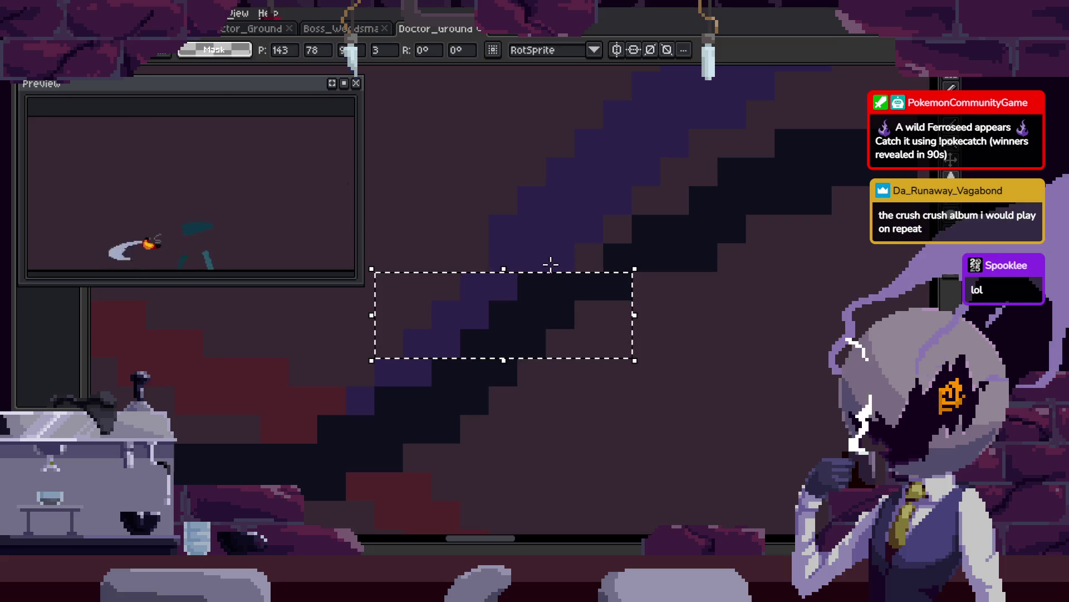
left_click_drag(510, 255, 680, 292)
key("b")
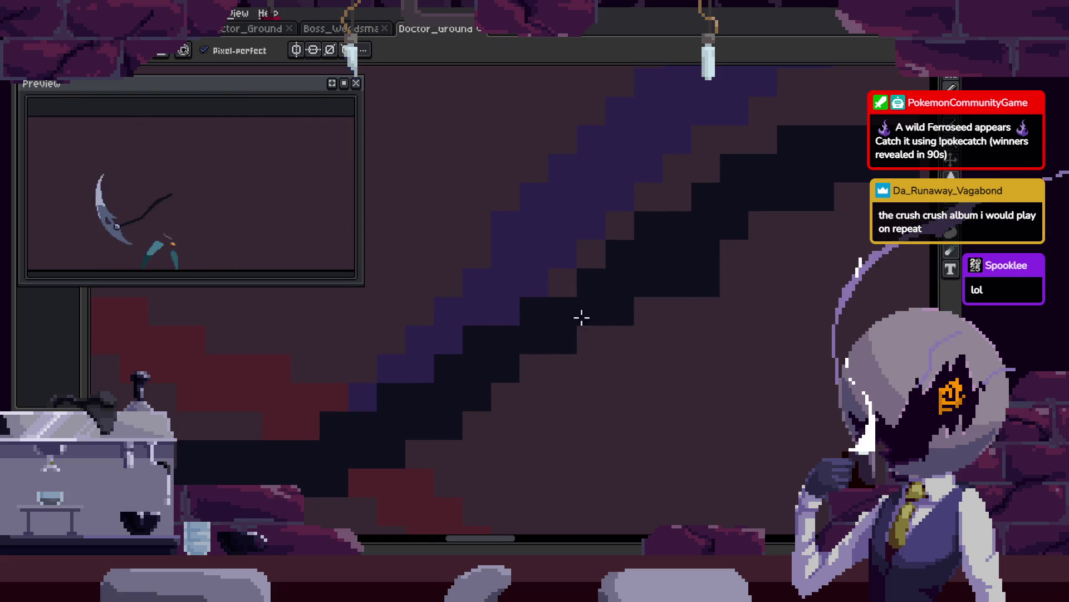
scroll(747, 328, "down", 5)
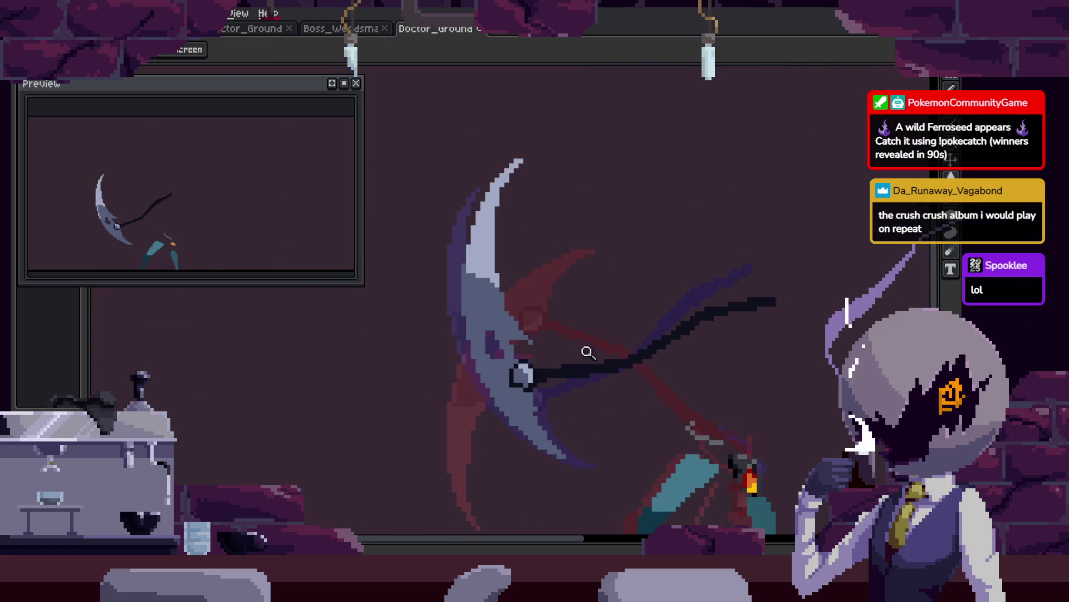
scroll(537, 382, "up", 5)
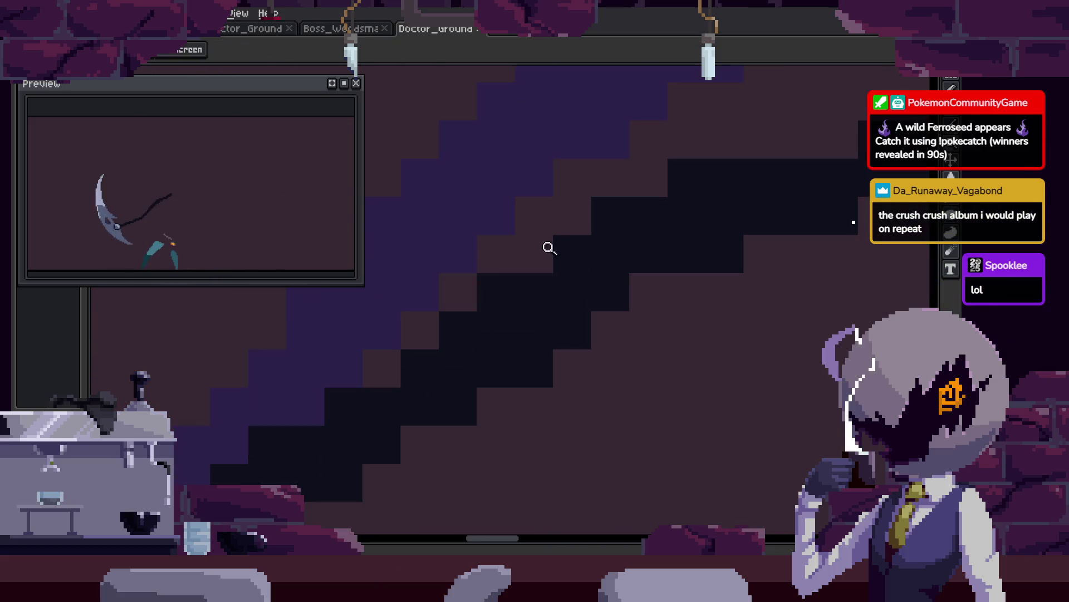
key("b")
scroll(505, 228, "down", 5)
mouse_move(587, 286)
left_mouse_down()
mouse_move(671, 287)
mouse_move(626, 285)
left_mouse_up()
key("z")
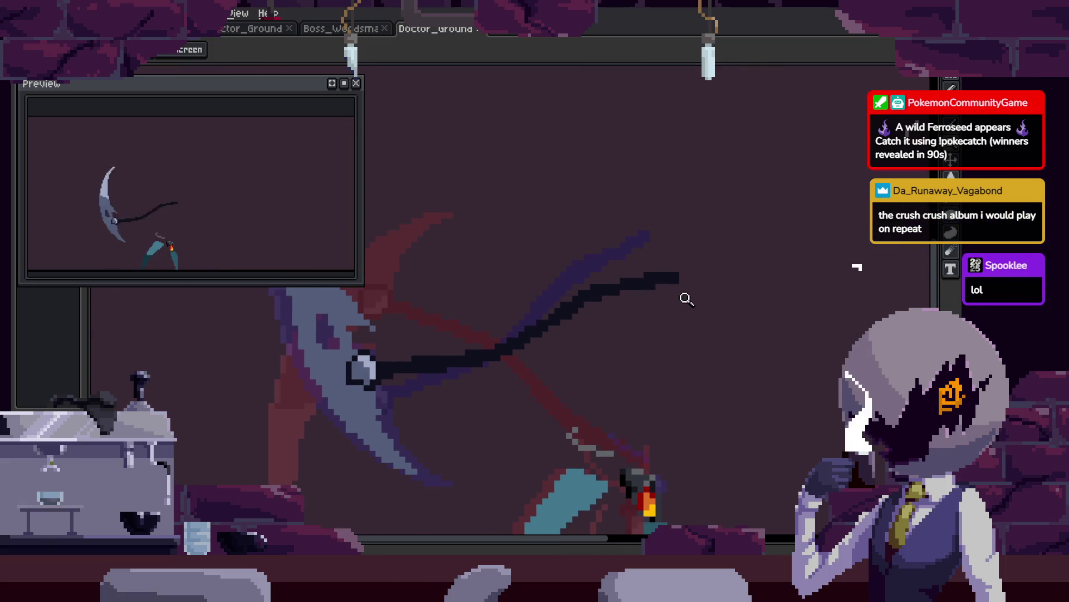
scroll(718, 279, "down", 3)
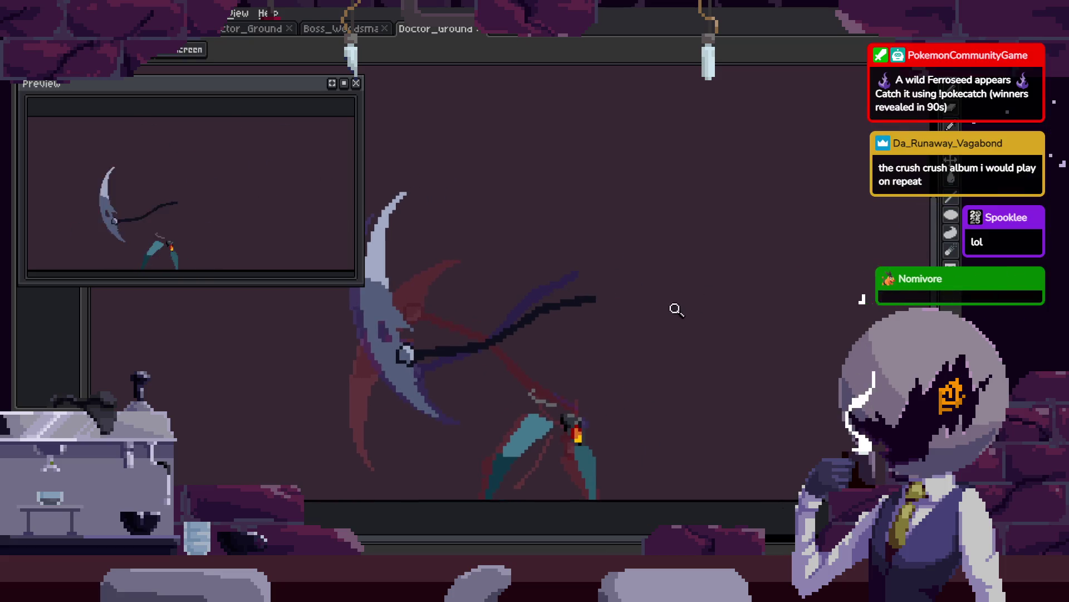
key("Tab")
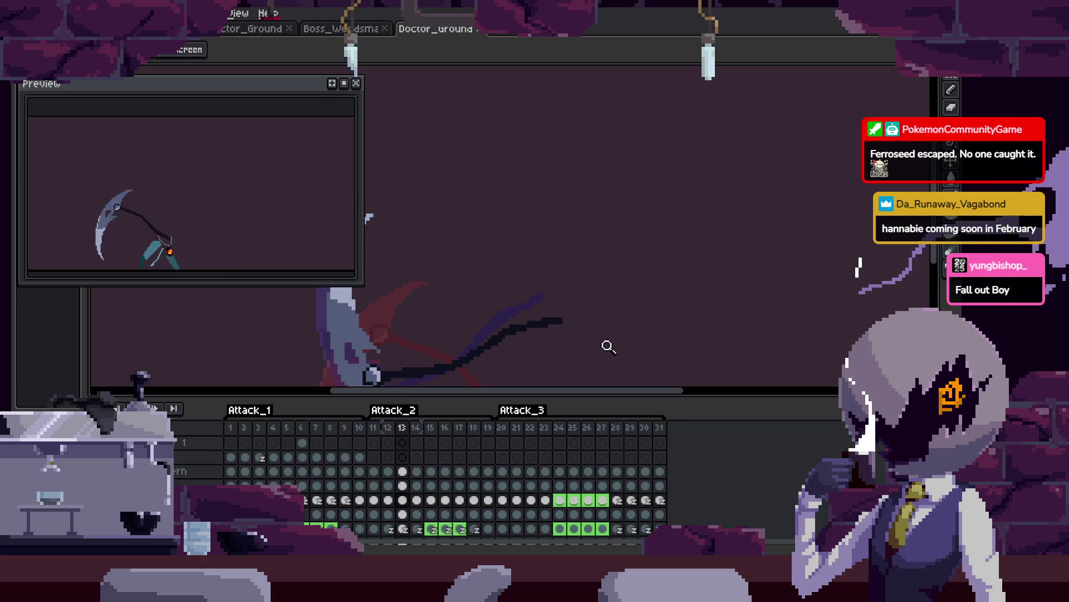
Hide the timeline and save the Doctor_Ground sprite.
key("Tab")
scroll(671, 270, "up", 2)
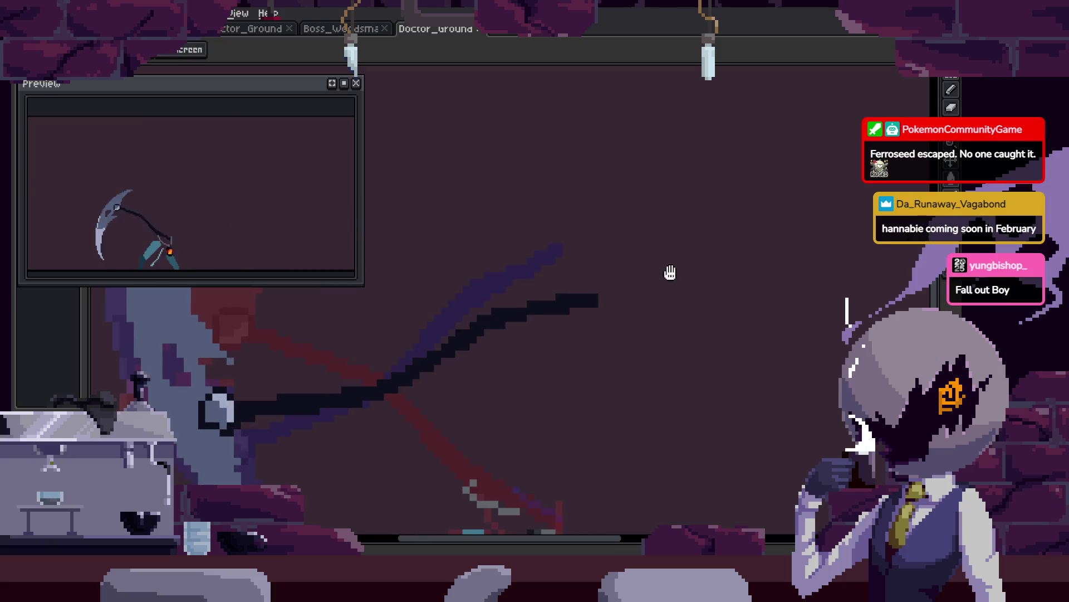
key("ctrl+s")
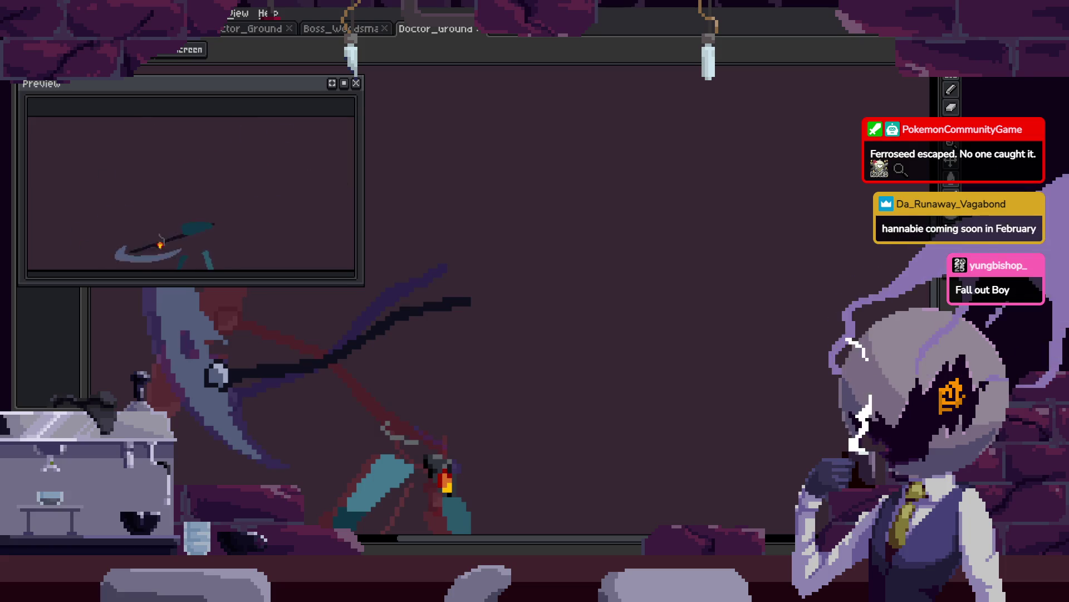
Play the scythe attack animation on the canvas, zoomed in to inspect it.
key("Return")
left_click_drag(477, 379, 564, 300)
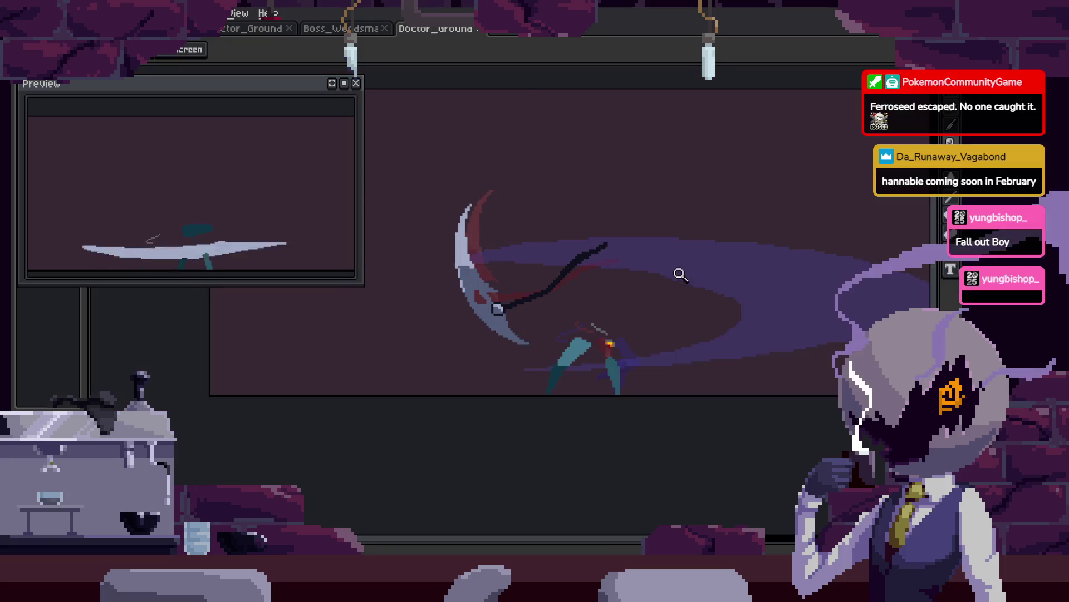
left_click(669, 290)
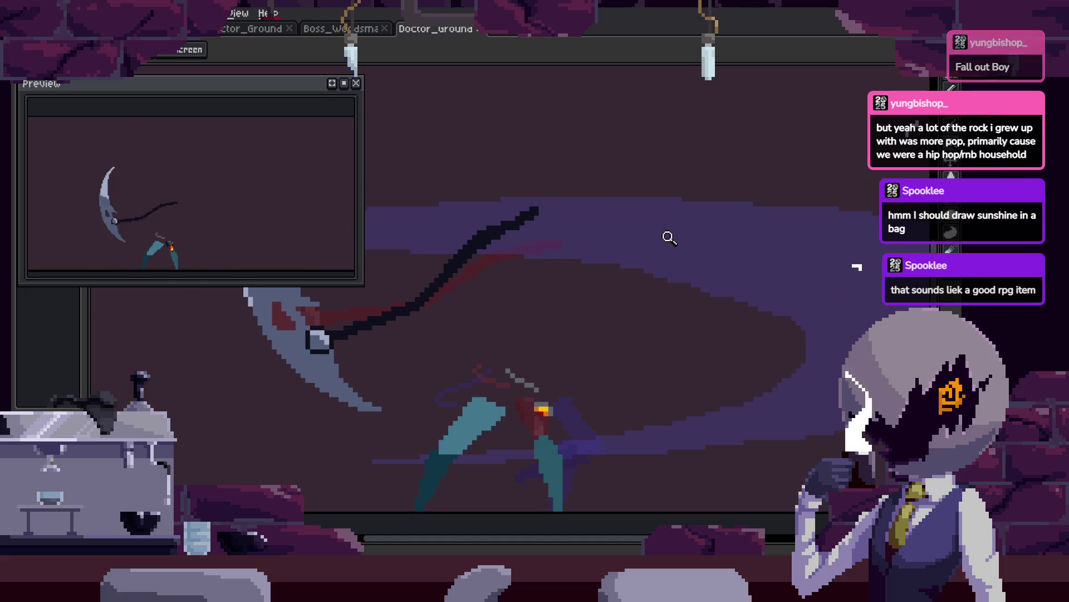
scroll(574, 245, "down", 1)
scroll(611, 241, "up", 2)
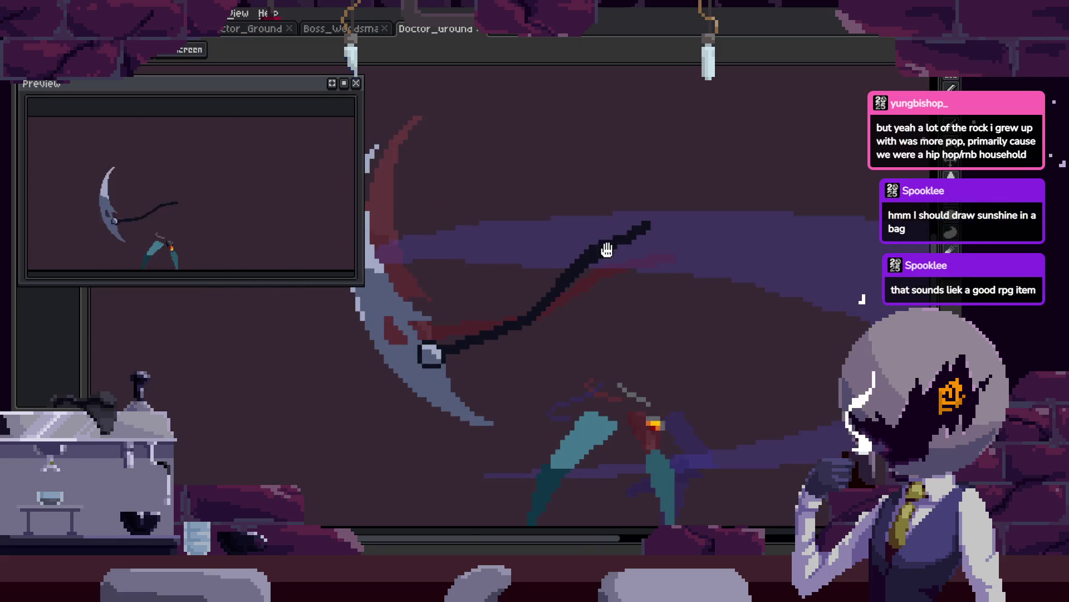
scroll(616, 237, "down", 1)
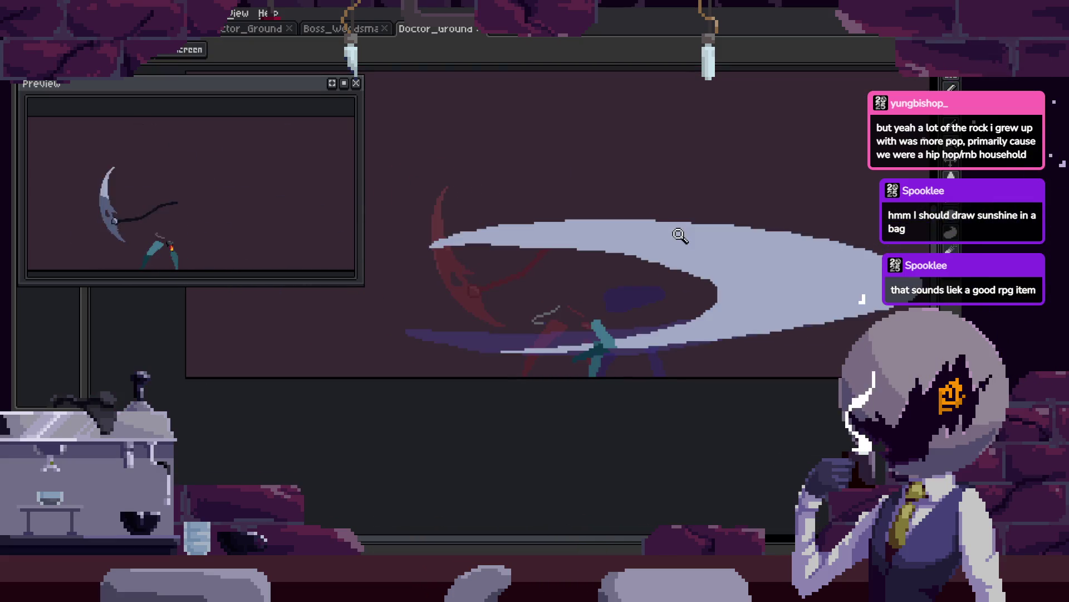
scroll(697, 279, "up", 2)
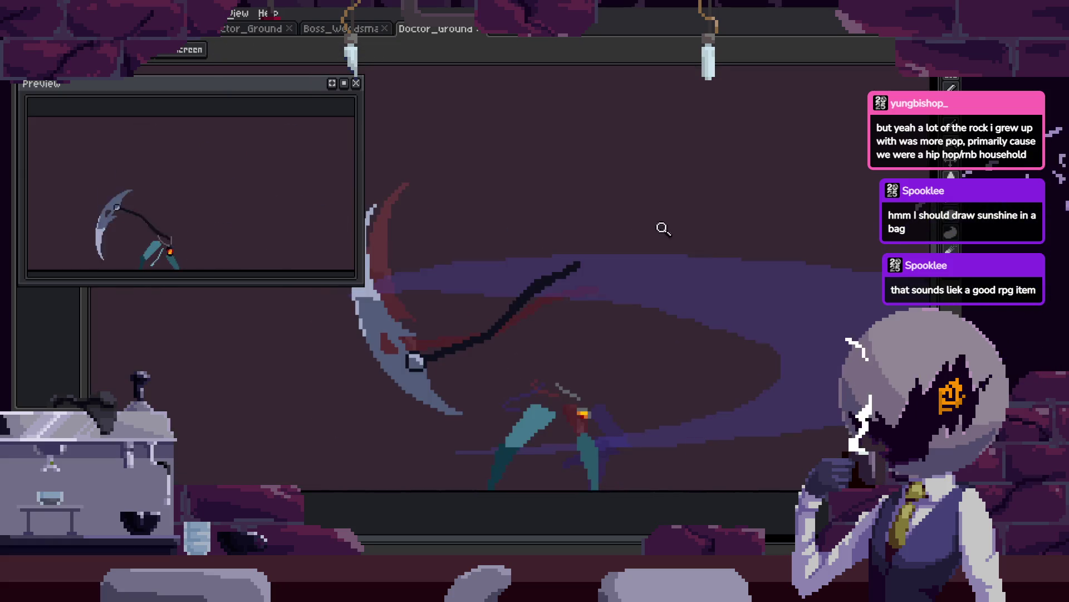
key("b")
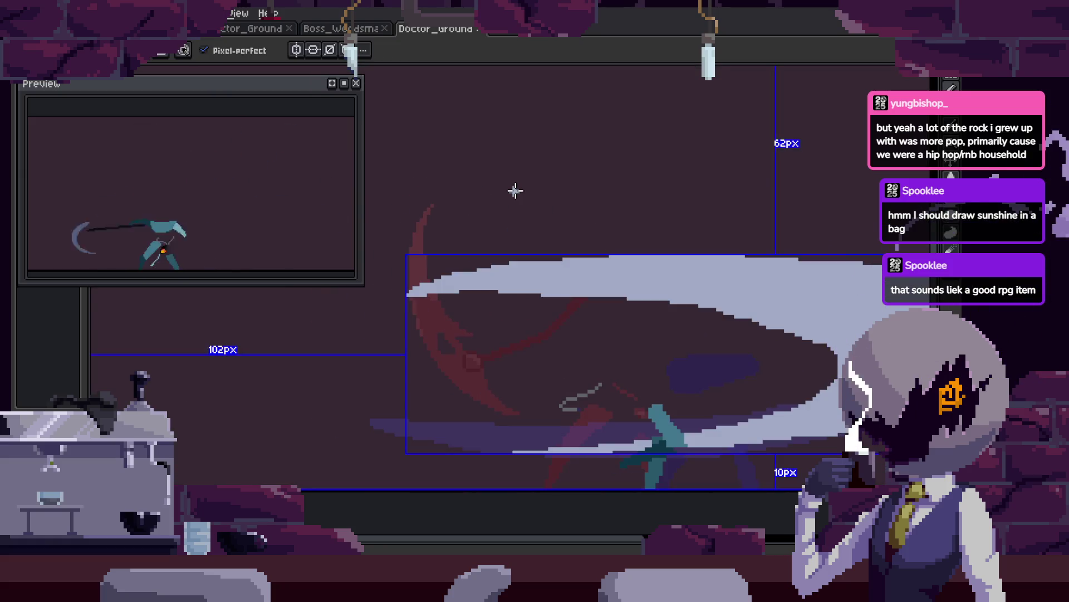
Zoom the view and step forward to the big lavender slash frame.
key("z")
scroll(717, 265, "down", 3)
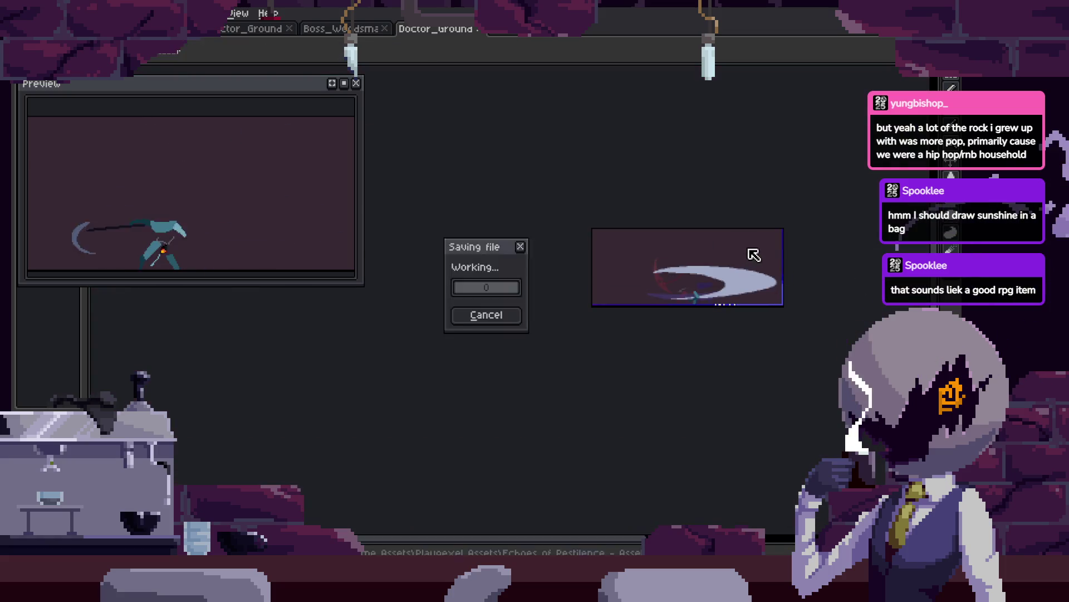
scroll(676, 262, "up", 3)
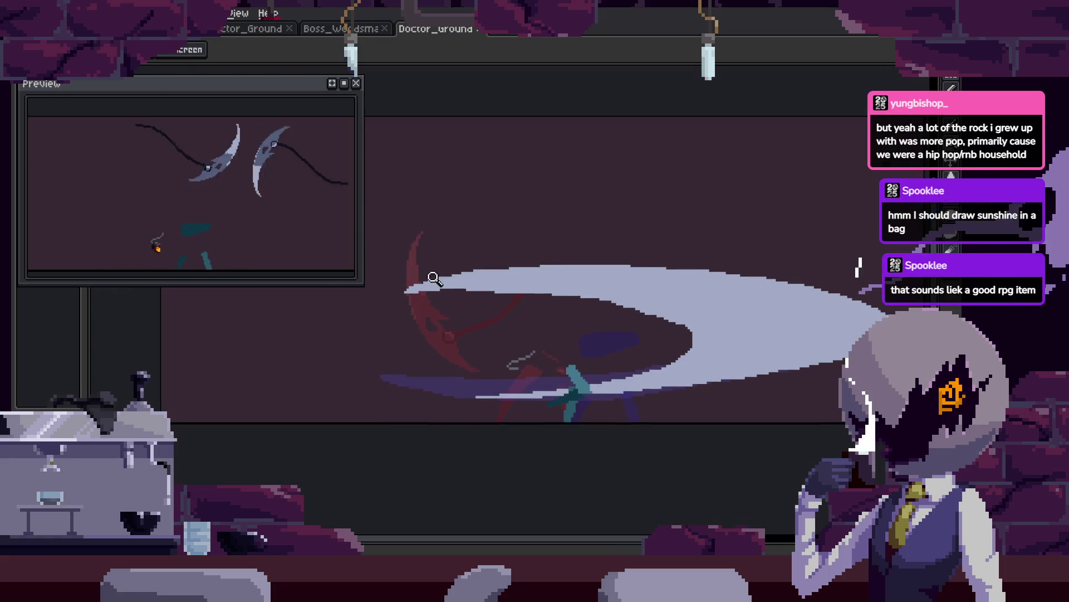
key("b")
key("Right")
key("e")
scroll(743, 243, "up", 2)
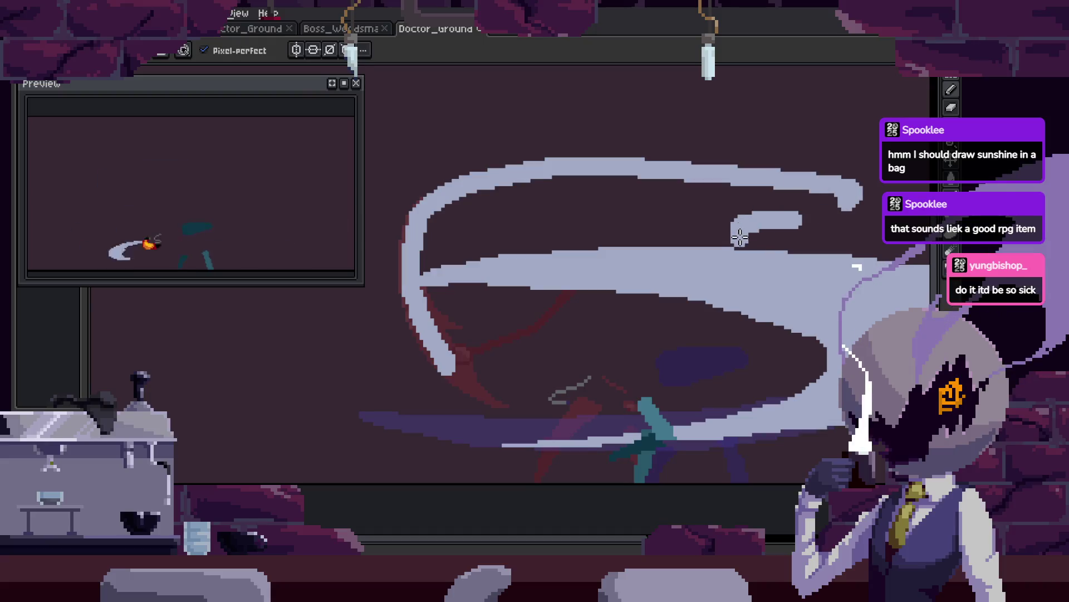
scroll(743, 243, "down", 2)
key("Return")
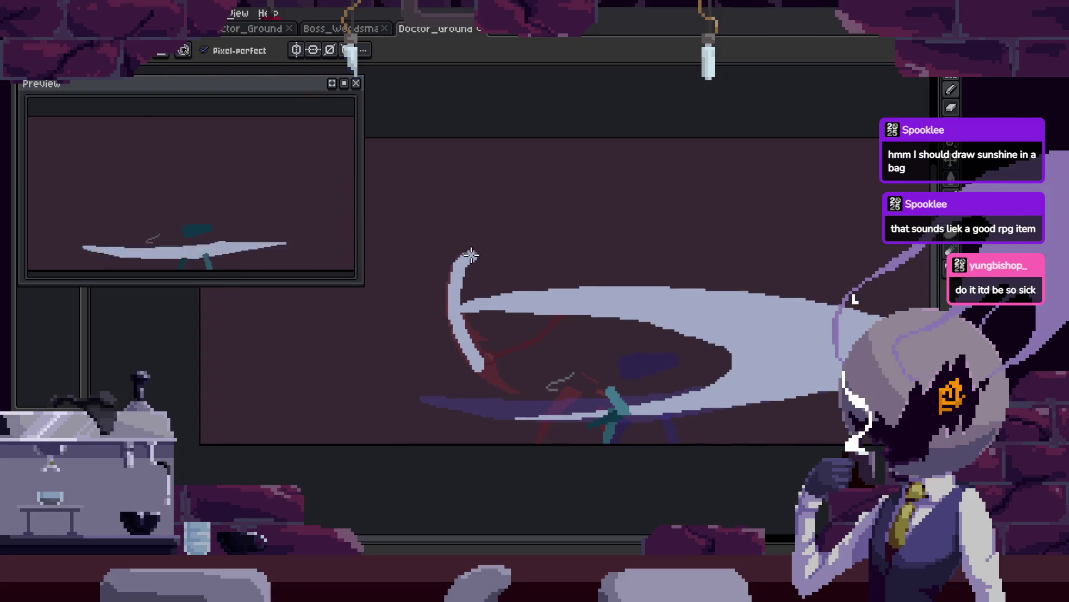
scroll(857, 267, "up", 1)
scroll(668, 219, "down", 1)
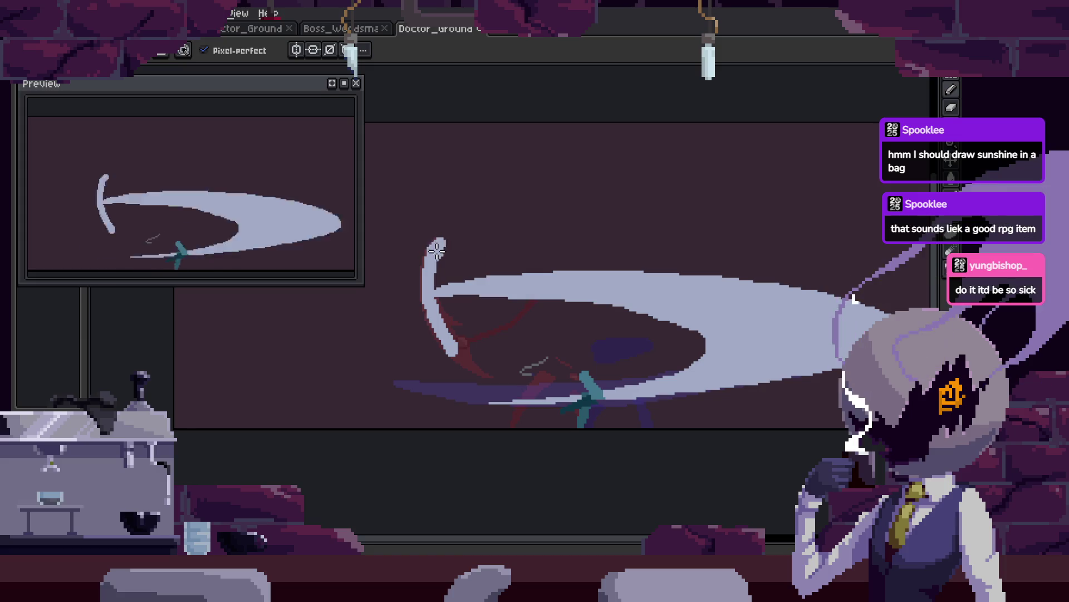
Fill the gap between the slash arcs and the left pocket with light lavender.
key("g")
left_click(573, 256)
key("b")
left_click_drag(555, 301, 448, 354)
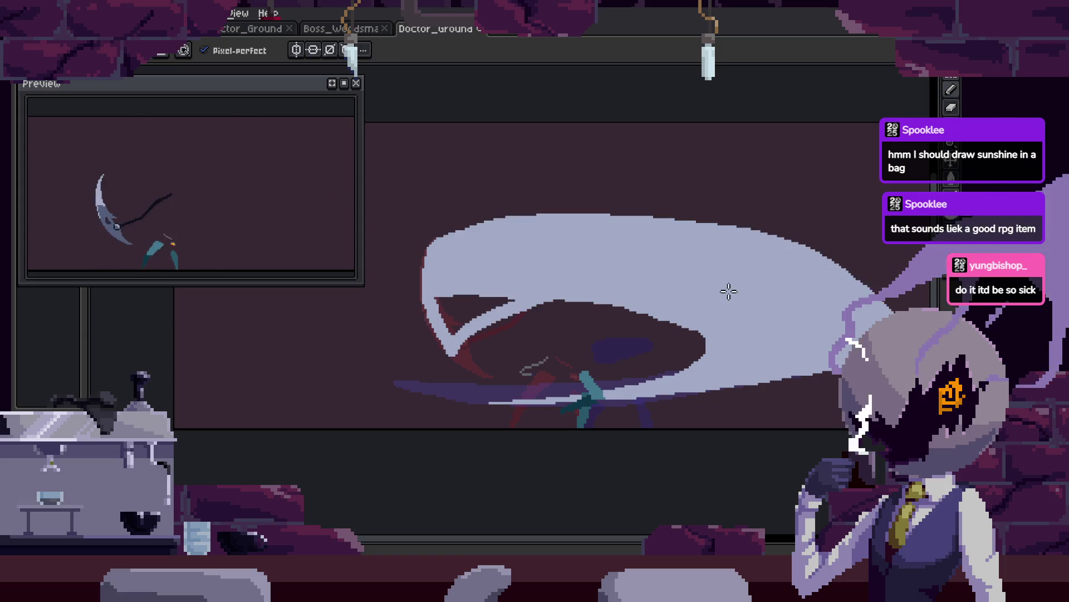
key("g")
left_click(528, 302)
key("b")
scroll(477, 289, "up", 1)
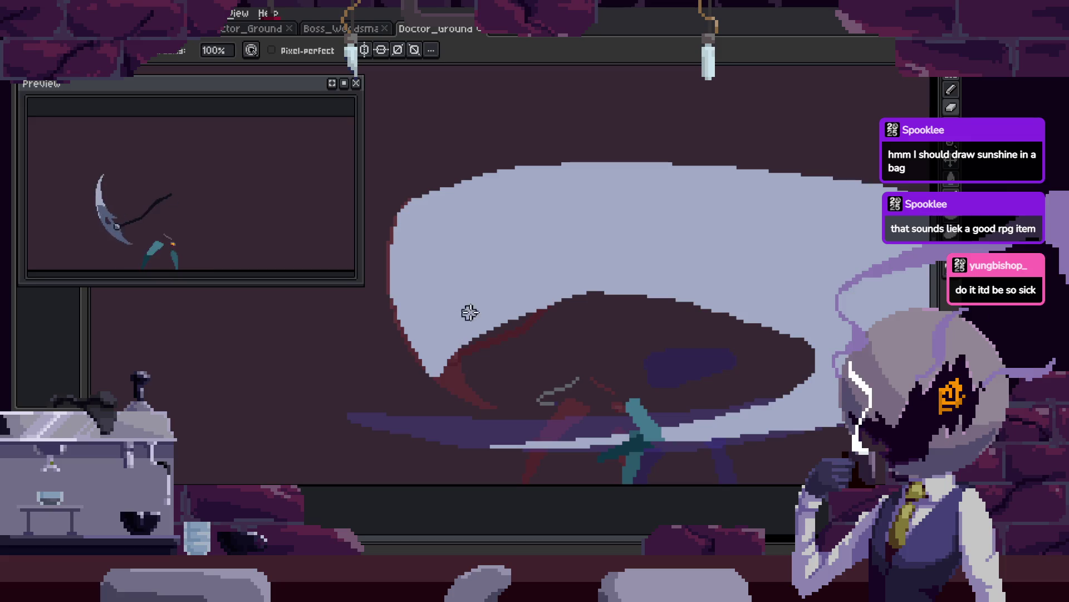
Redraw the lavender shape's top-left edge and carve a dark curved stroke through it.
key("i")
key("b")
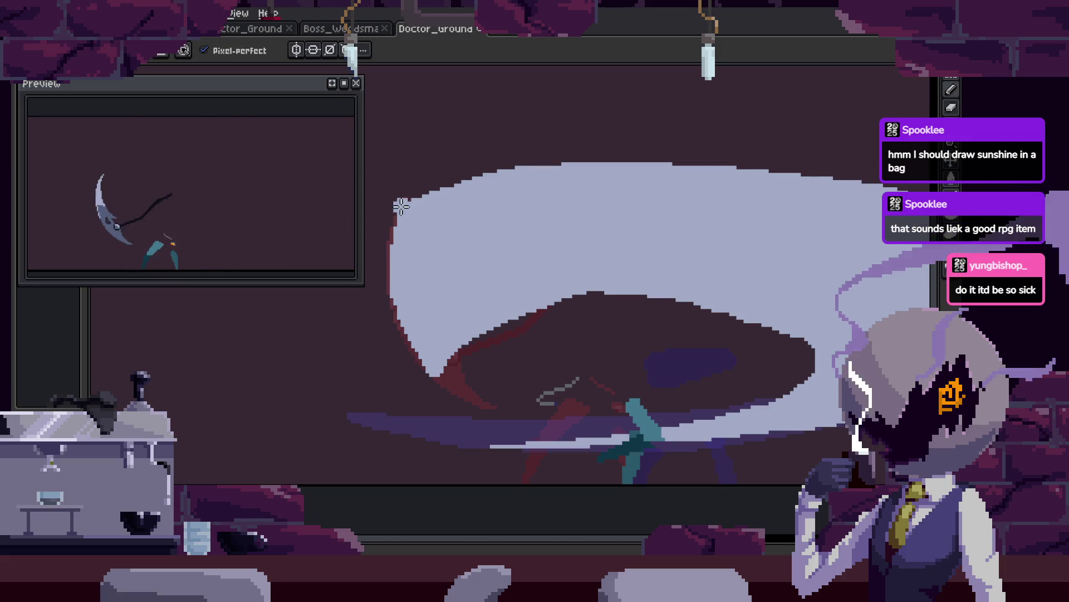
left_click_drag(410, 209, 496, 170)
key("b")
mouse_move(436, 353)
left_mouse_down()
mouse_move(462, 253)
mouse_move(609, 210)
mouse_move(633, 181)
mouse_move(428, 253)
mouse_move(434, 282)
mouse_move(433, 253)
left_mouse_up()
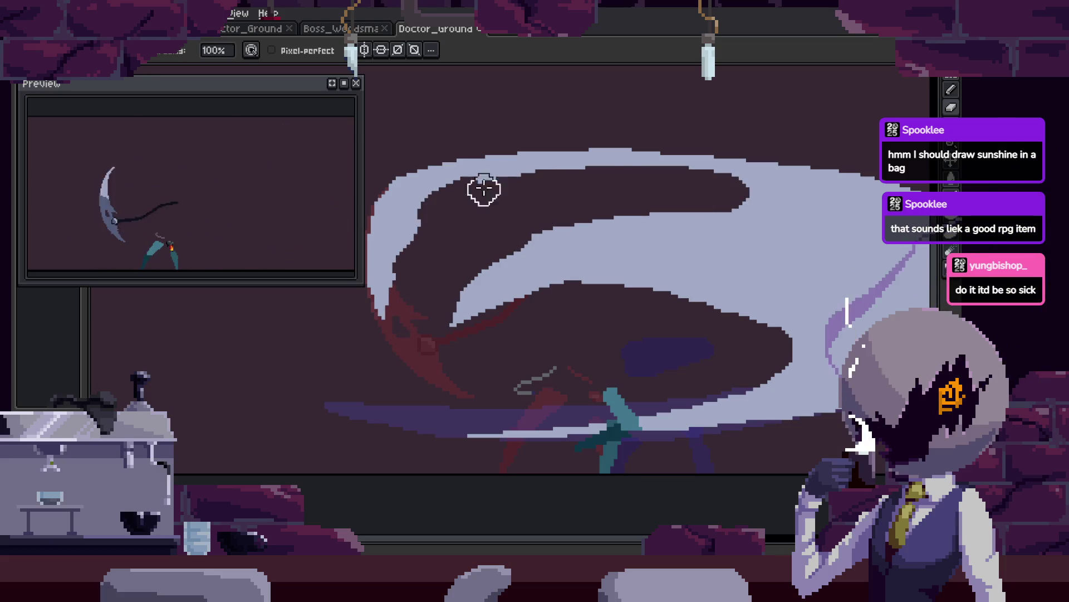
Select the inner light crescent band by colour with Magic Wand and delete it.
key("z")
scroll(601, 227, "down", 3)
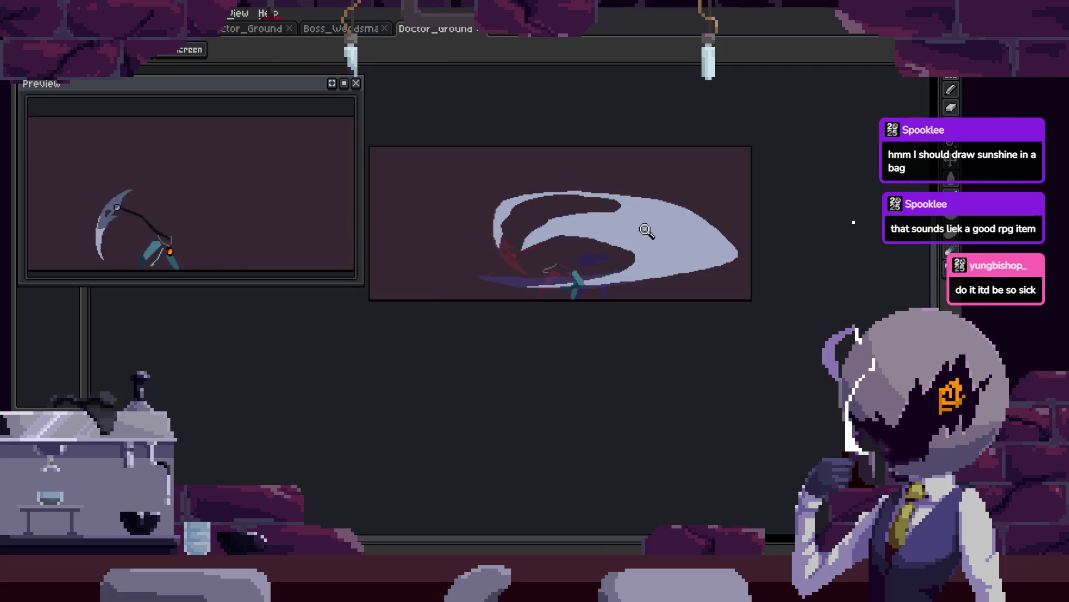
scroll(587, 210, "up", 3)
key("i")
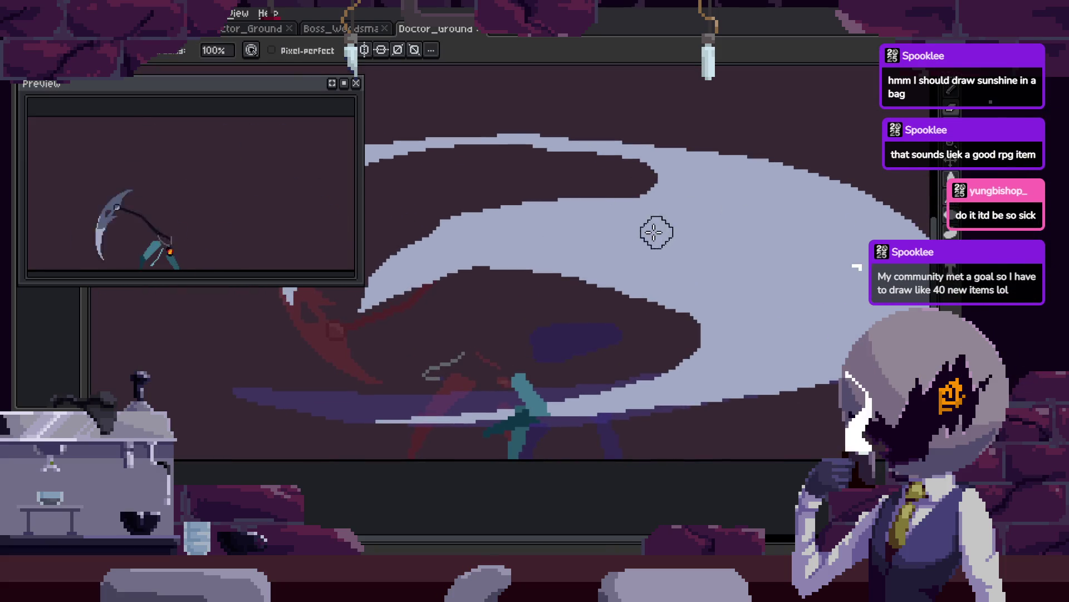
key("w")
left_click(630, 193)
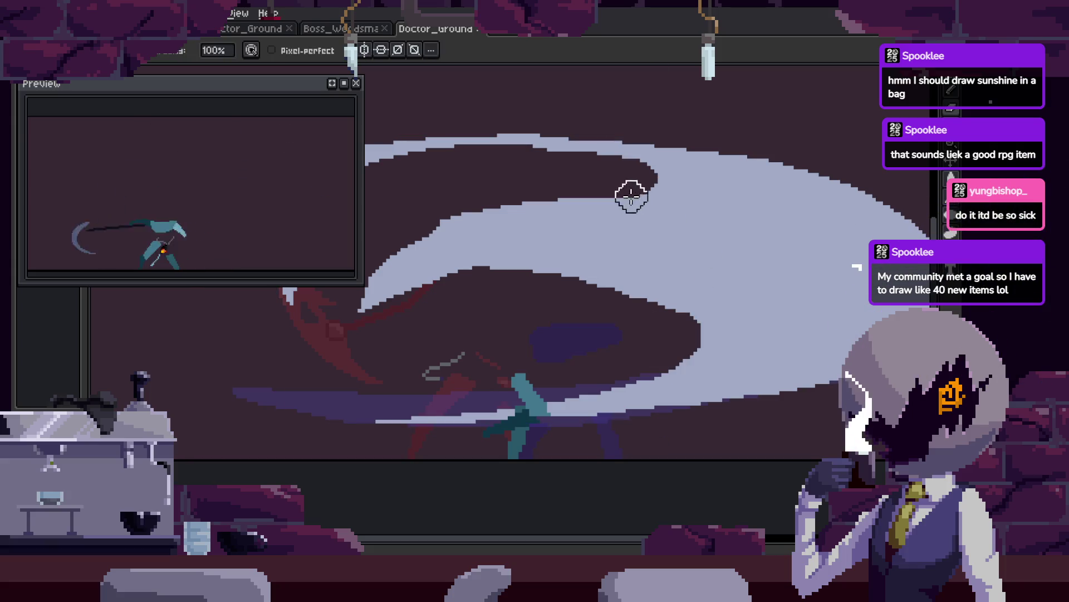
key("Delete")
Repaint the dark bulge's right edge light, then undo the stray stroke.
key("b")
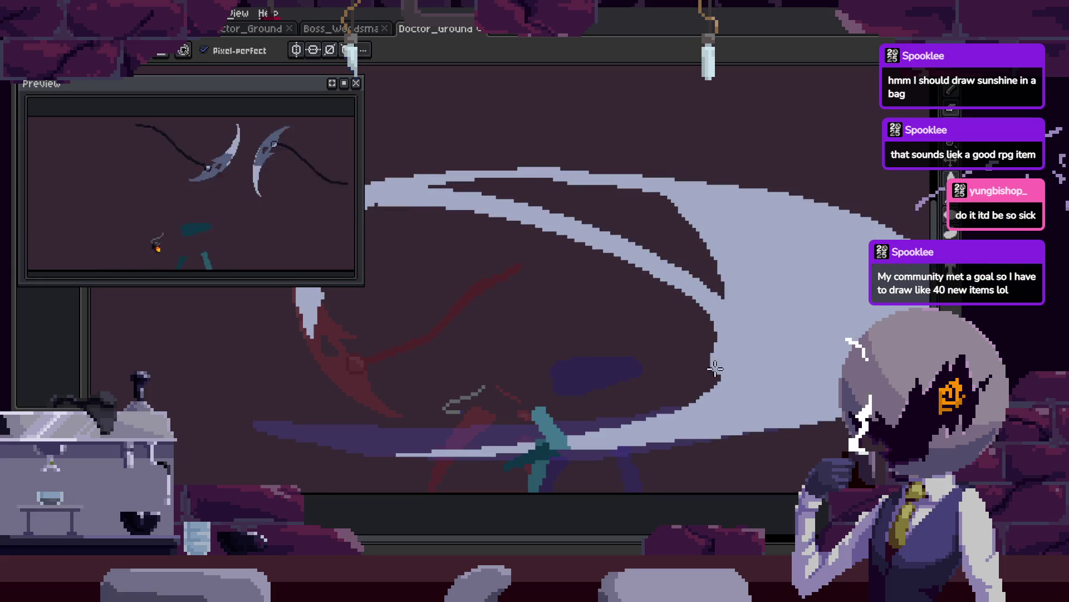
scroll(639, 152, "up", 1)
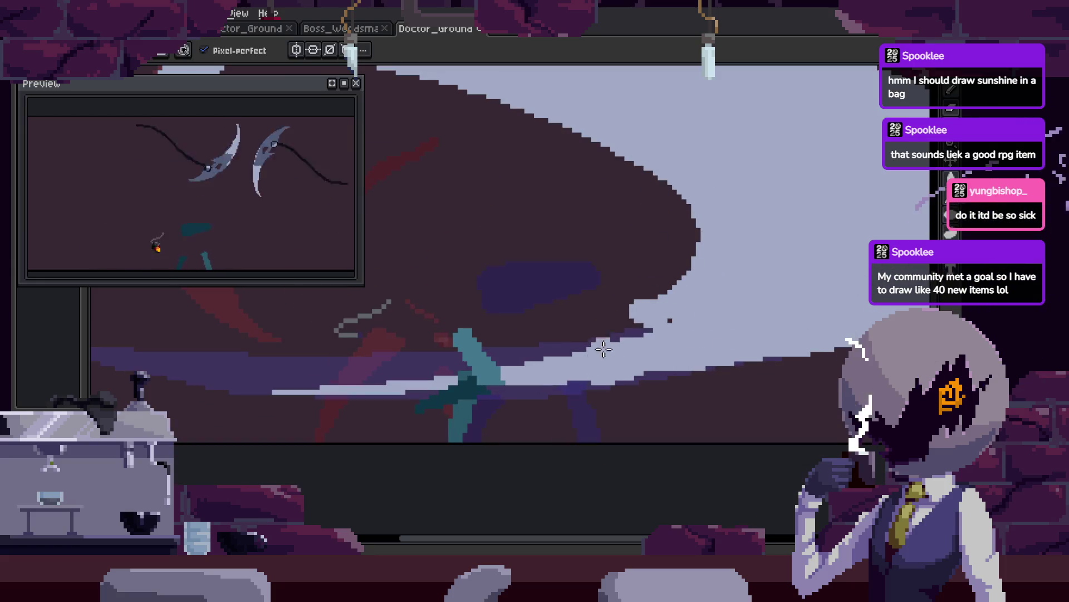
mouse_move(621, 124)
left_mouse_down()
mouse_move(694, 269)
mouse_move(670, 349)
left_mouse_up()
key("ctrl+z")
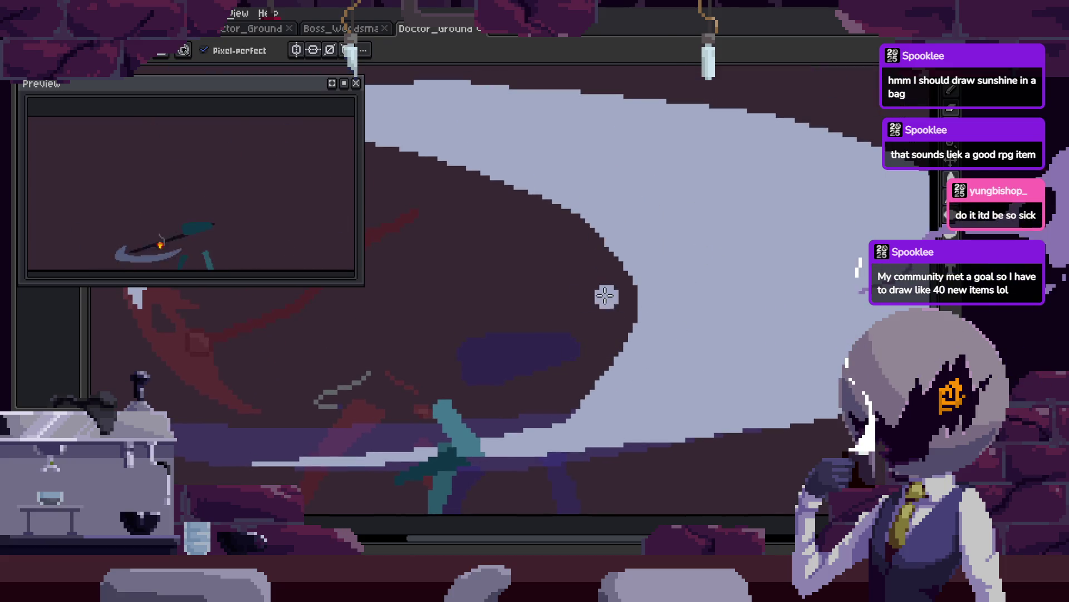
key("b")
Move to the next frame and brush over the left curve of the slash arc.
key("Right")
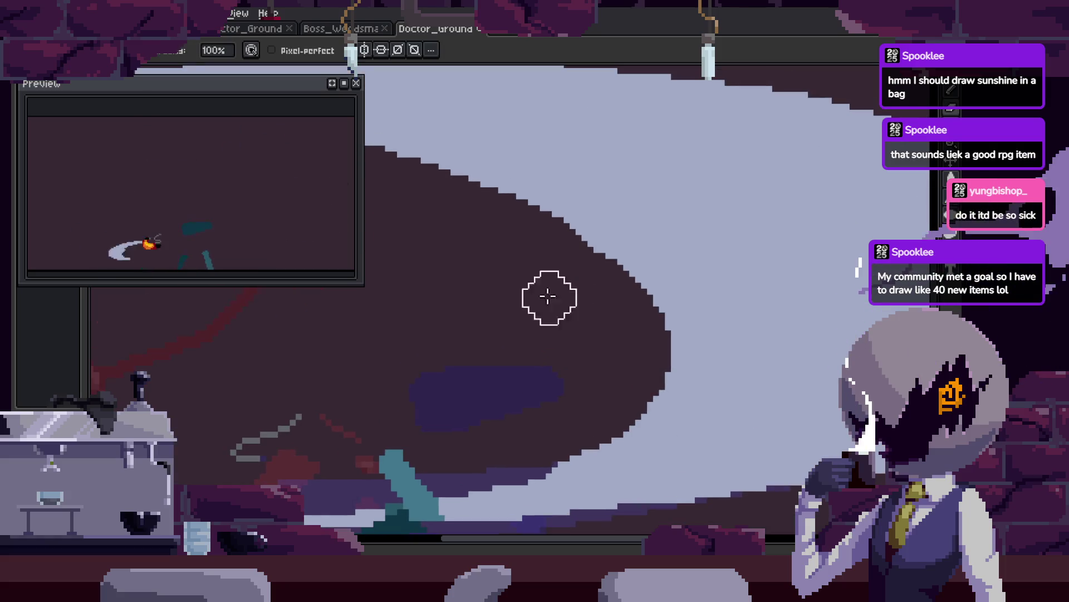
key("z")
scroll(585, 292, "down", 2)
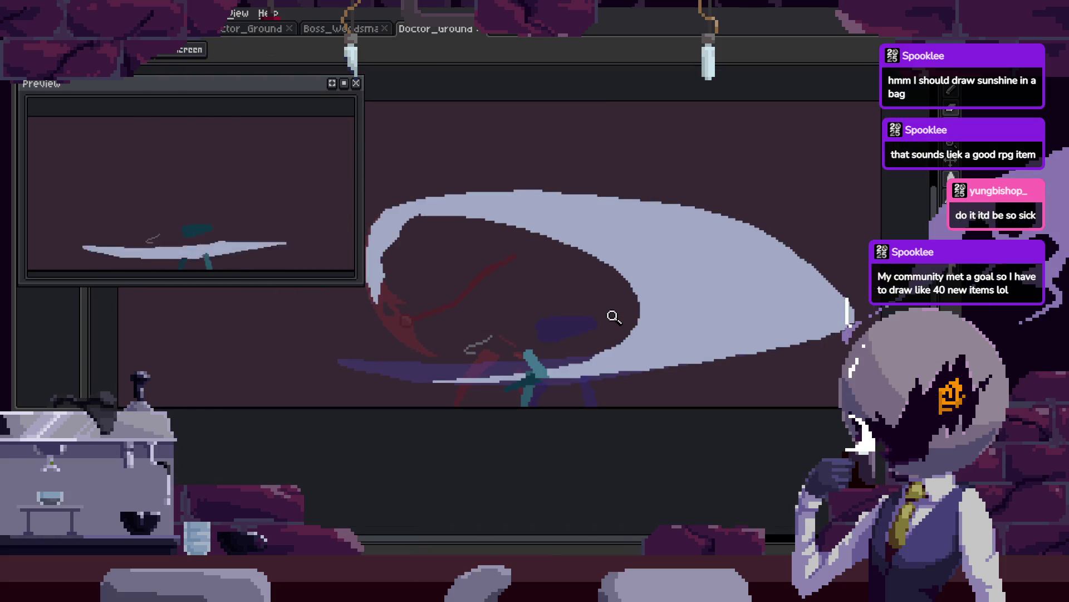
scroll(628, 299, "up", 2)
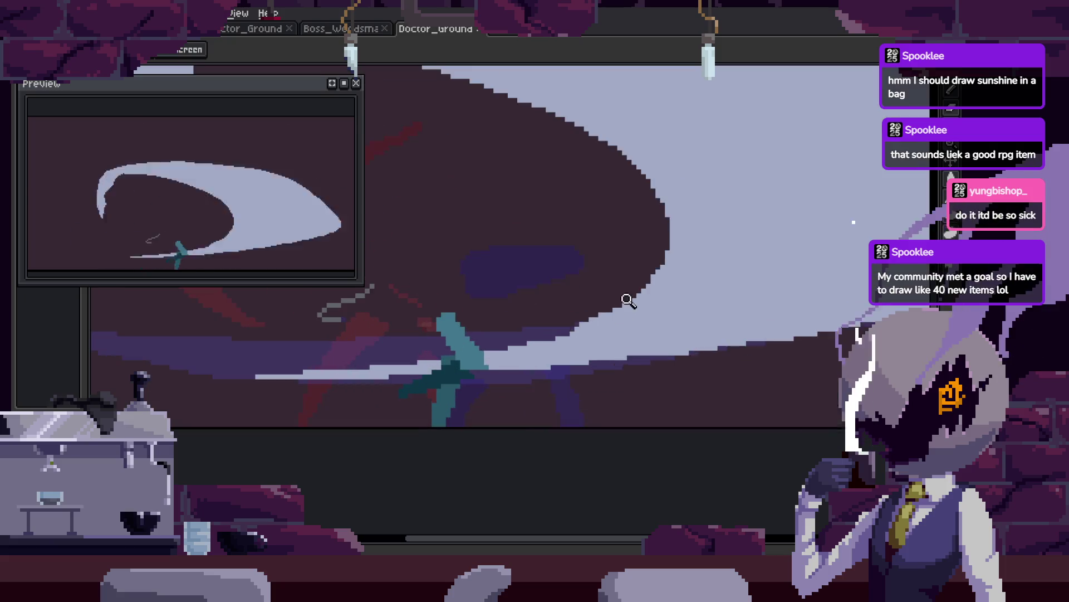
scroll(567, 308, "down", 1)
scroll(549, 294, "up", 1)
key("b")
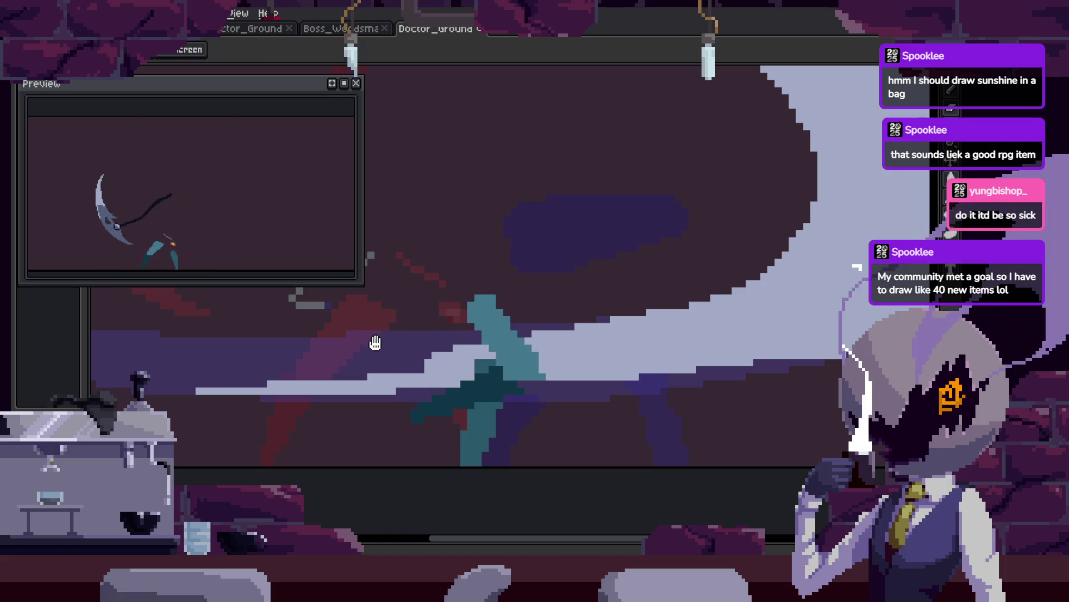
left_click_drag(392, 322, 470, 305)
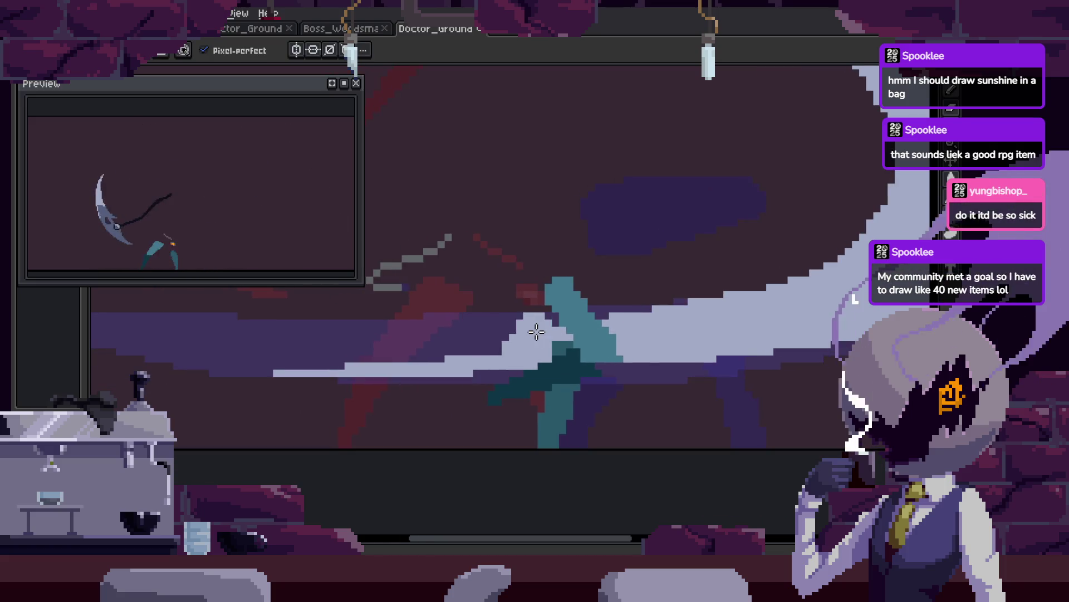
scroll(539, 332, "down", 2)
scroll(504, 327, "up", 4)
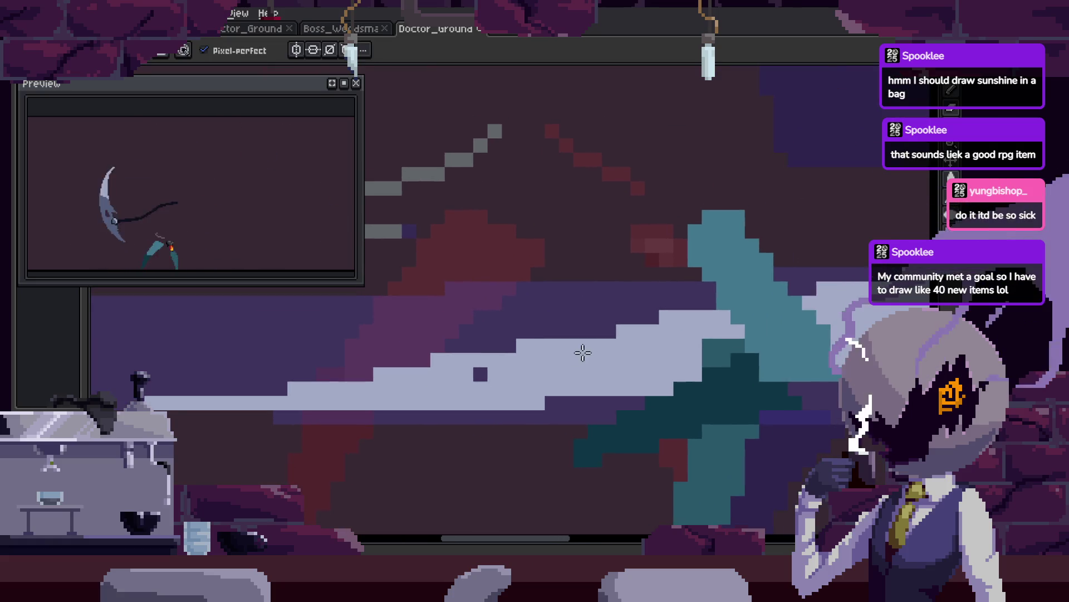
key("z")
scroll(488, 365, "down", 3)
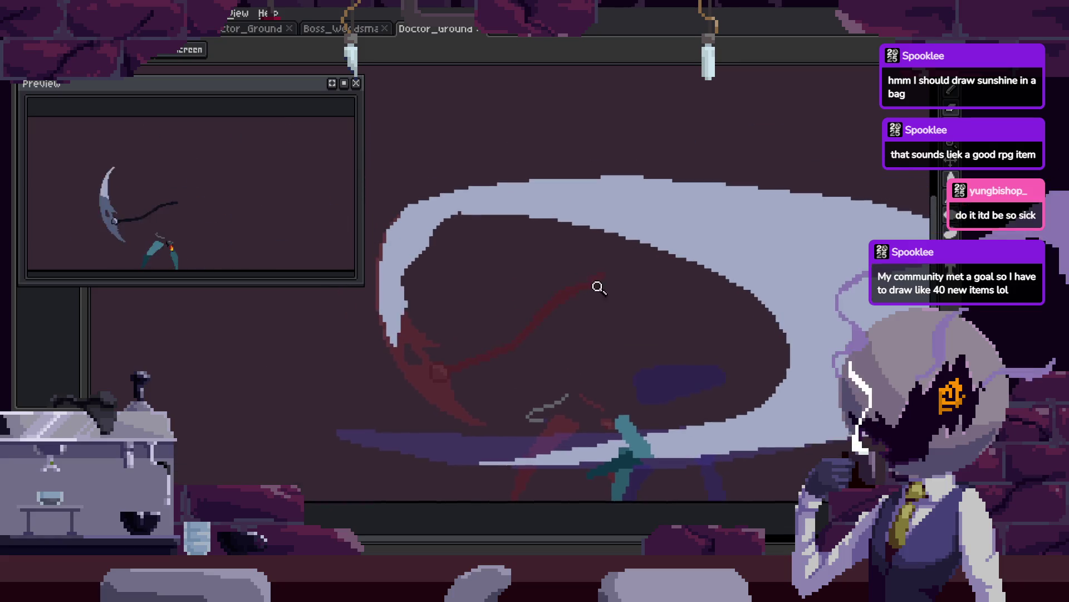
key("b")
left_click_drag(565, 311, 578, 291)
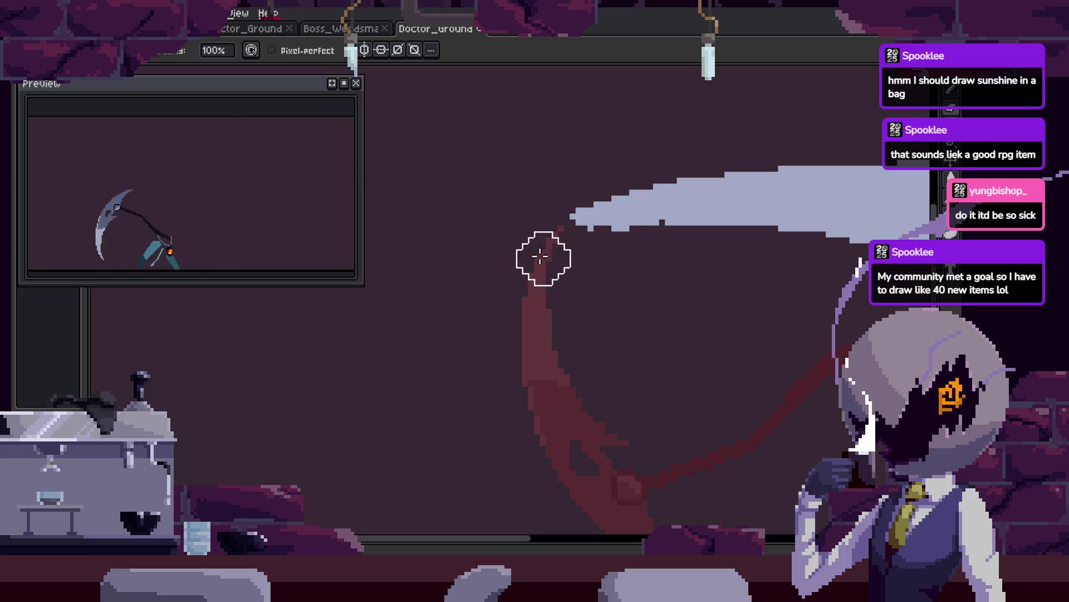
Zoom in on the crescent smear's slash arc to inspect it.
key("z")
scroll(651, 248, "down", 5)
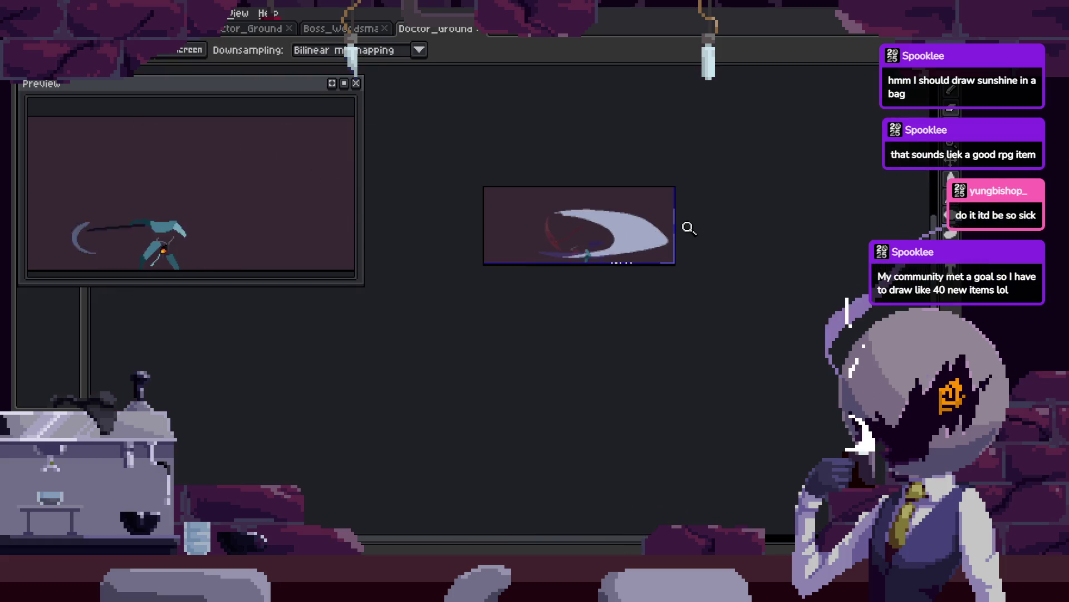
scroll(689, 228, "up", 5)
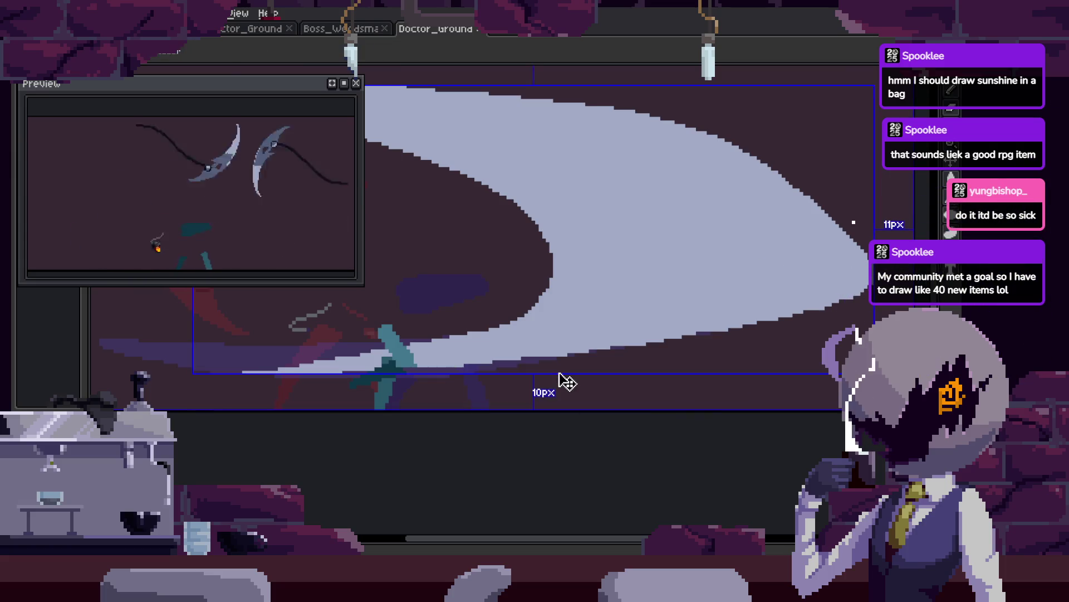
scroll(604, 301, "down", 1)
key("z")
scroll(612, 311, "down", 1)
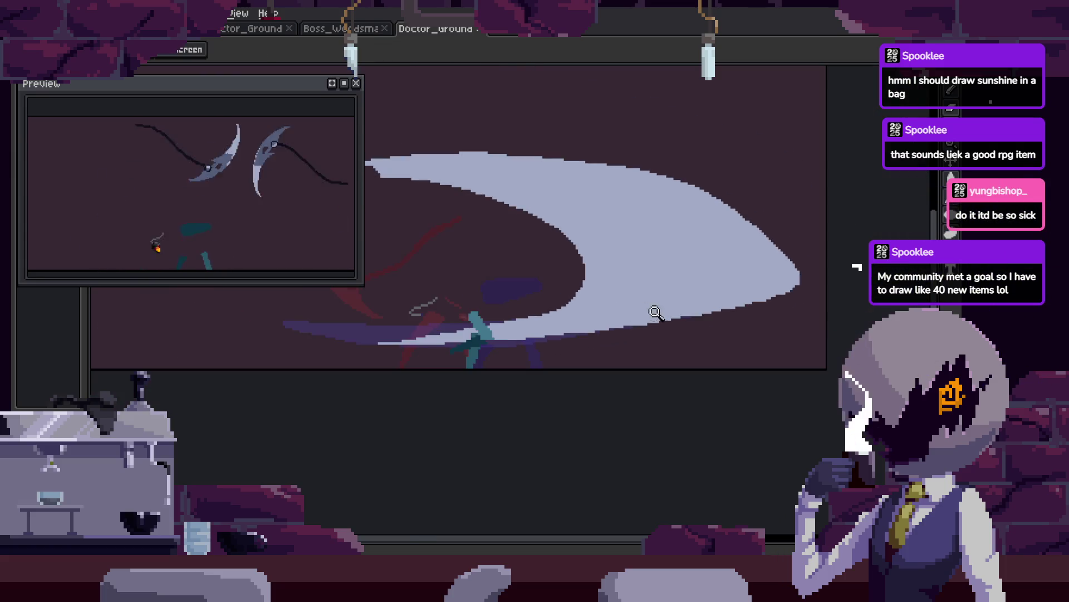
left_click(727, 291)
key("b")
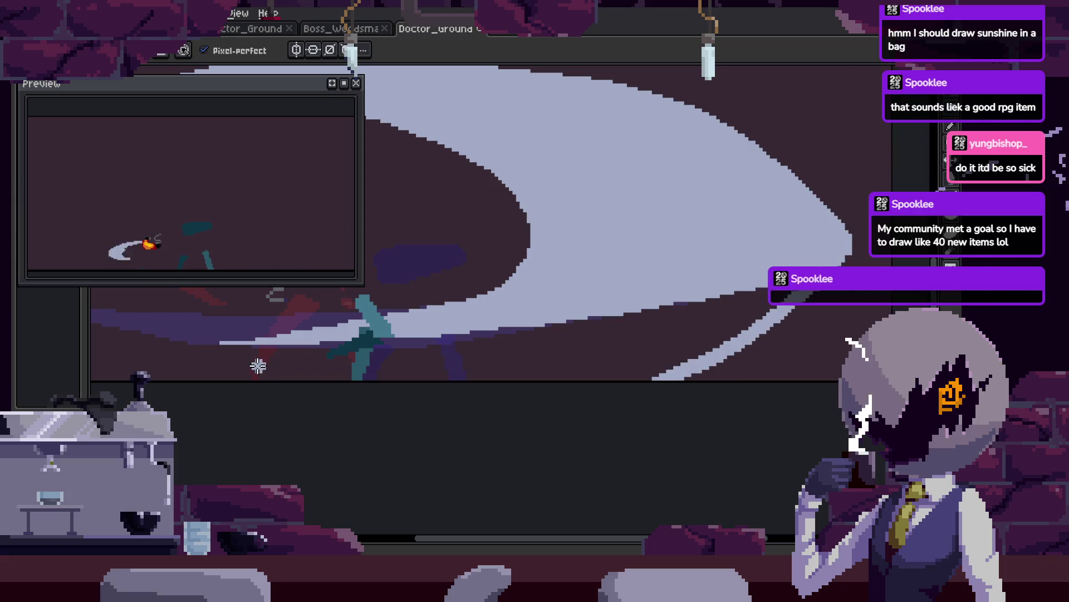
key("g")
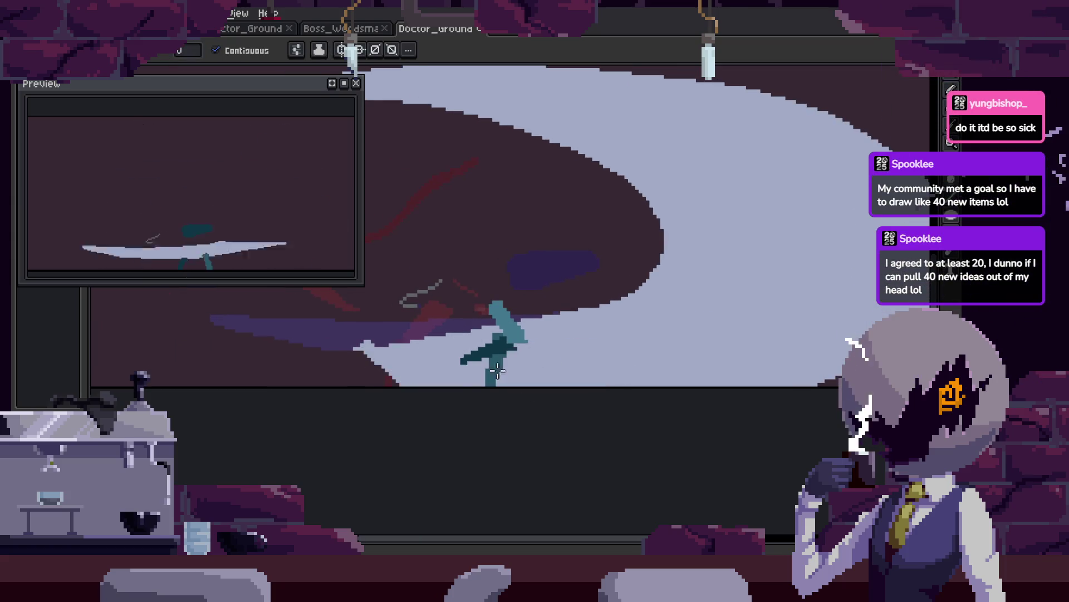
key("b")
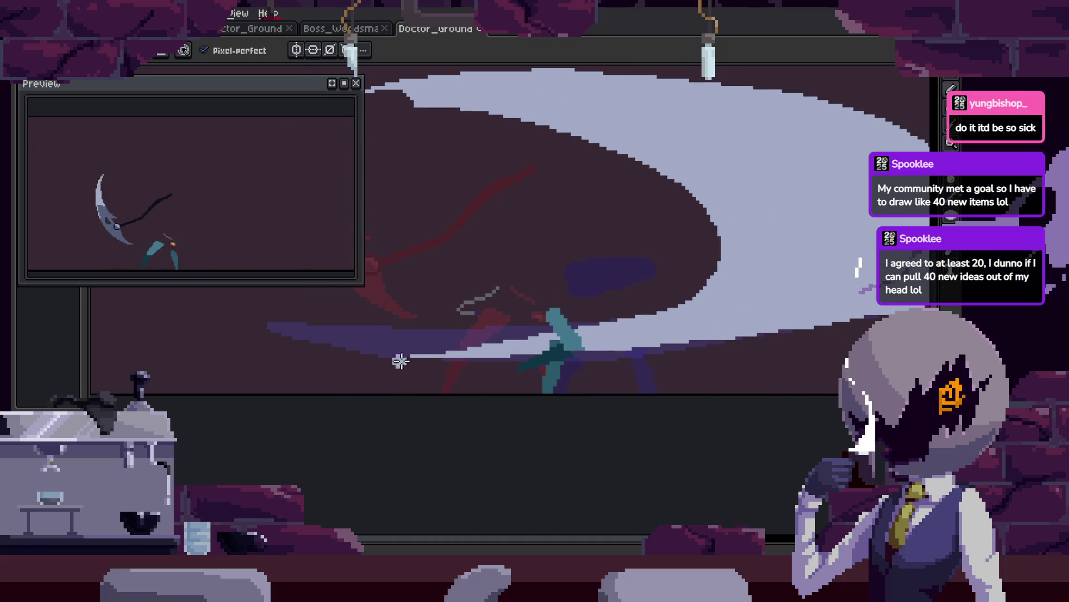
Pan the view left and down toward the blade and the smear.
scroll(485, 379, "down", 3)
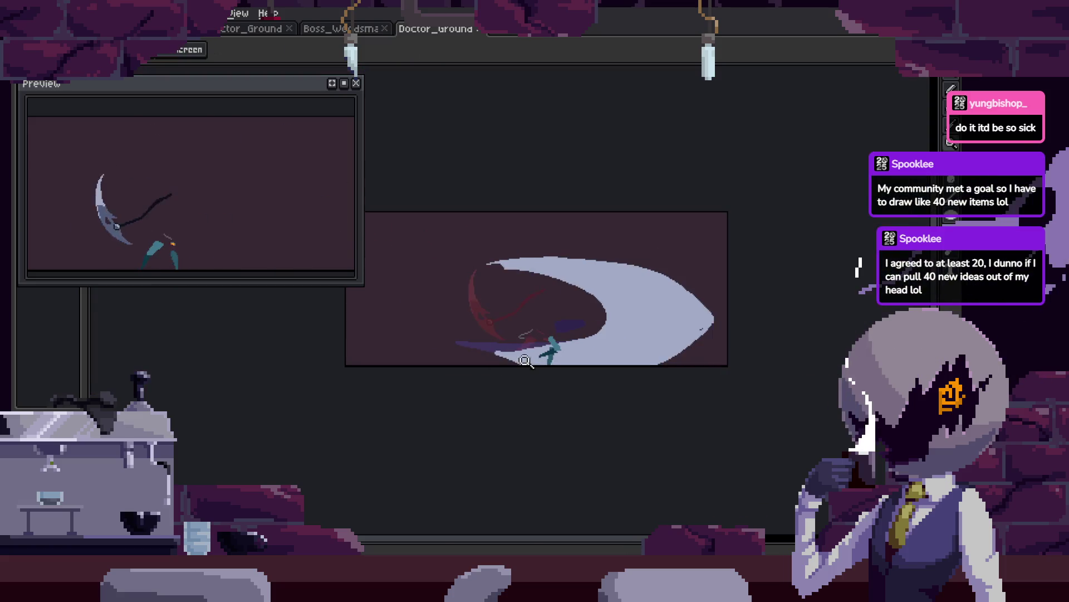
key("e")
scroll(531, 362, "up", 5)
scroll(531, 362, "down", 2)
key("z")
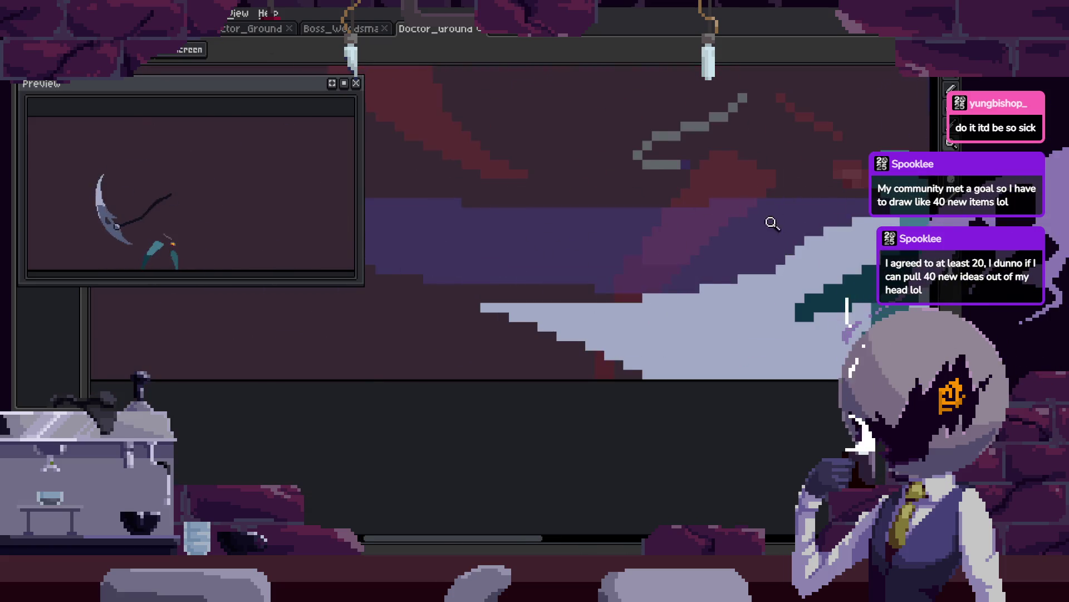
left_click_drag(607, 264, 444, 301)
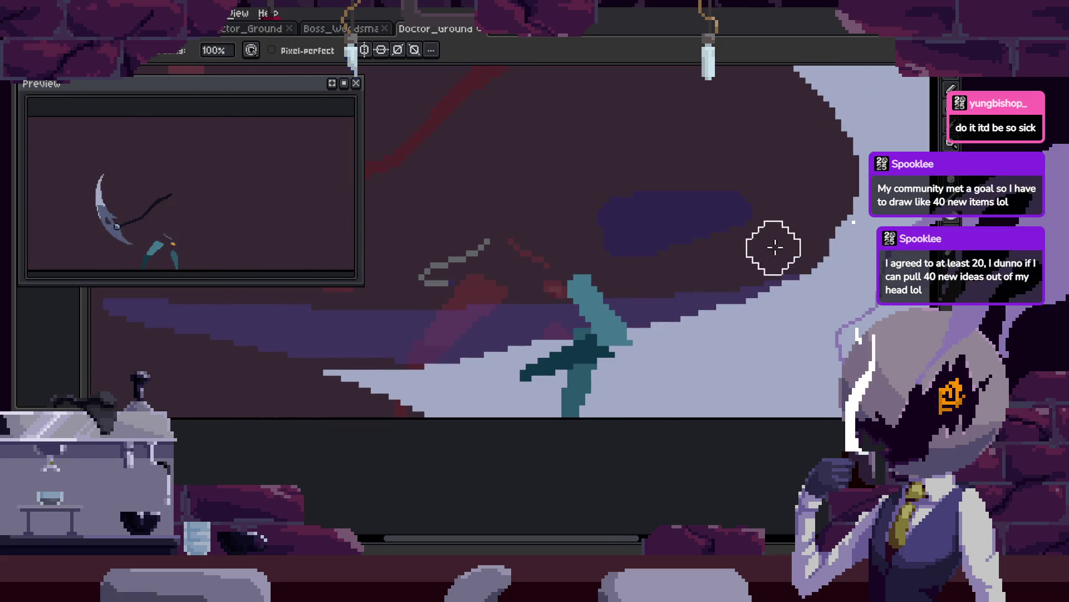
left_click_drag(762, 243, 661, 306)
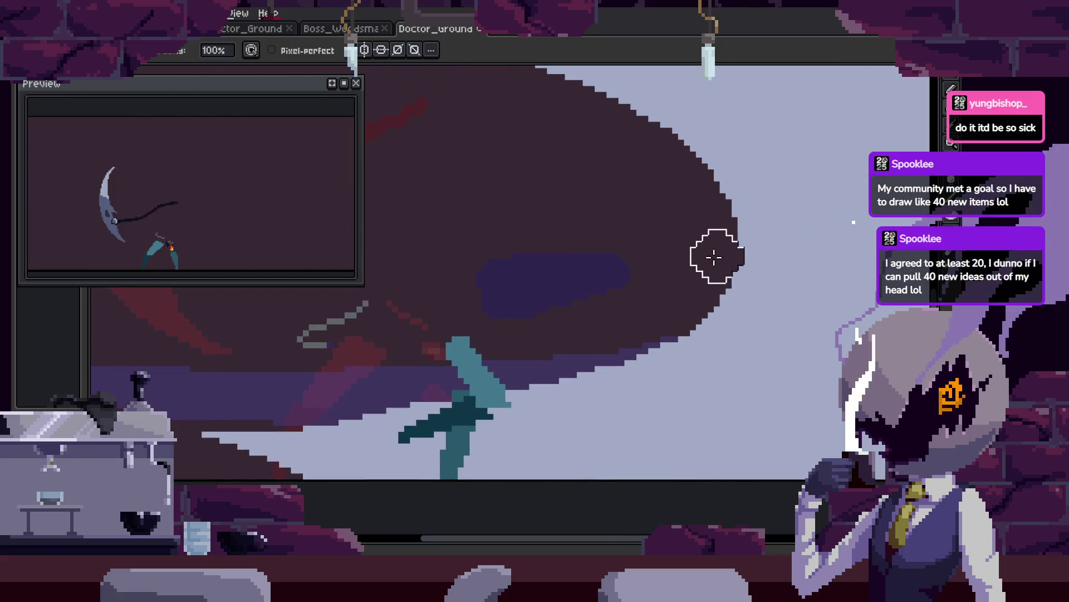
left_click_drag(749, 272, 676, 301)
scroll(748, 304, "down", 3)
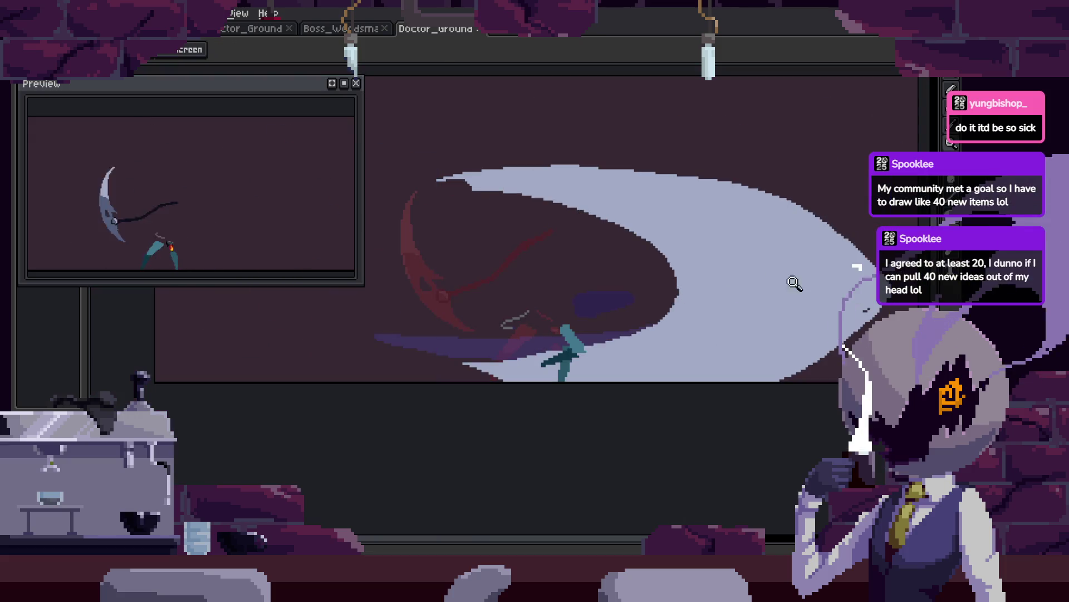
scroll(704, 294, "up", 4)
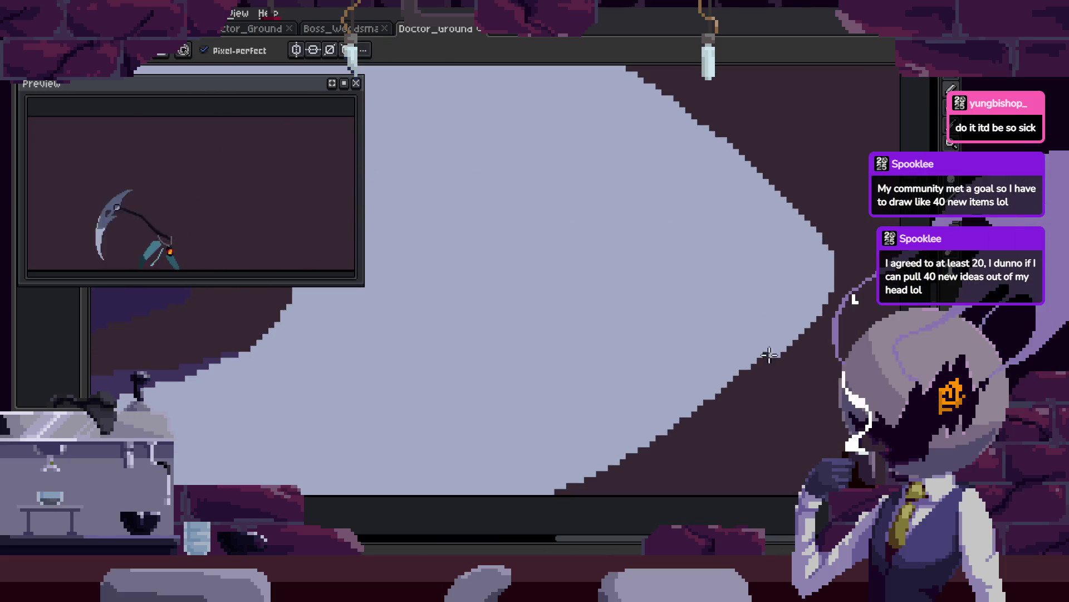
scroll(748, 234, "down", 2)
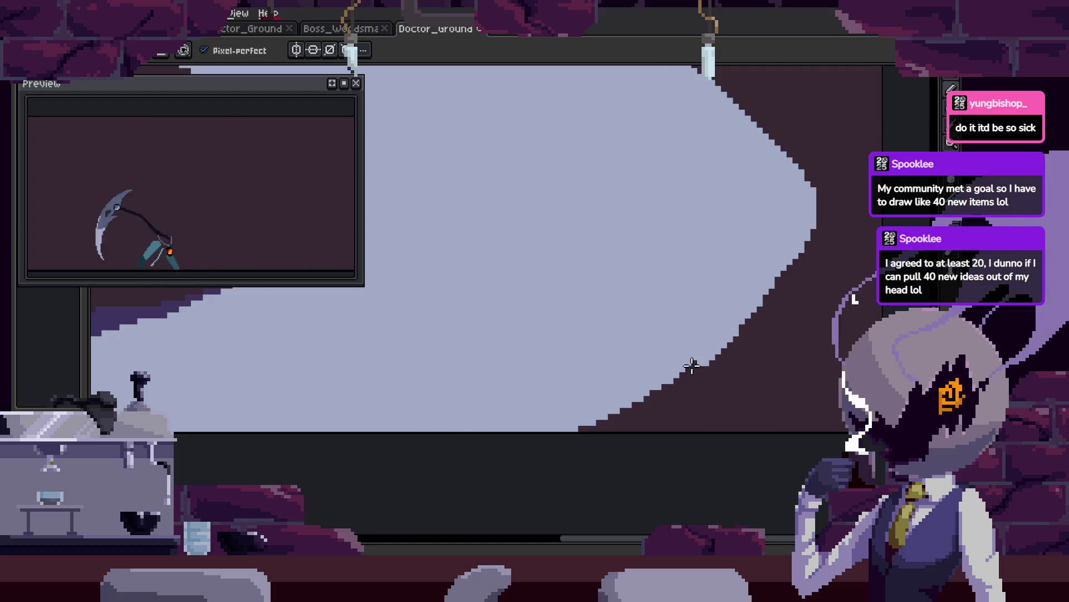
scroll(659, 312, "down", 2)
Zoom in on the thin light smear above the red onion-skinned crescent.
key("z")
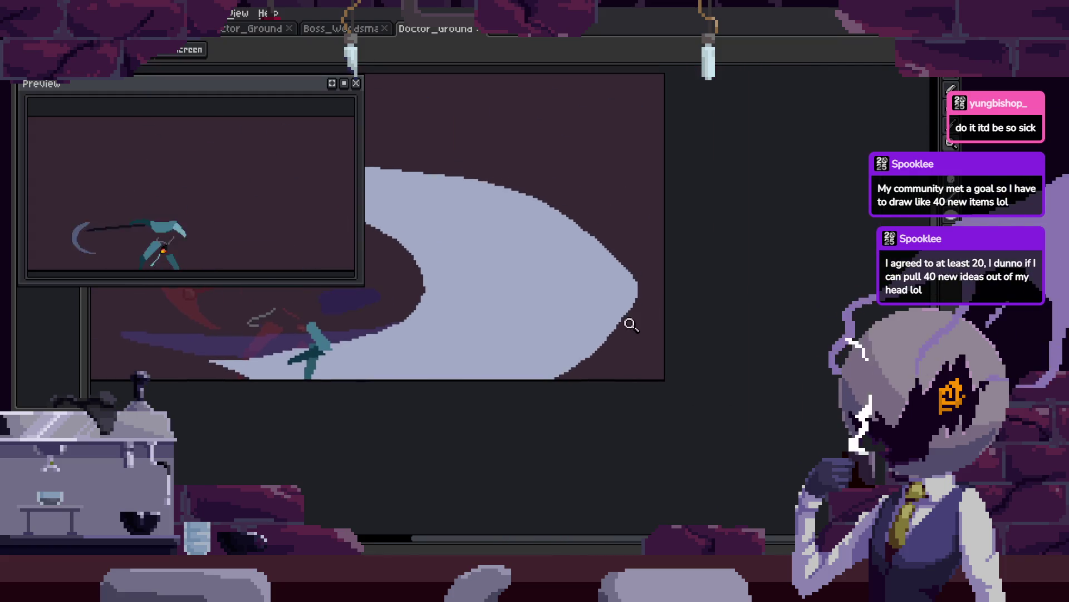
left_click(663, 344)
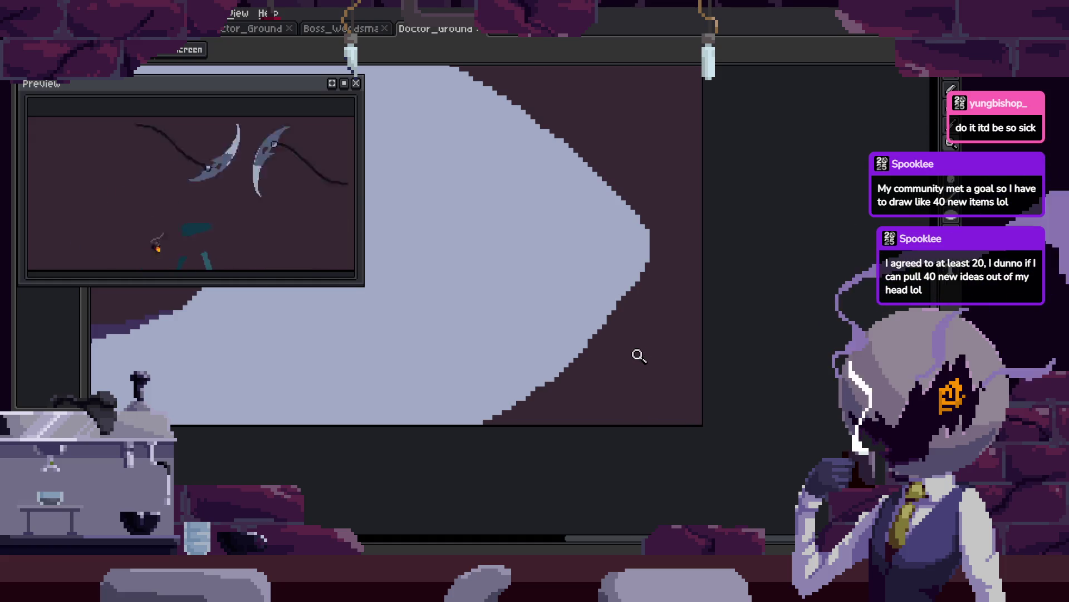
scroll(699, 268, "down", 1)
scroll(695, 267, "up", 3)
scroll(633, 282, "down", 4)
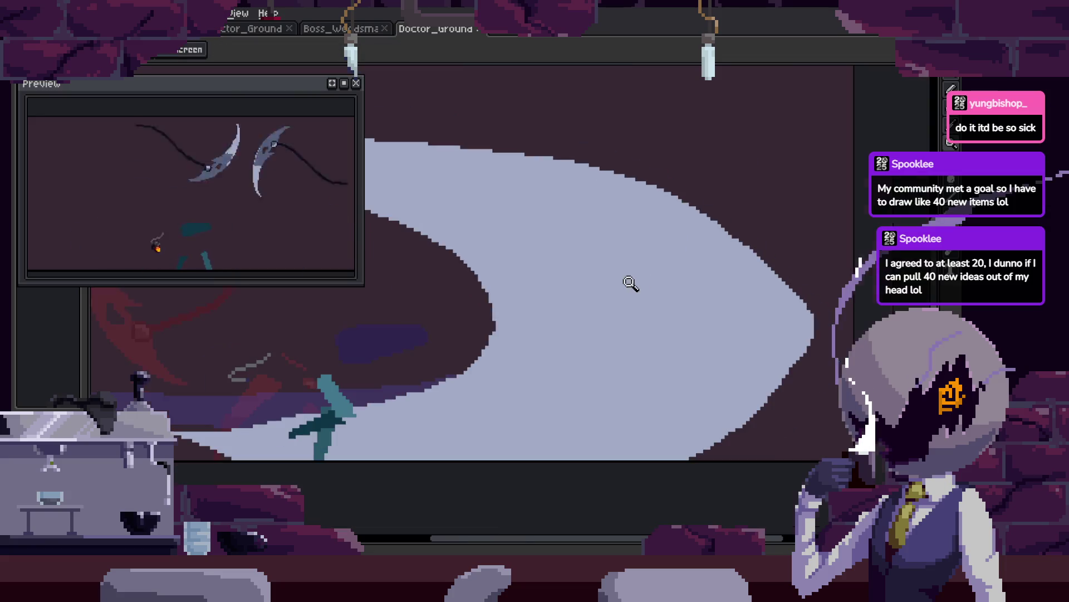
scroll(616, 207, "up", 2)
scroll(685, 267, "up", 2)
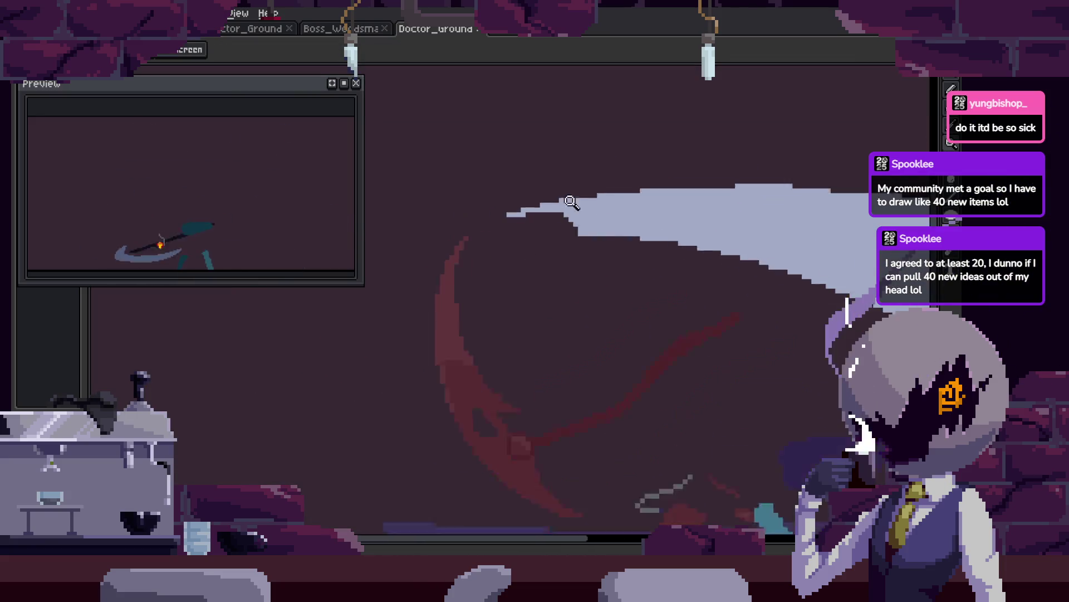
scroll(542, 239, "up", 1)
Extend the thin light slash smear with brush strokes.
key("b")
mouse_move(478, 222)
left_mouse_down()
mouse_move(635, 241)
mouse_move(440, 272)
left_mouse_up()
scroll(557, 270, "down", 3)
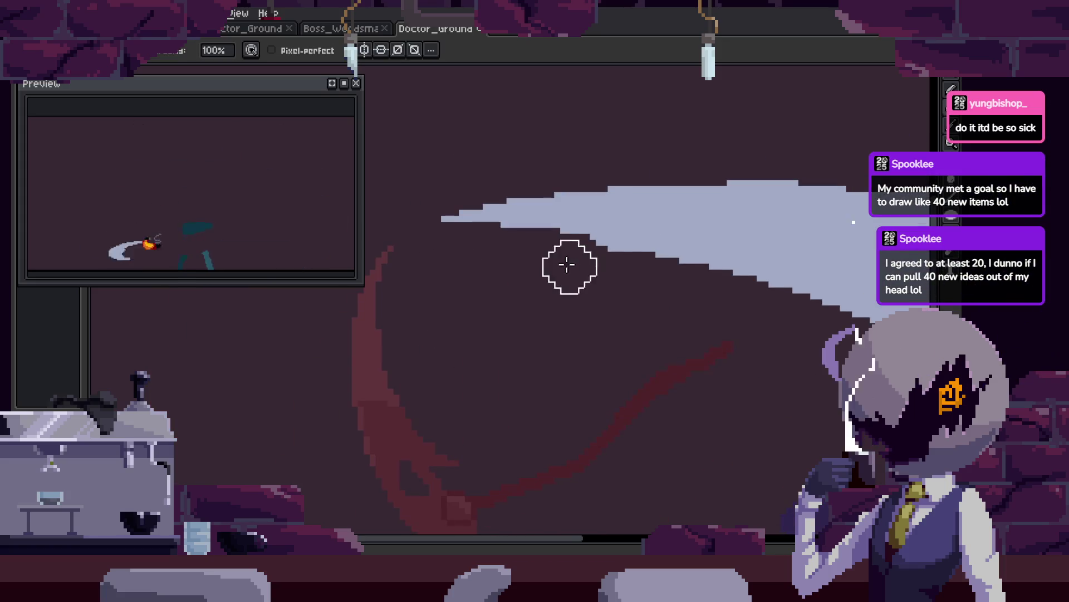
scroll(732, 327, "right", 2)
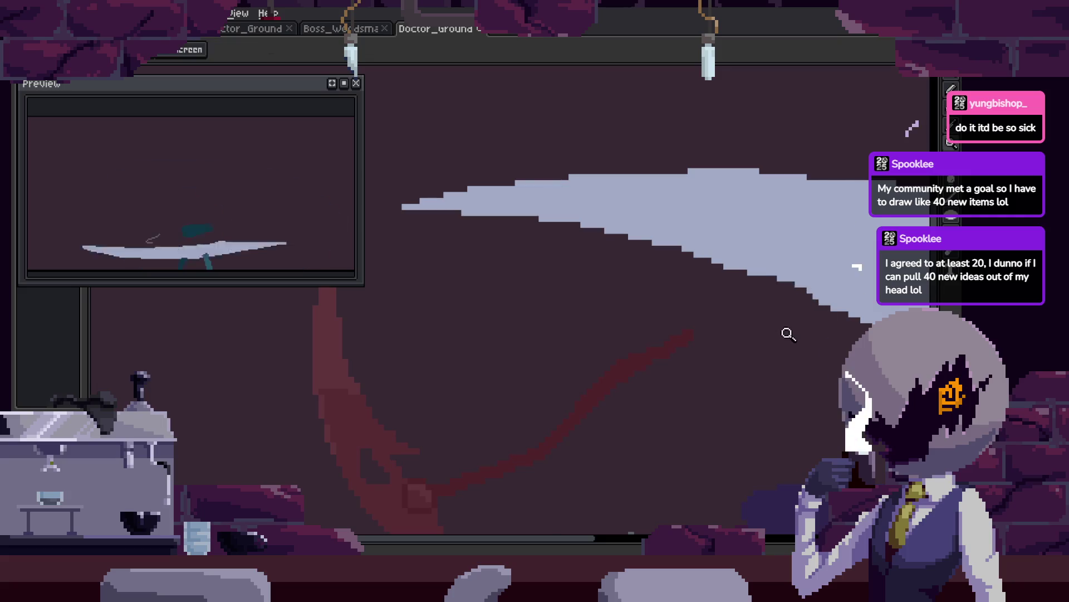
key("b")
scroll(659, 262, "up", 3)
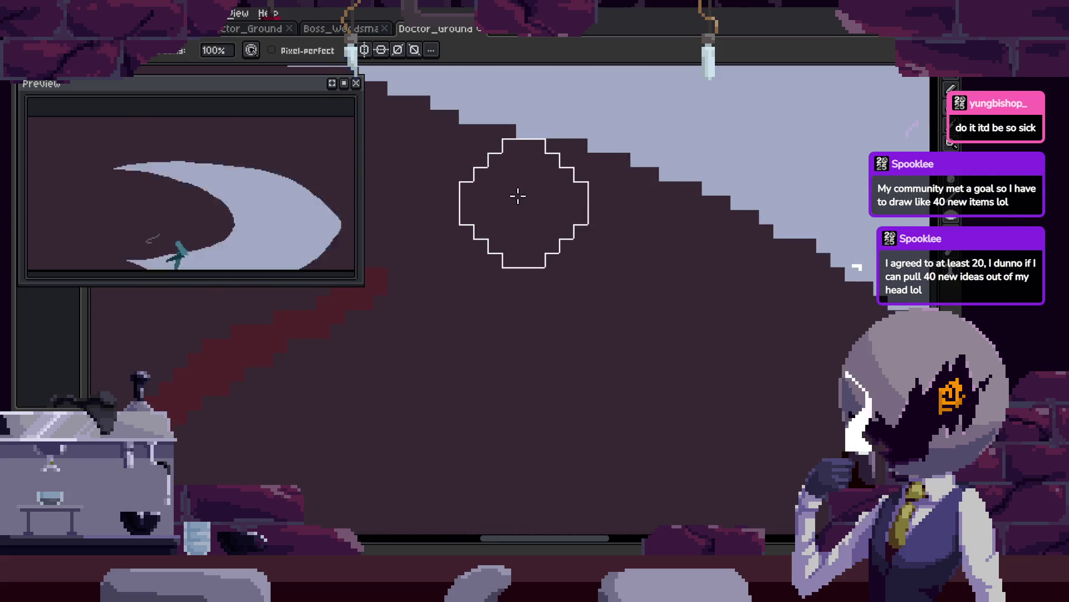
left_click_drag(518, 196, 635, 317)
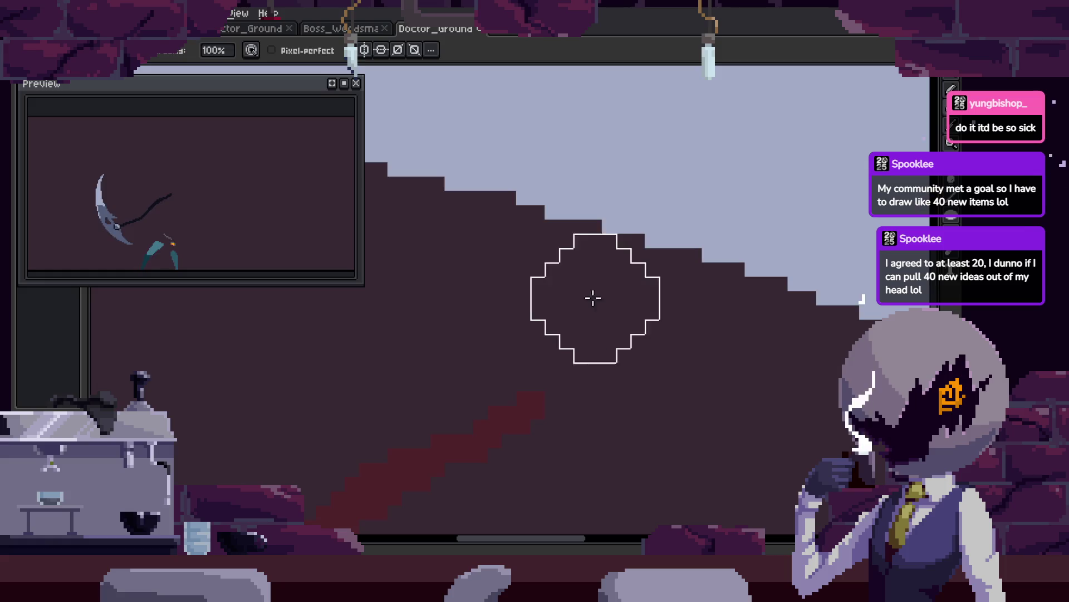
Zoom in and out and pan across the broad light swoosh.
key("z")
scroll(593, 298, "down", 3)
key("b")
scroll(736, 302, "up", 3)
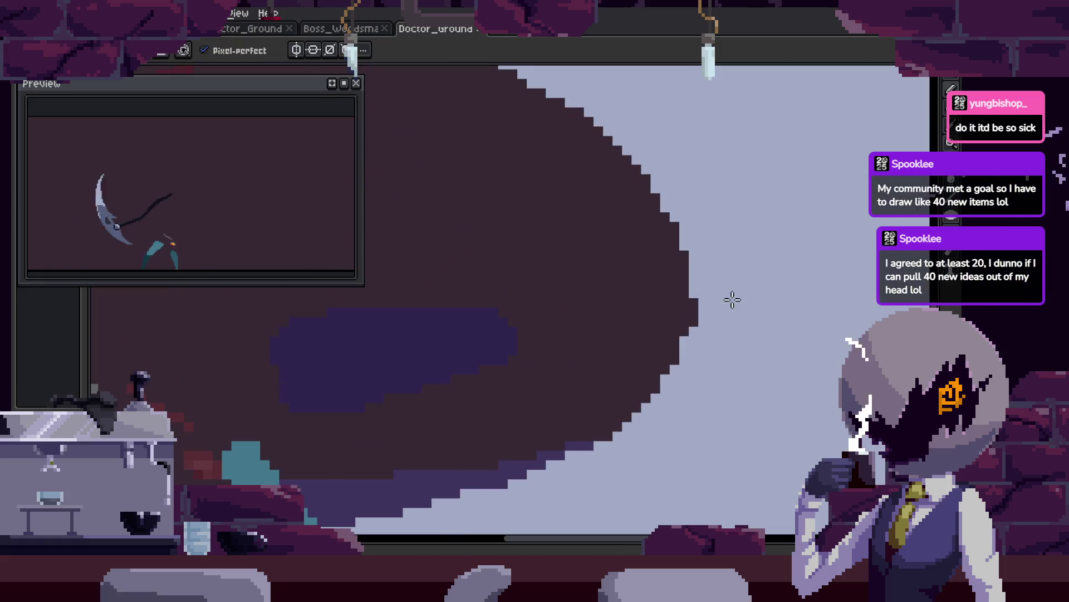
key("z")
scroll(737, 301, "down", 3)
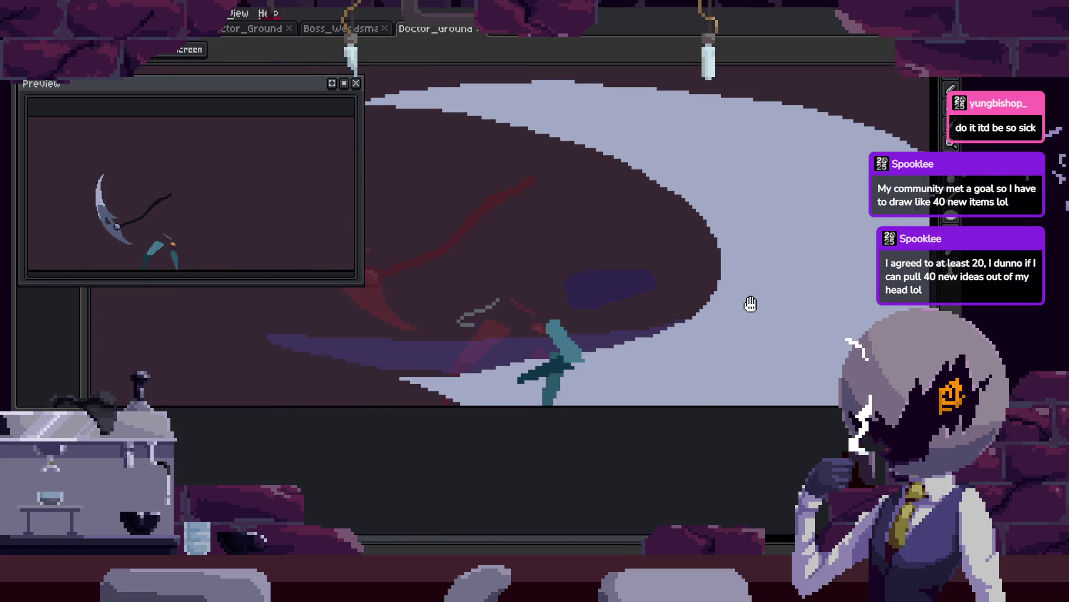
scroll(635, 328, "up", 5)
key("b")
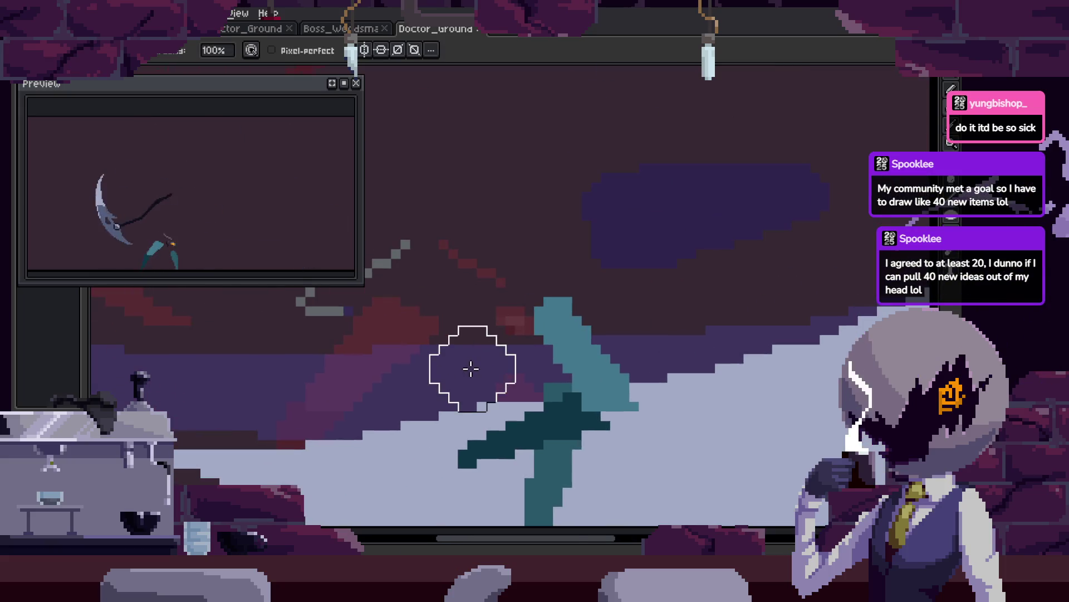
scroll(550, 356, "down", 3)
scroll(696, 306, "up", 3)
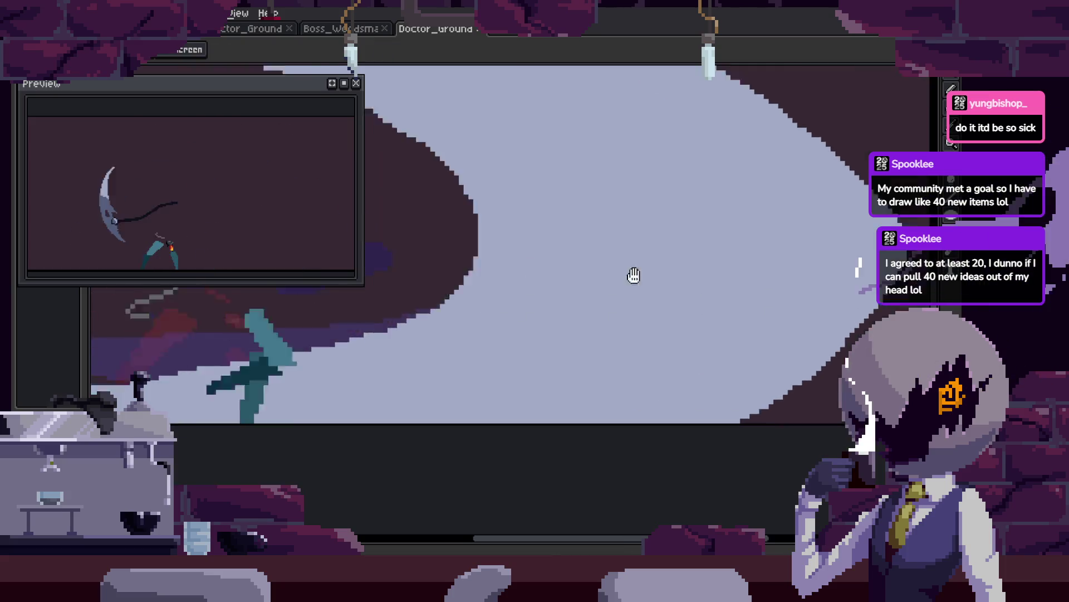
left_click_drag(633, 275, 735, 314)
scroll(735, 313, "down", 3)
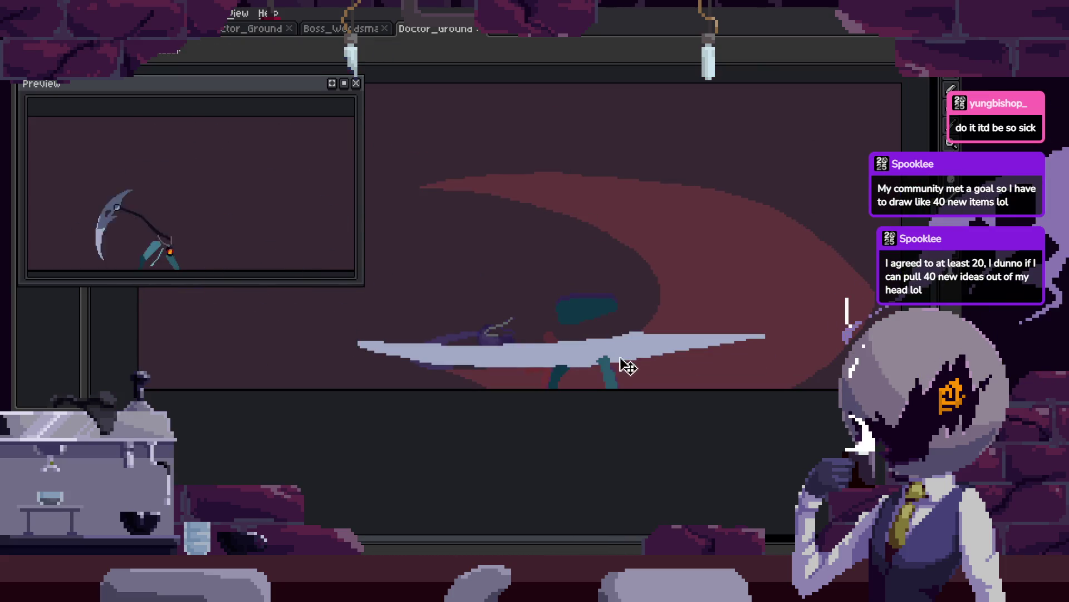
Magic Wand the whole light swoosh, step to the thin-swoosh frame and deselect.
key("w")
left_click(691, 320)
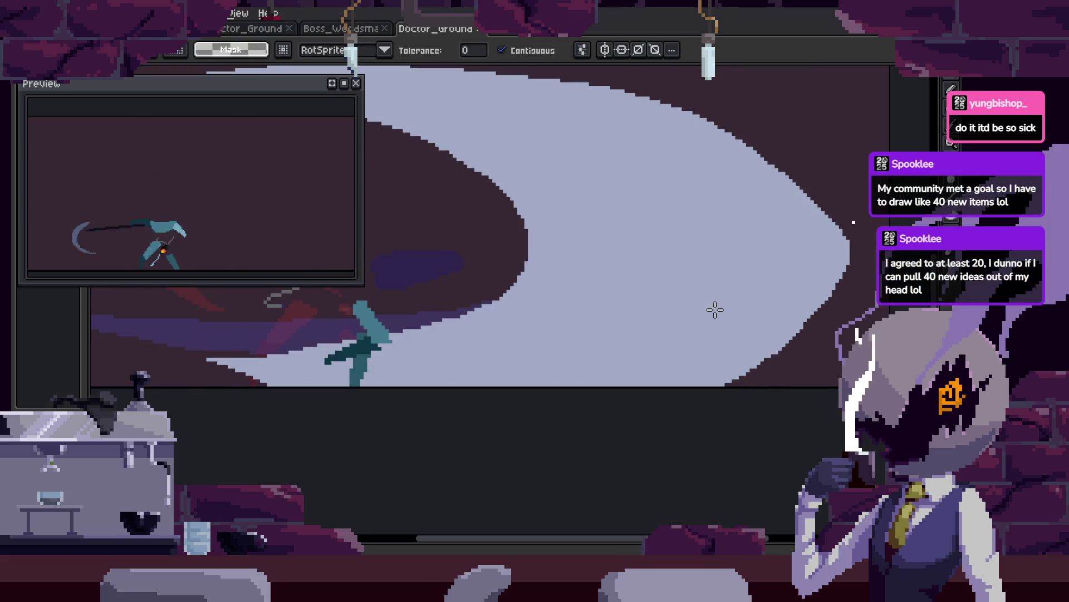
key("Right")
key("Return")
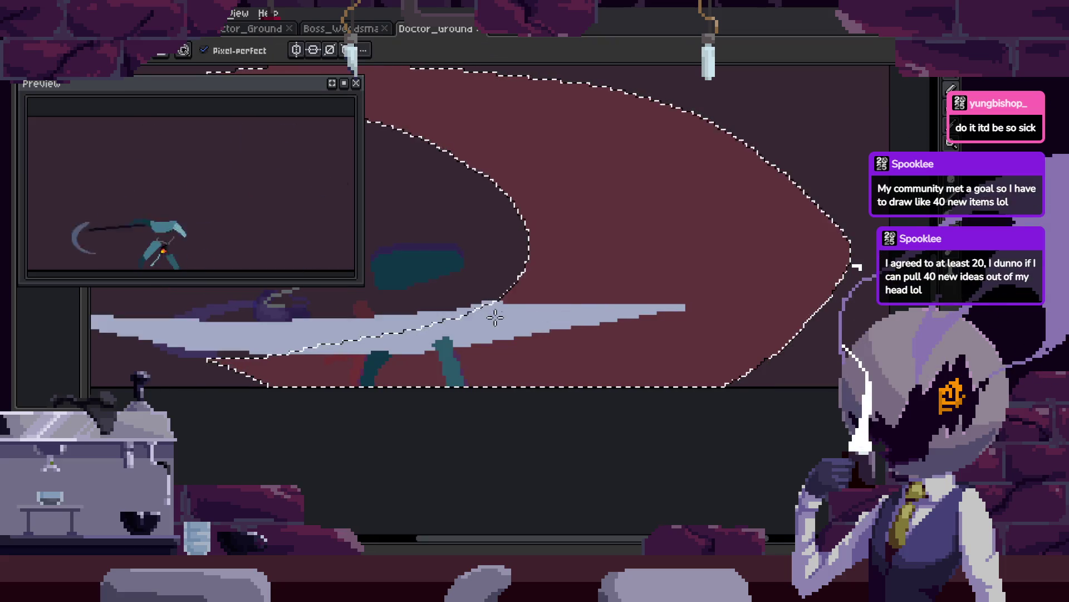
Break the swoosh's lower white edge into ragged, wispy trailing fragments.
key("b")
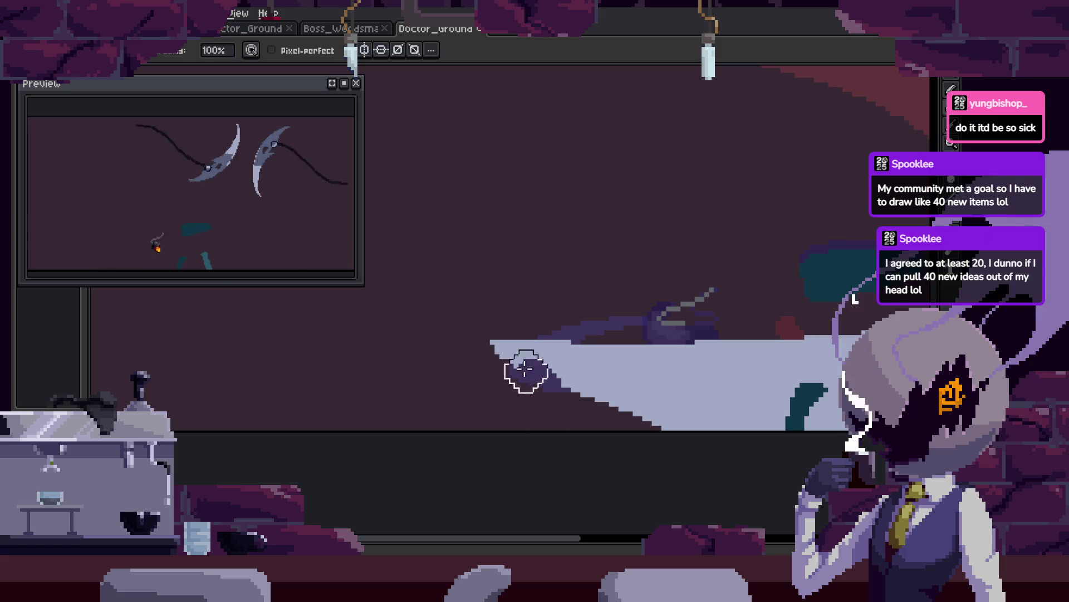
key("z")
scroll(572, 336, "down", 3)
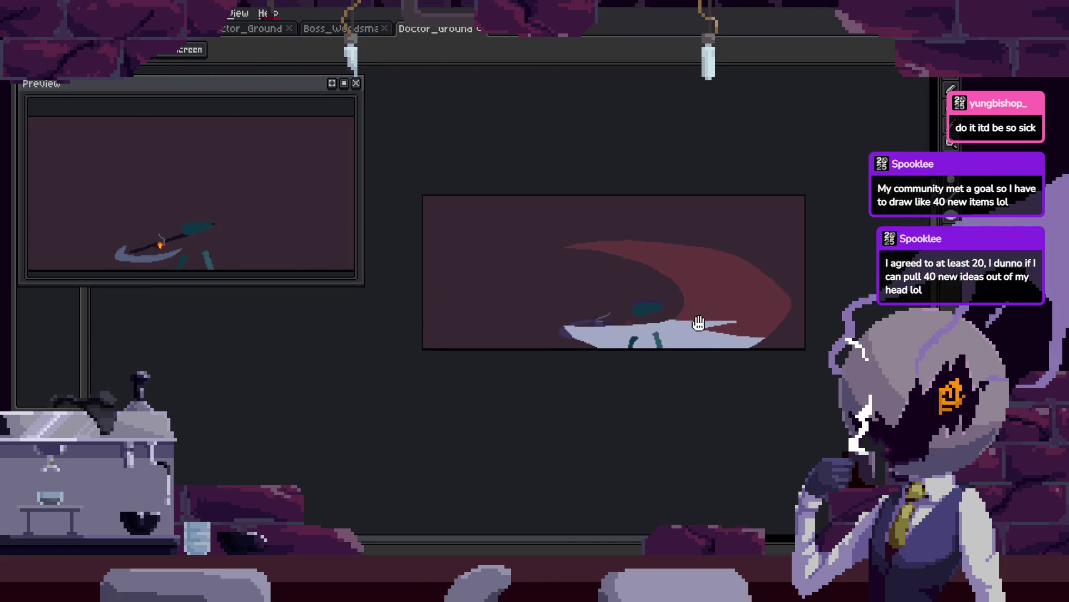
scroll(734, 300, "up", 3)
key("b")
mouse_move(552, 321)
left_mouse_down()
mouse_move(709, 303)
mouse_move(783, 310)
mouse_move(753, 343)
left_mouse_up()
mouse_move(532, 344)
left_mouse_down()
mouse_move(570, 320)
mouse_move(508, 336)
mouse_move(573, 338)
left_mouse_up()
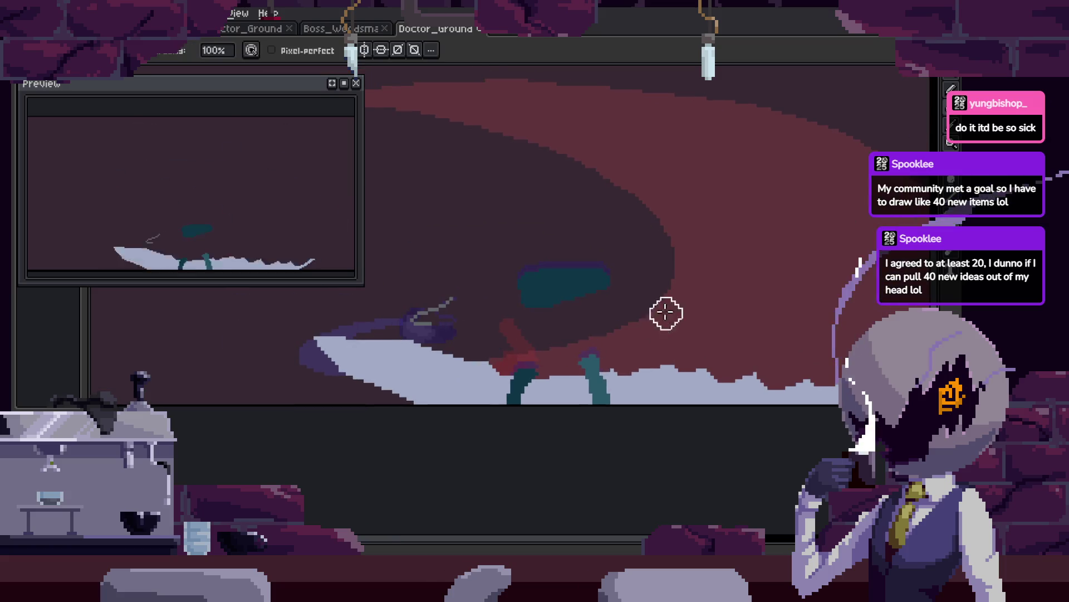
left_click_drag(666, 313, 641, 266)
scroll(652, 289, "down", 3)
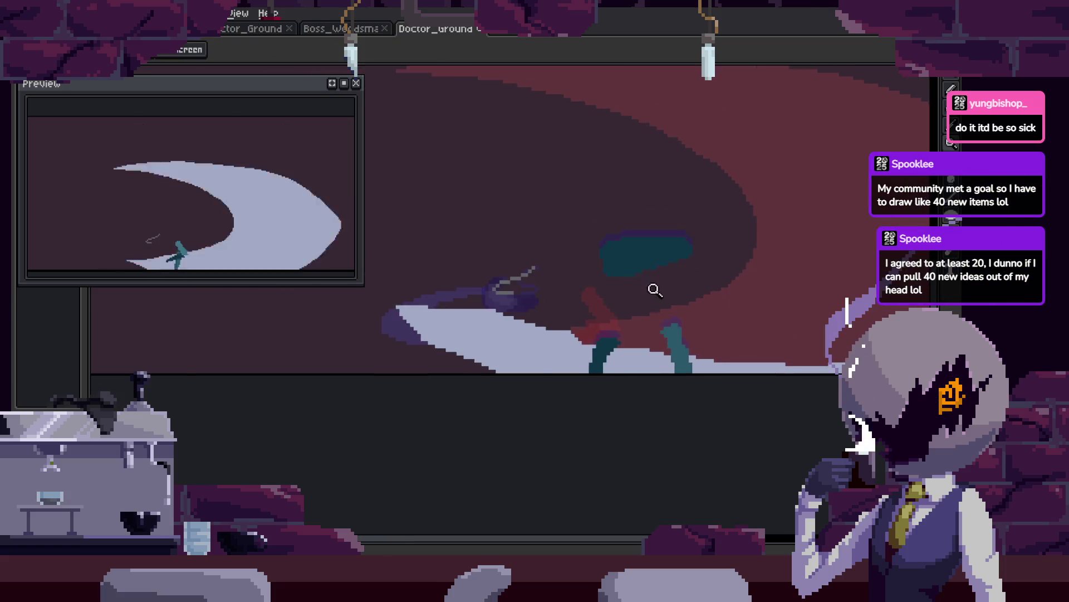
key("b")
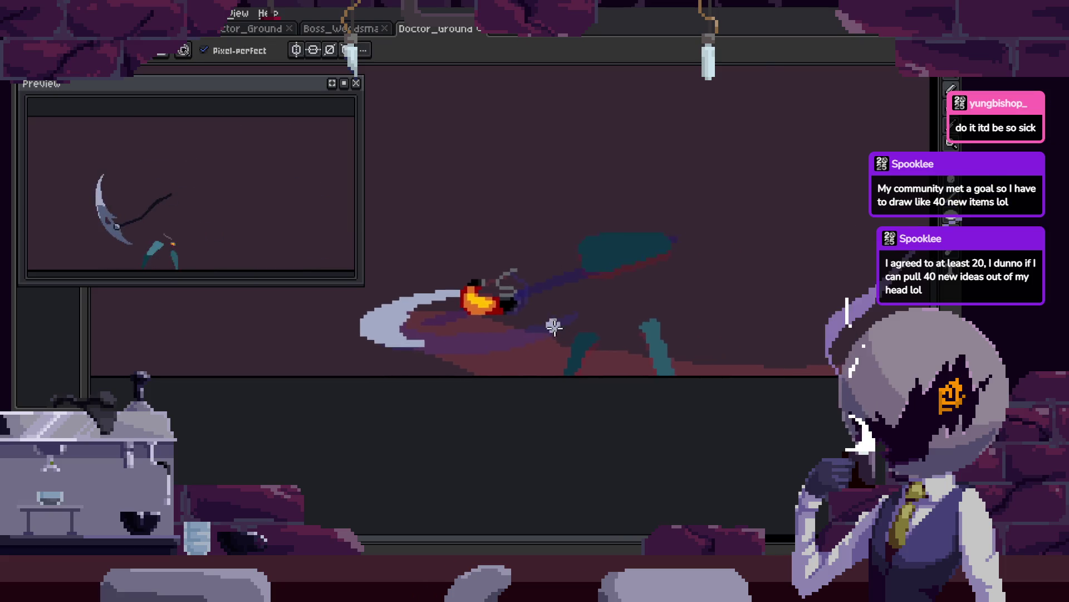
scroll(432, 384, "up", 2)
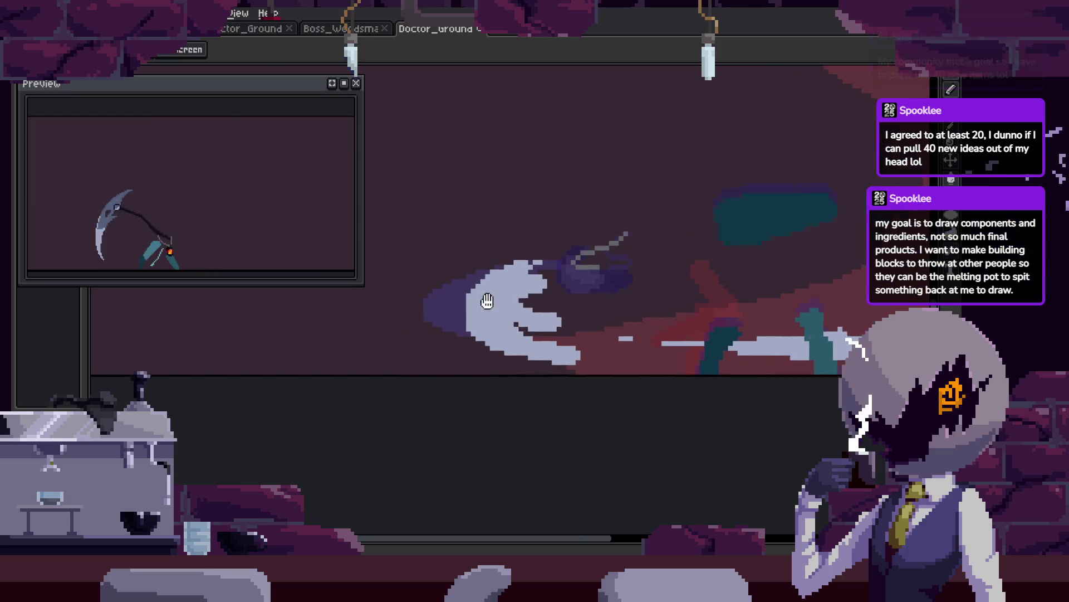
scroll(640, 377, "up", 1)
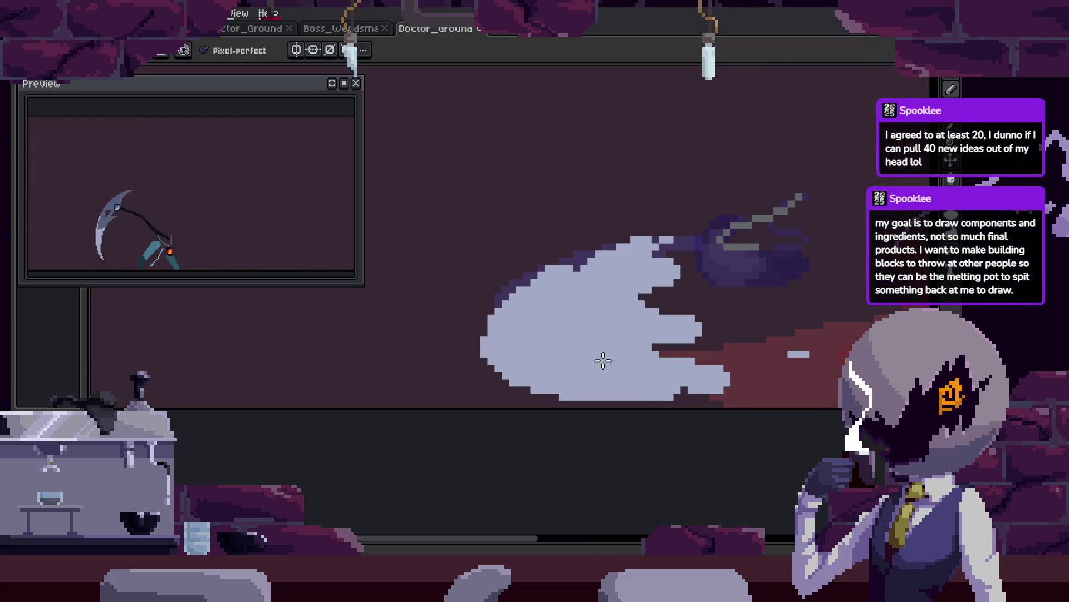
Pan and zoom from the swoosh's left end across the scythe figure.
left_click_drag(646, 379, 412, 365)
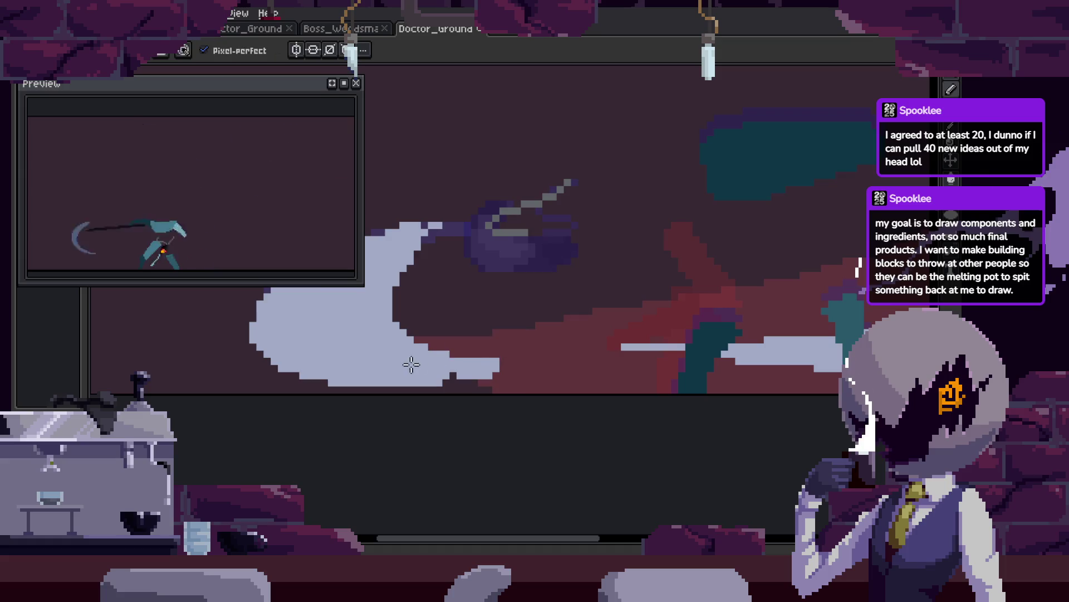
key("z")
scroll(657, 351, "down", 1)
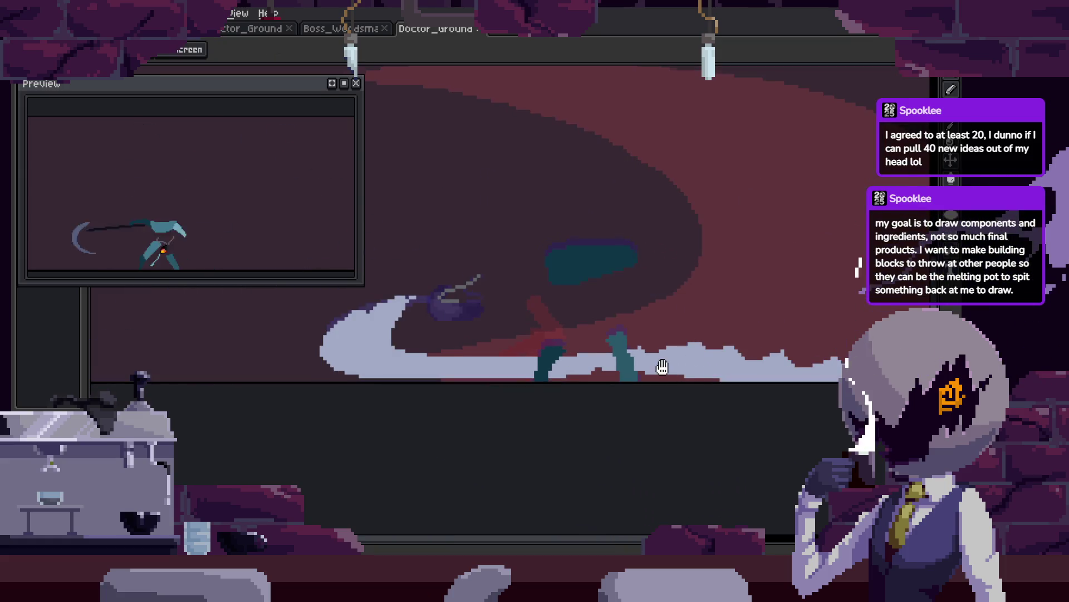
key("b")
scroll(589, 371, "right", 2)
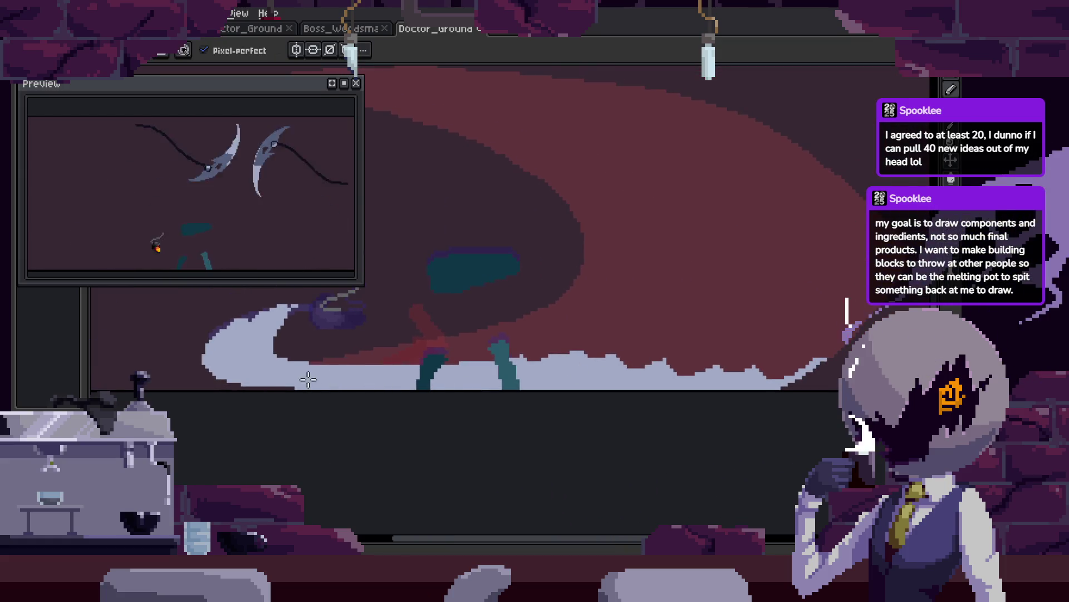
scroll(656, 341, "down", 2)
scroll(680, 327, "right", 2)
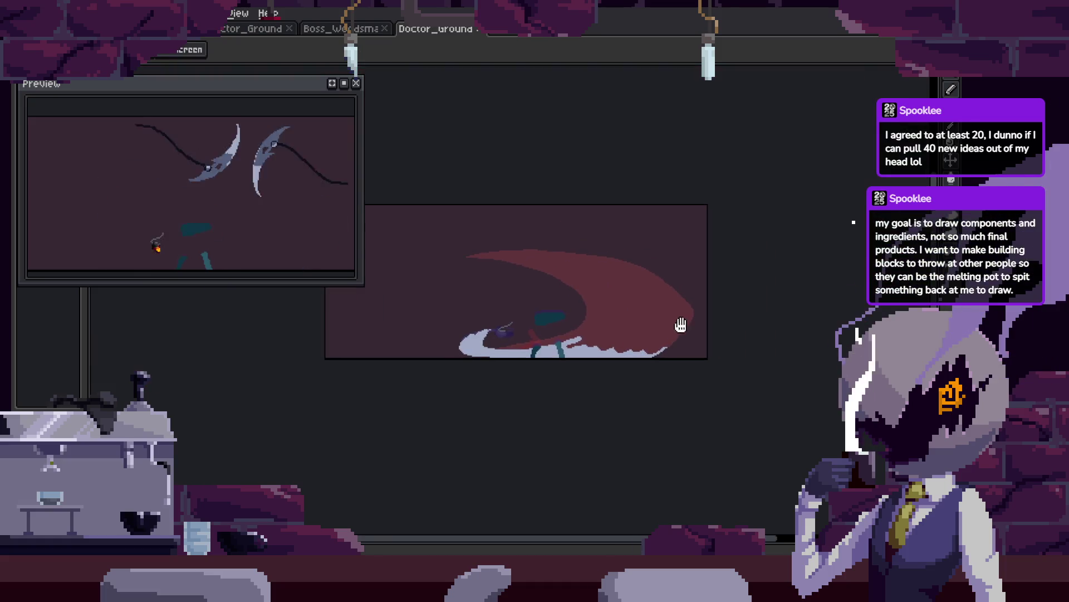
scroll(684, 338, "up", 2)
key("e")
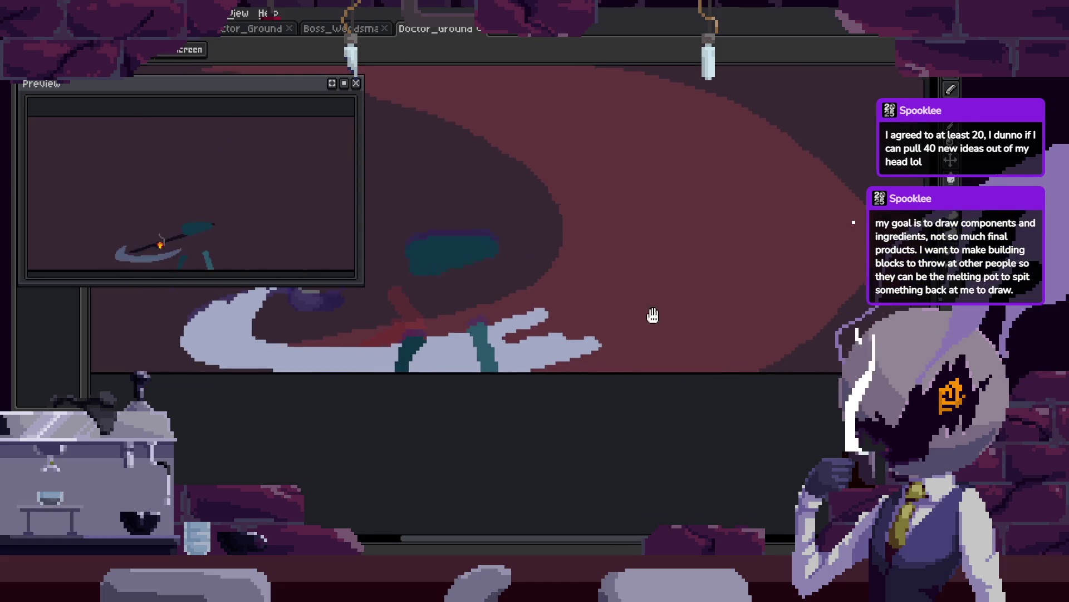
key("z")
scroll(650, 341, "down", 5)
left_click_drag(788, 317, 764, 313)
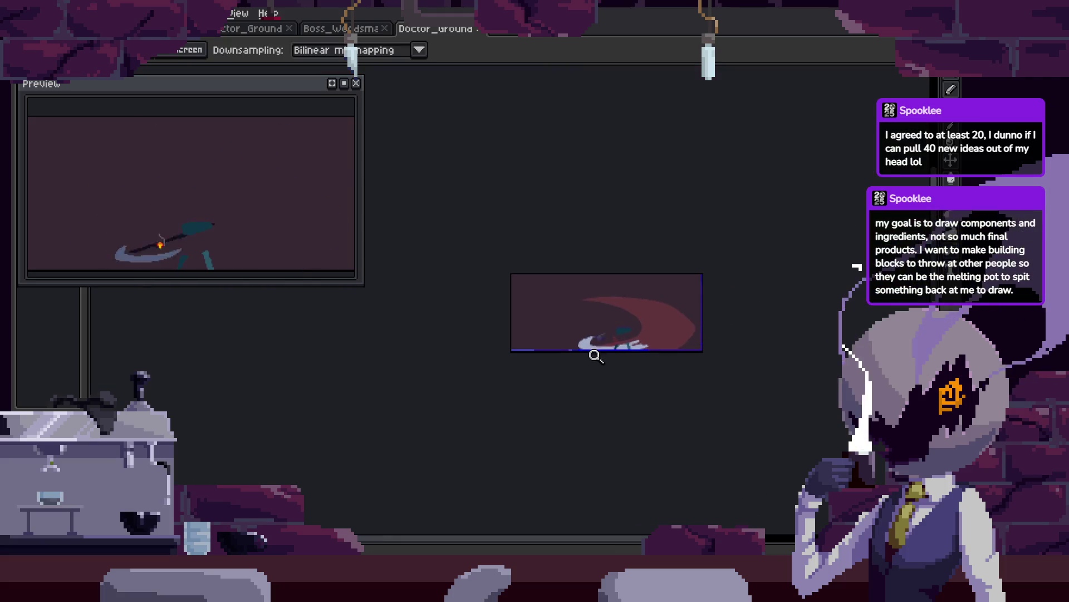
Zoom in on the scythe figure and show the frame timeline again.
key("b")
scroll(763, 330, "up", 5)
key("e")
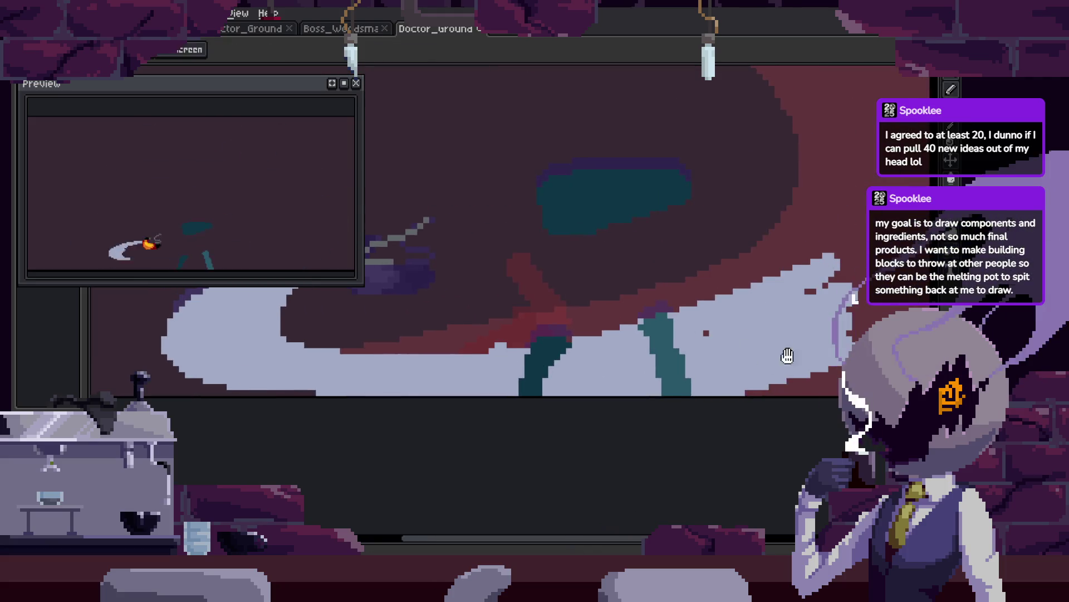
scroll(787, 358, "right", 2)
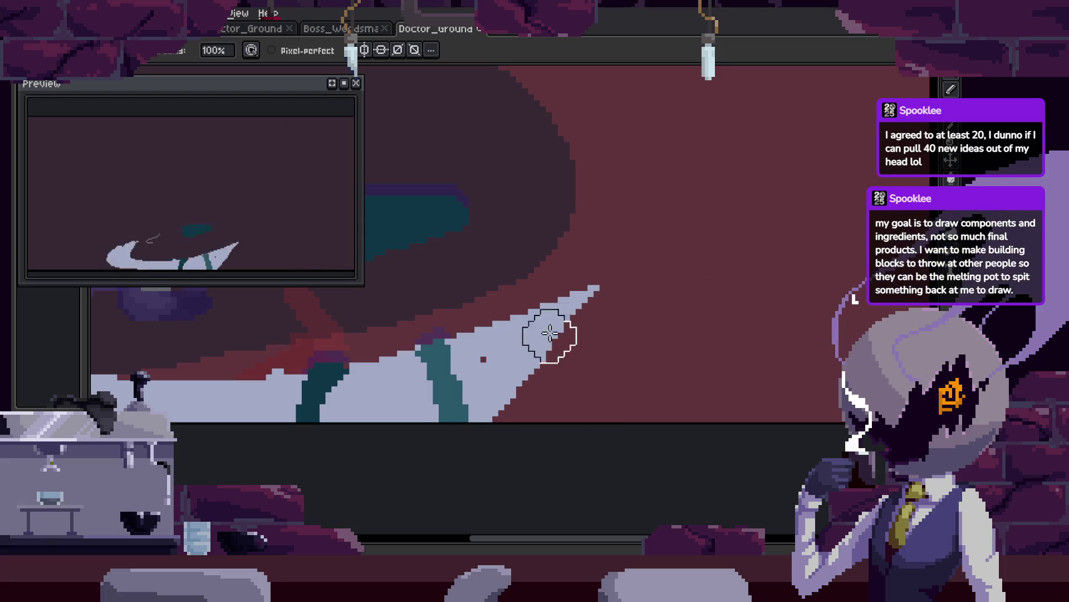
key("z")
scroll(501, 341, "down", 4)
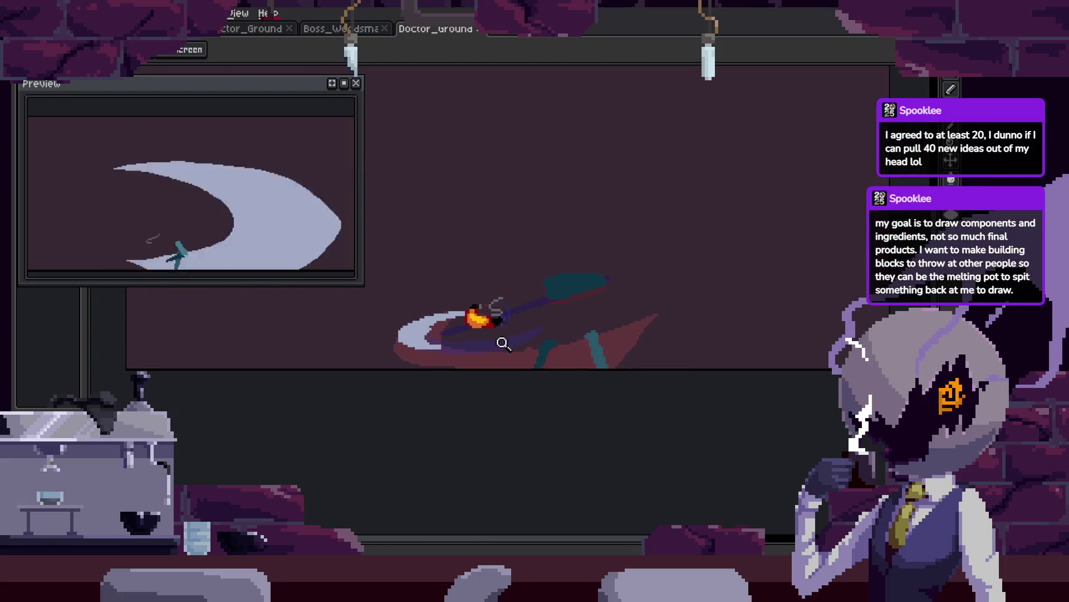
key("b")
scroll(503, 343, "up", 3)
scroll(506, 334, "right", 2)
key("z")
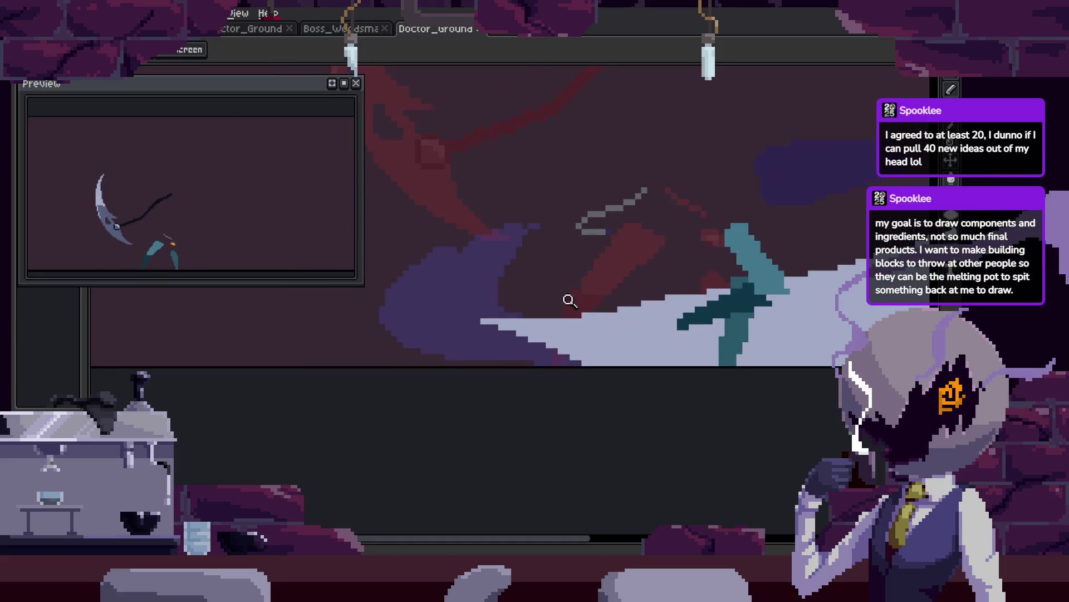
scroll(568, 300, "up", 3)
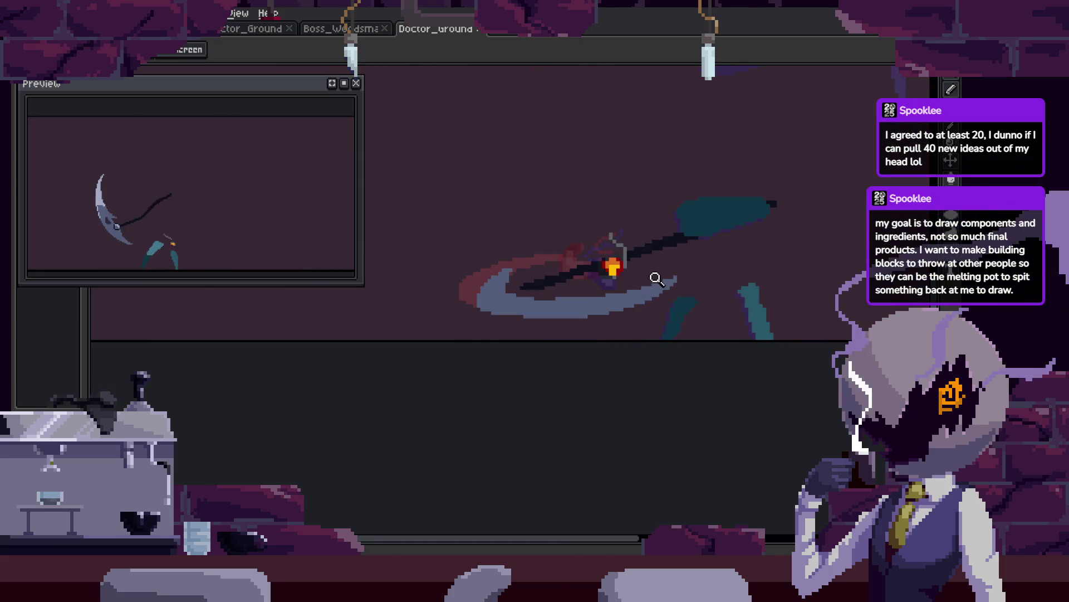
key("Tab")
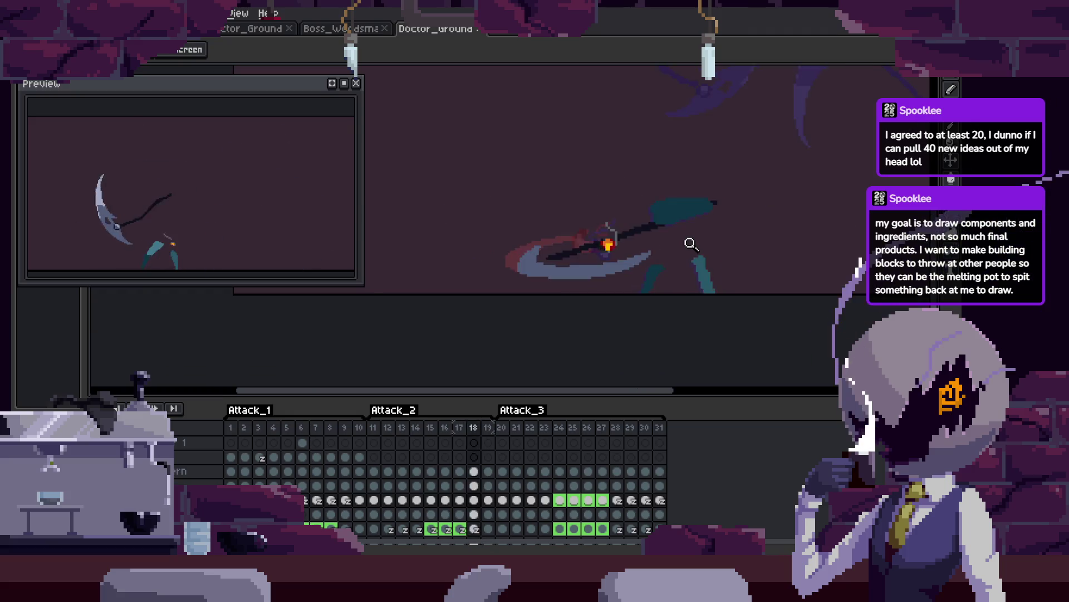
Save the sprite and compare neighbouring frames, settling on frame 18.
scroll(568, 273, "up", 2)
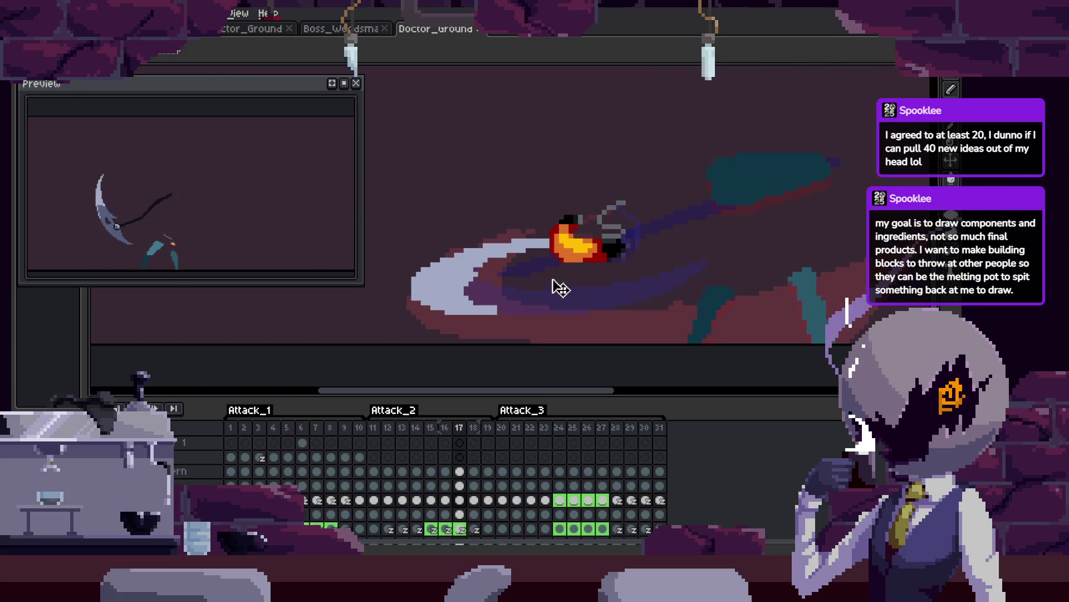
key("ctrl+s")
key("Right")
key("Left")
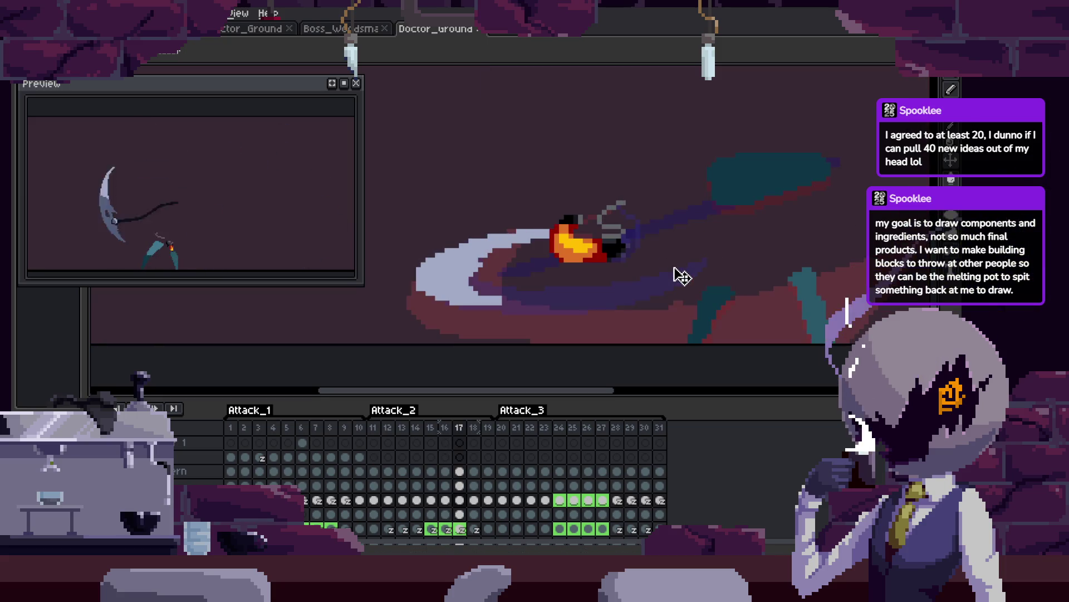
key("Right")
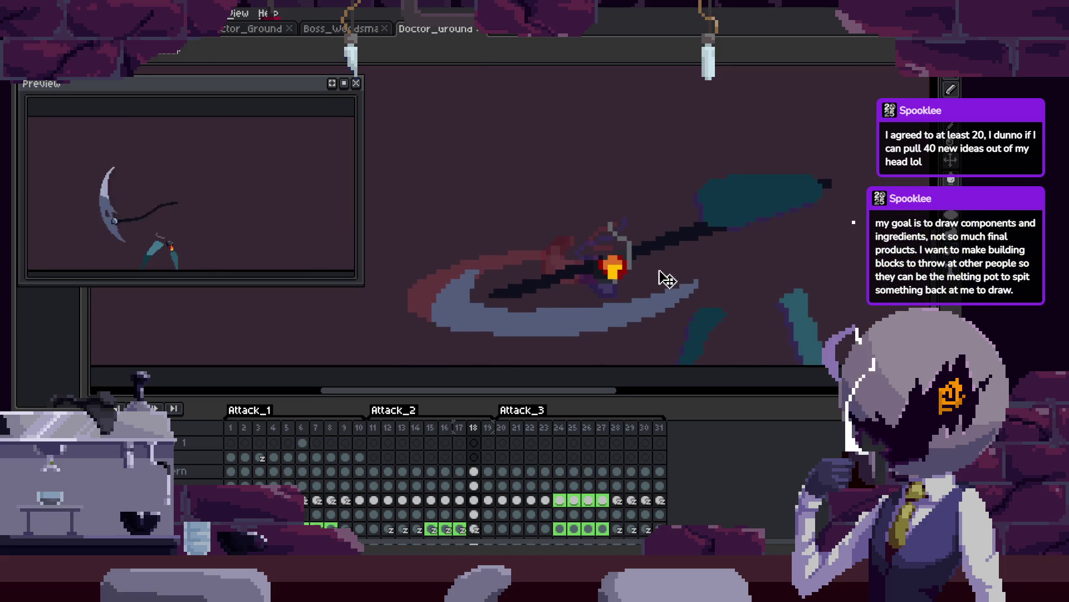
Step back through frames 17 and 16, then return to frame 17.
scroll(681, 261, "down", 2)
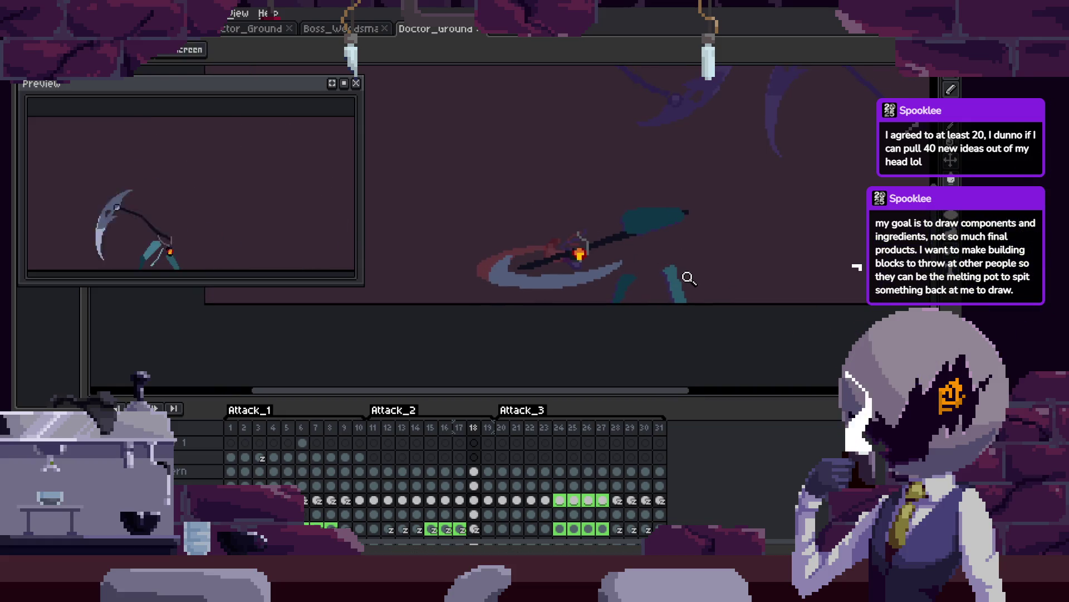
key("Left")
scroll(521, 260, "up", 1)
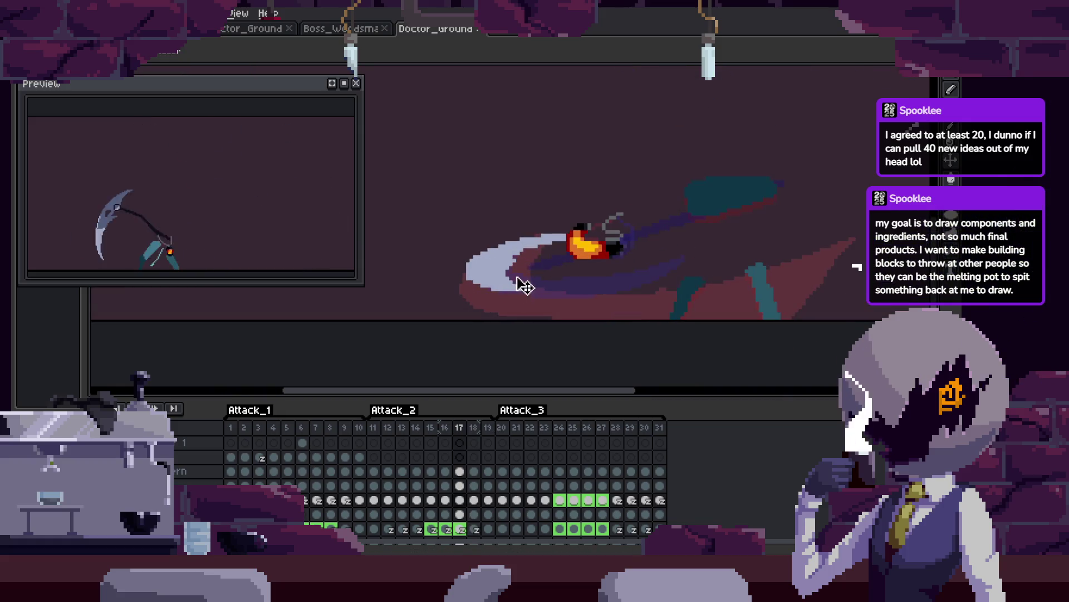
key("Left")
scroll(618, 276, "up", 1)
key("Right")
scroll(545, 268, "up", 1)
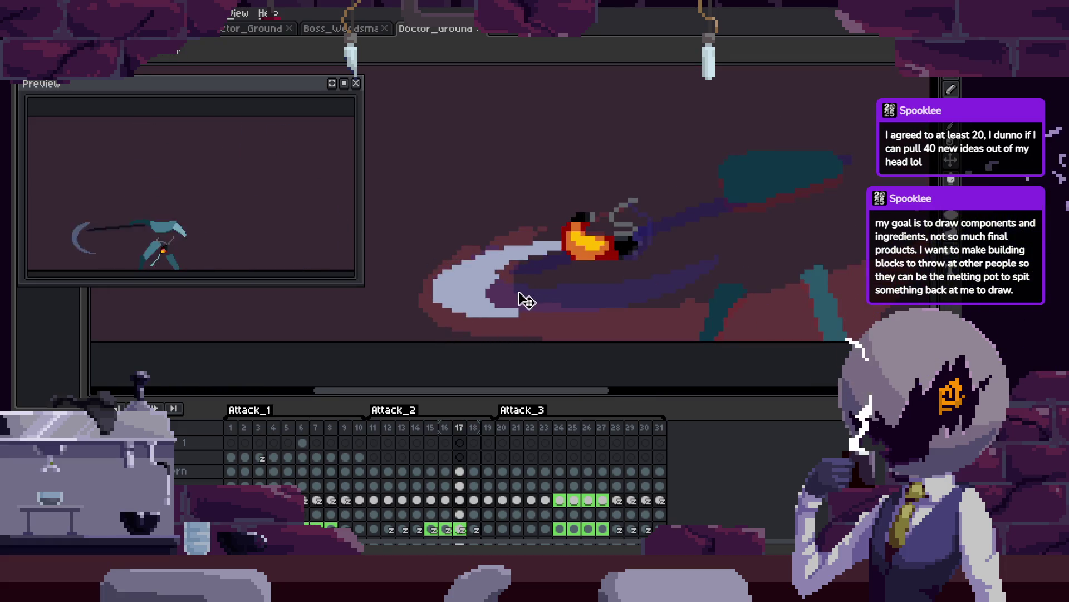
scroll(565, 260, "up", 1)
Paint light-blue strokes thickening the slash smear arc on frame 17, undoing a first attempt.
key("b")
key("b")
left_click_drag(412, 284, 671, 279)
left_click_drag(462, 220, 541, 205)
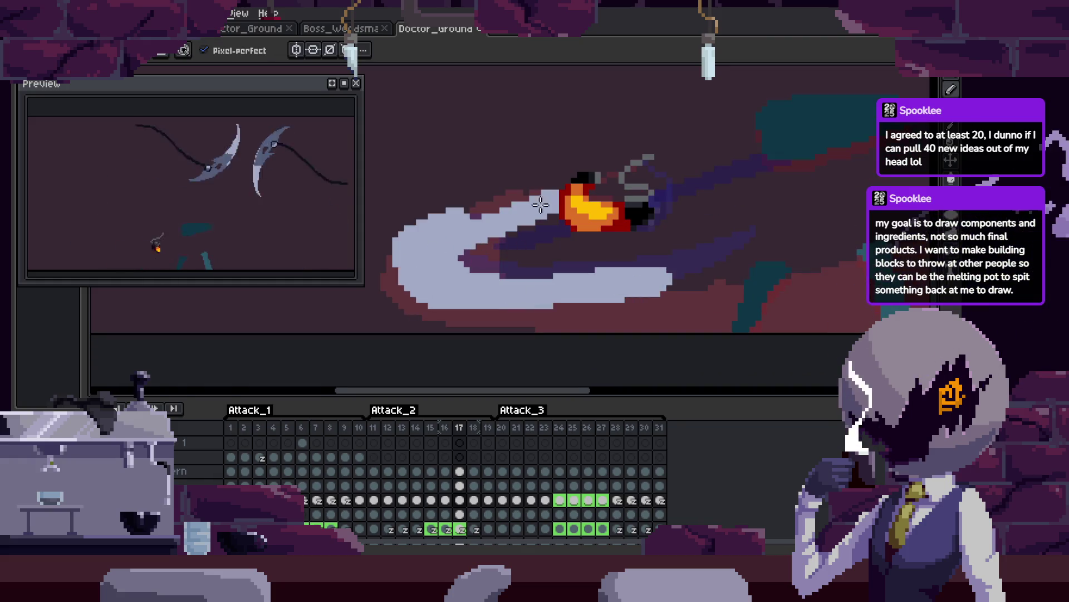
key("ctrl+z")
key("ctrl+z")
key("ctrl+z")
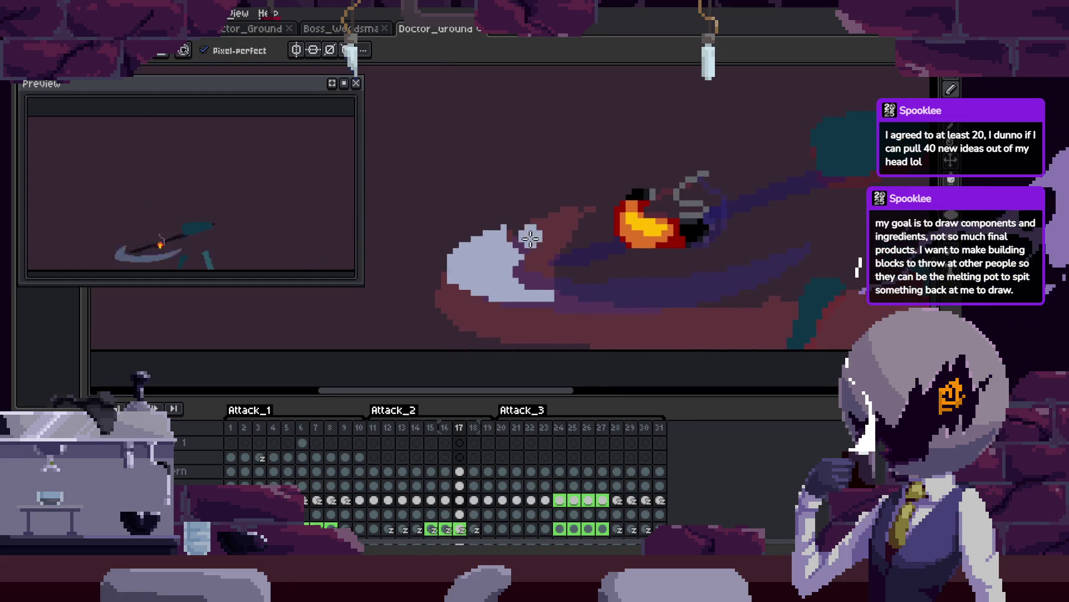
mouse_move(526, 286)
left_mouse_down()
mouse_move(513, 293)
mouse_move(502, 281)
left_mouse_up()
key("e")
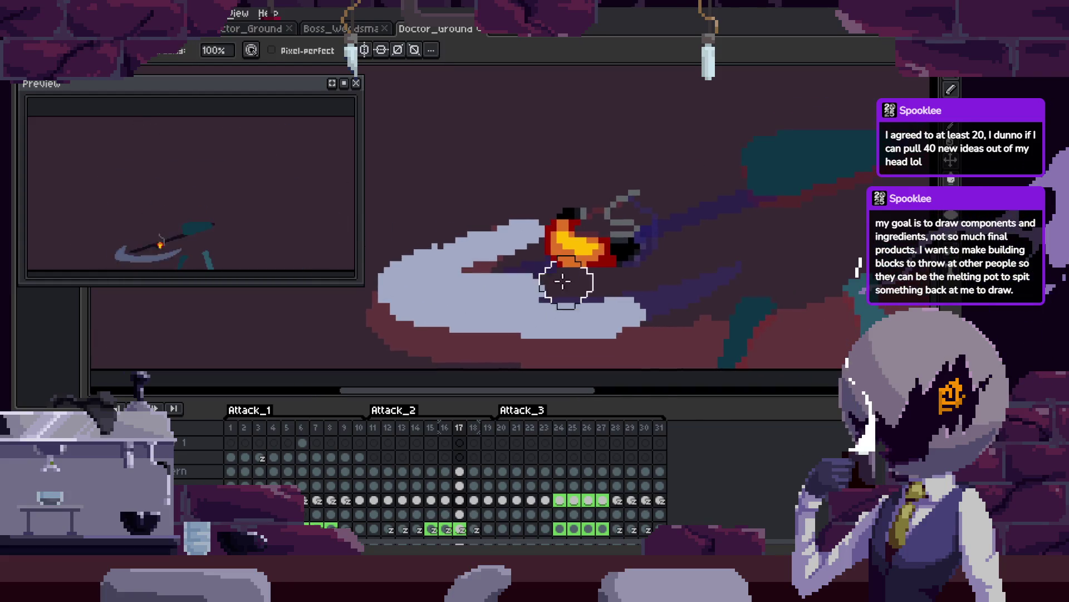
Zoom the canvas out and head back toward frame 13.
key("v")
scroll(613, 279, "down", 4)
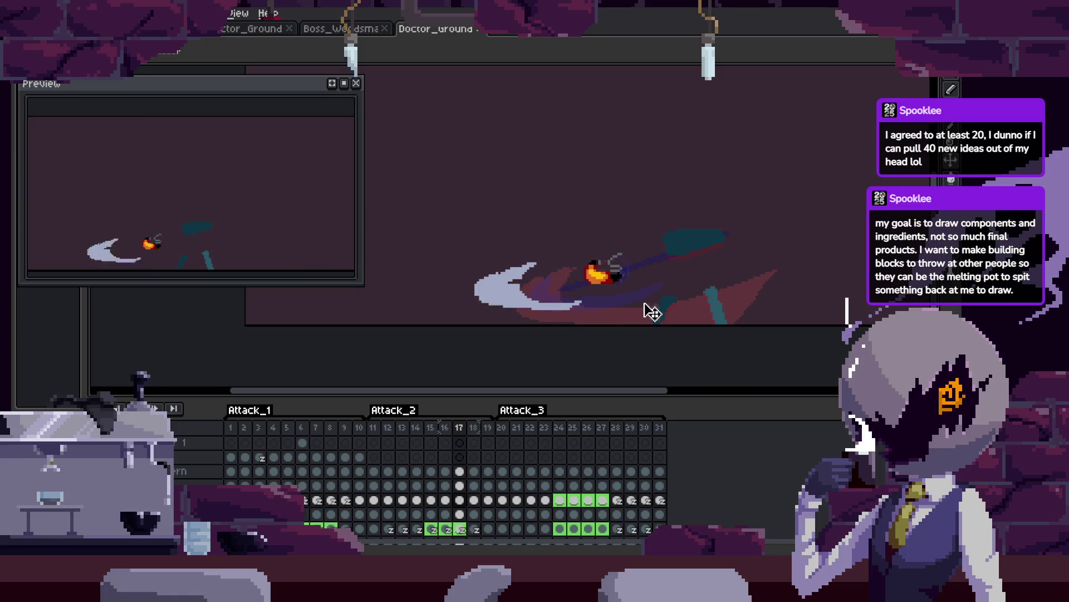
key("z")
scroll(613, 288, "down", 2)
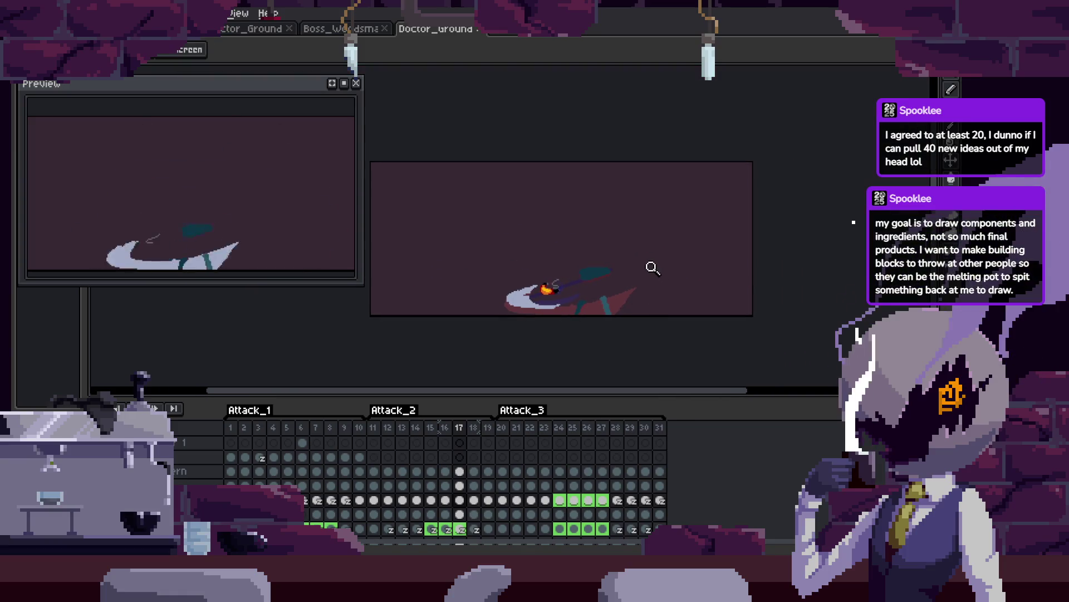
key("Tab")
key("Tab")
key("Left")
key("Left")
key("Left")
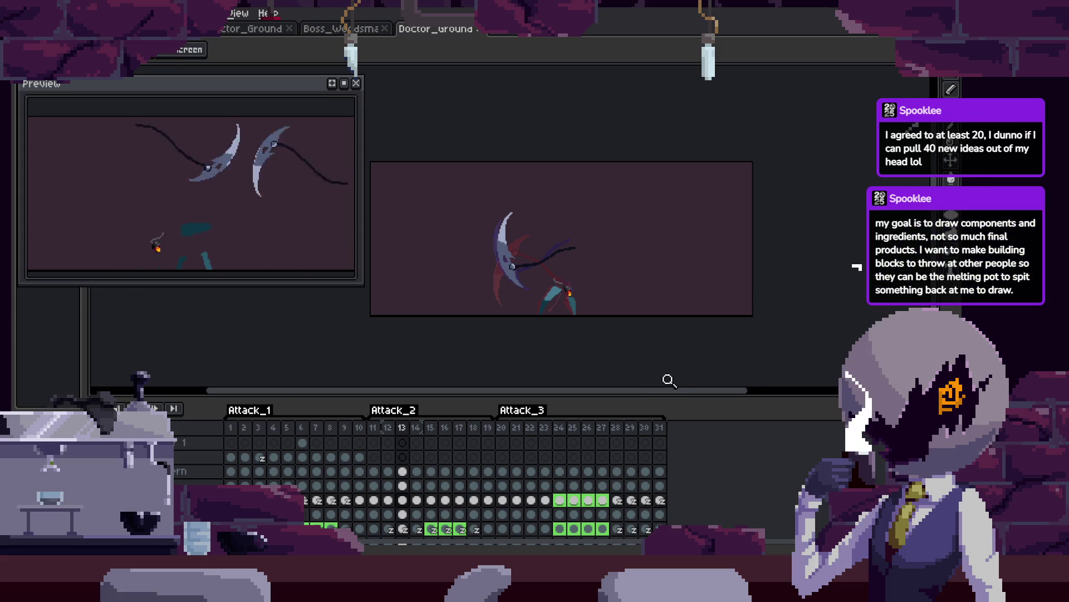
Step forward from frame 13 to frame 15.
key("Right")
key("Right")
Advance to frame 16 with the brush ready, adjusting the zoom on its smear.
scroll(595, 299, "up", 4)
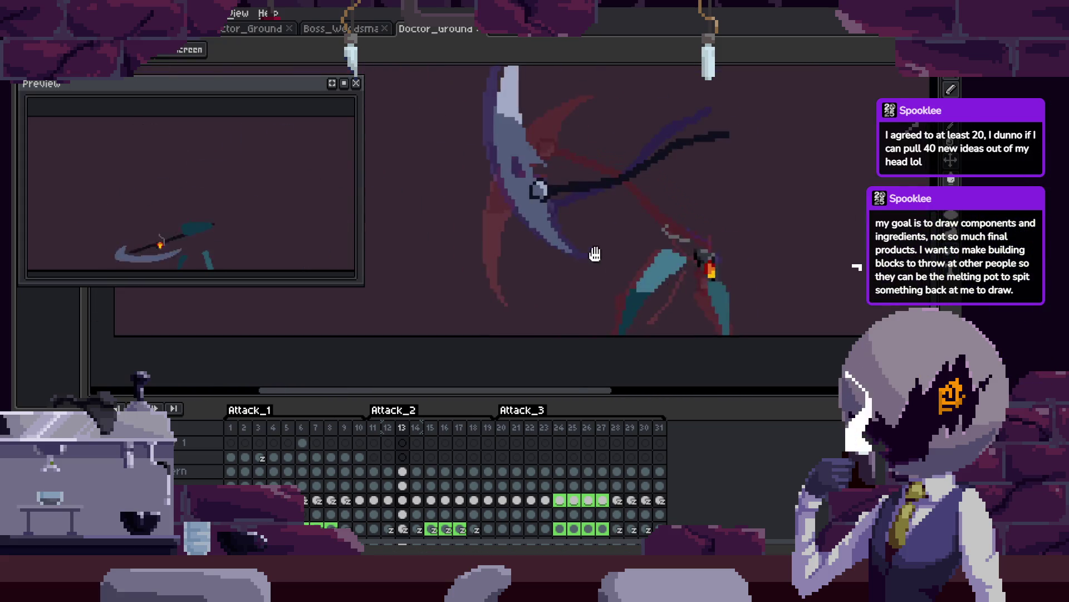
key("Right")
scroll(553, 300, "up", 3)
key("b")
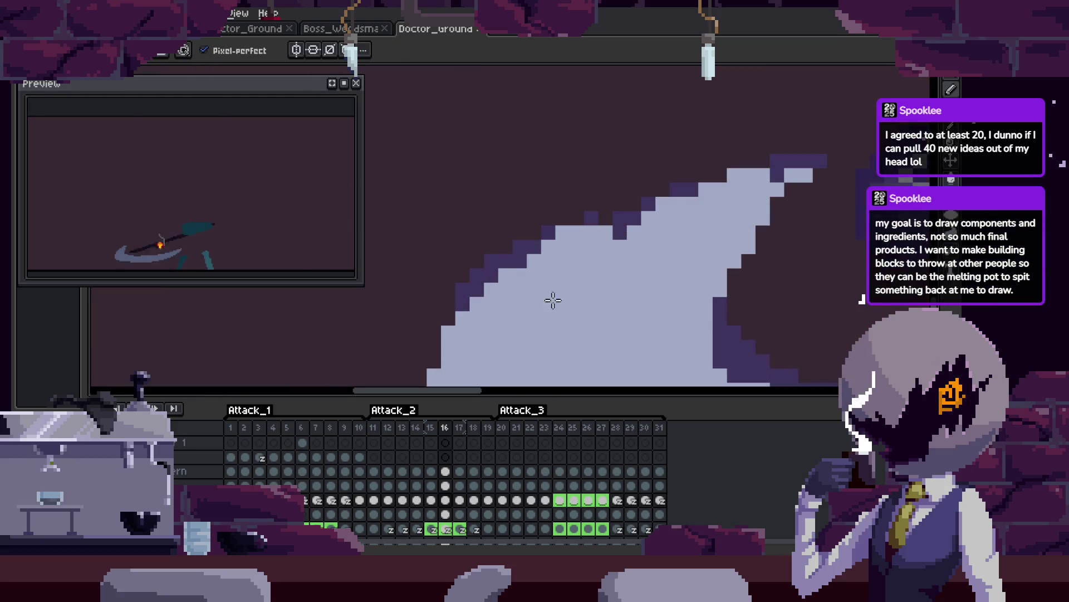
scroll(673, 241, "down", 3)
scroll(633, 301, "up", 1)
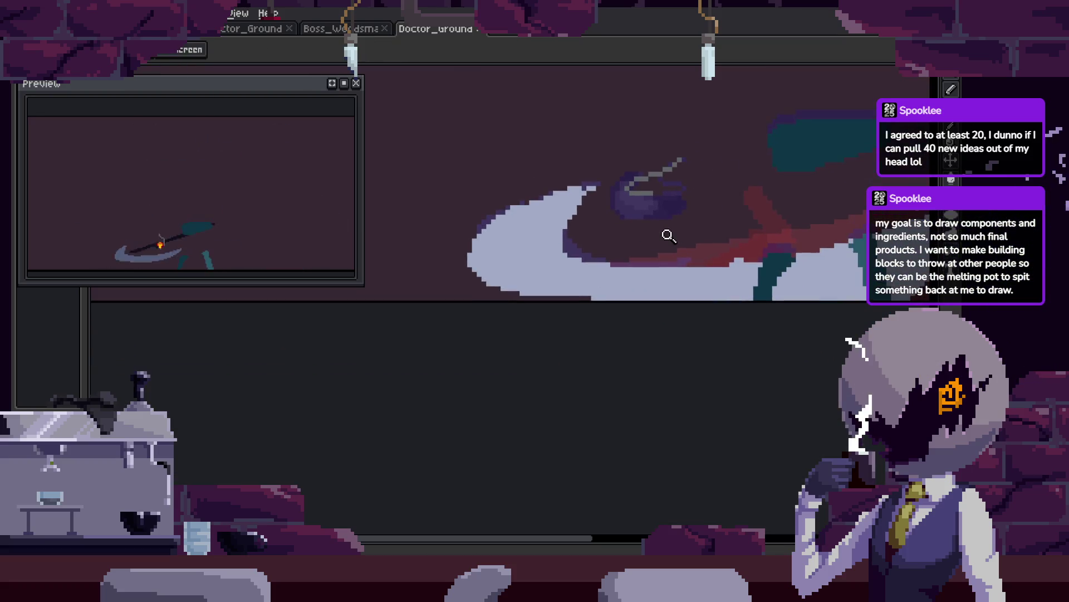
scroll(616, 267, "up", 2)
scroll(626, 258, "down", 2)
scroll(616, 253, "up", 4)
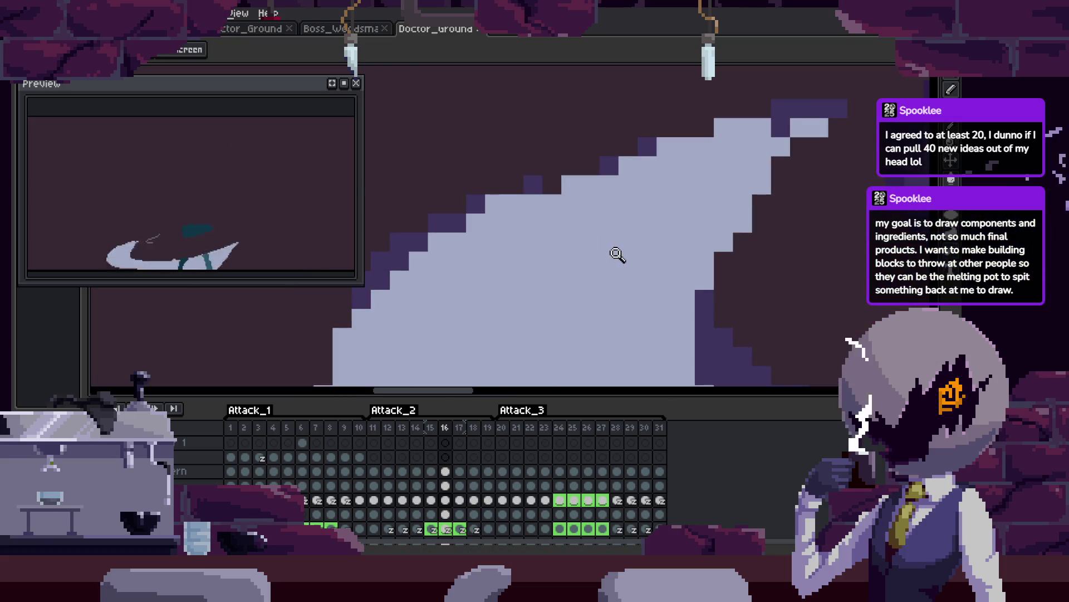
scroll(602, 258, "down", 3)
Hide the frame timeline and zoom in close on the scythe slash.
key("z")
scroll(626, 270, "down", 2)
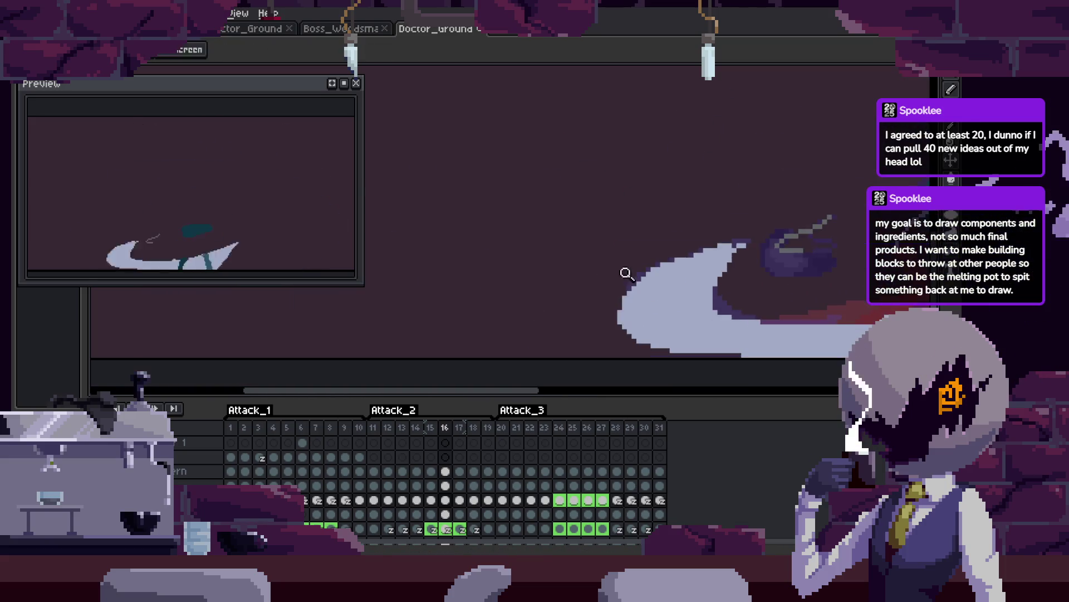
key("Tab")
scroll(747, 255, "down", 1)
scroll(771, 246, "down", 2)
scroll(683, 251, "up", 3)
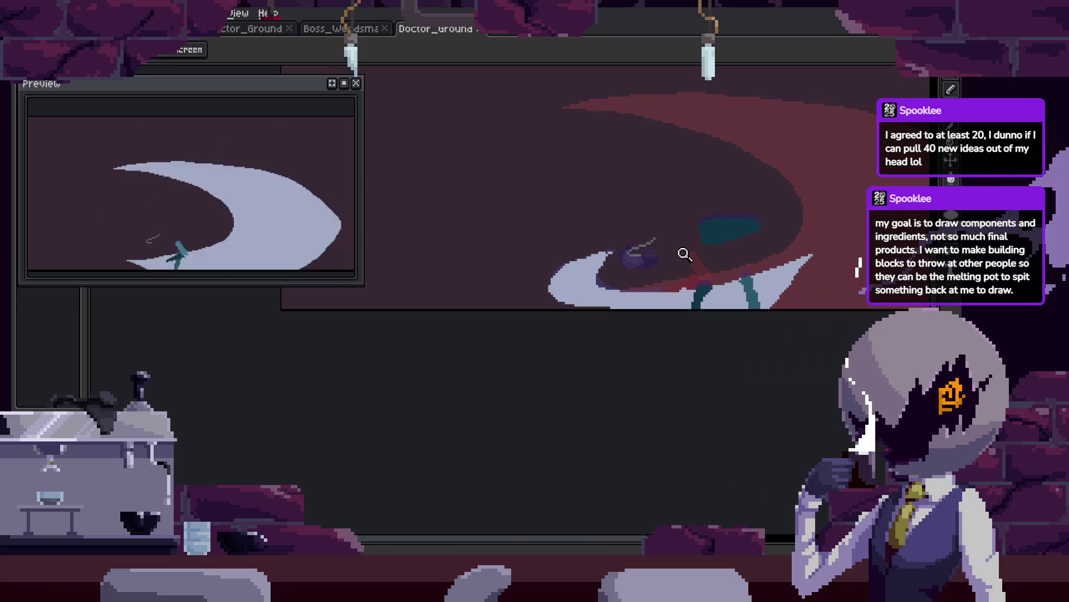
key("b")
scroll(551, 270, "up", 1)
scroll(585, 262, "up", 1)
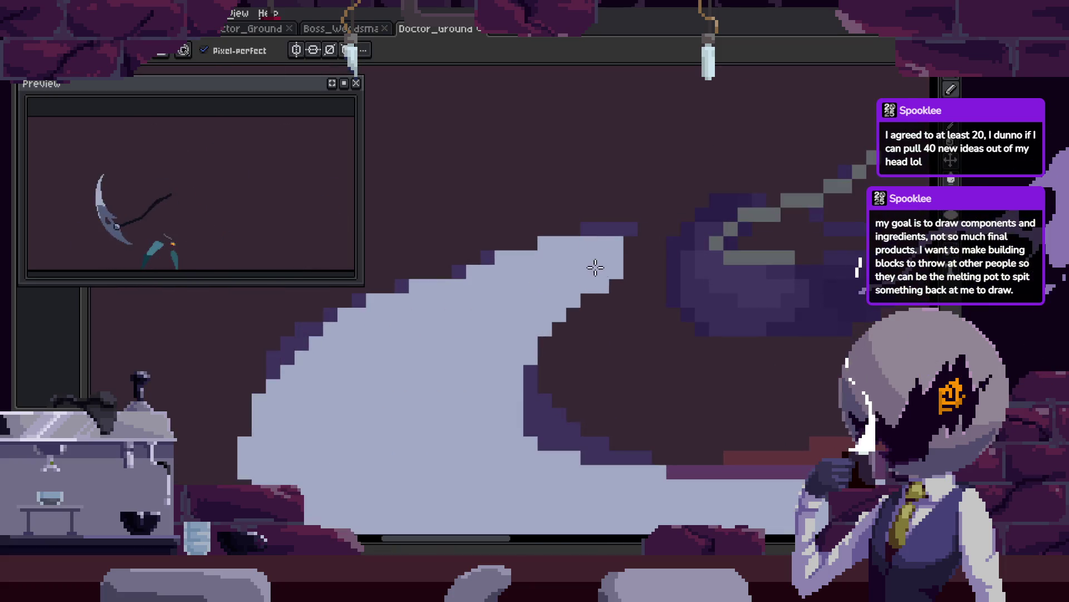
key("b")
scroll(618, 312, "up", 1)
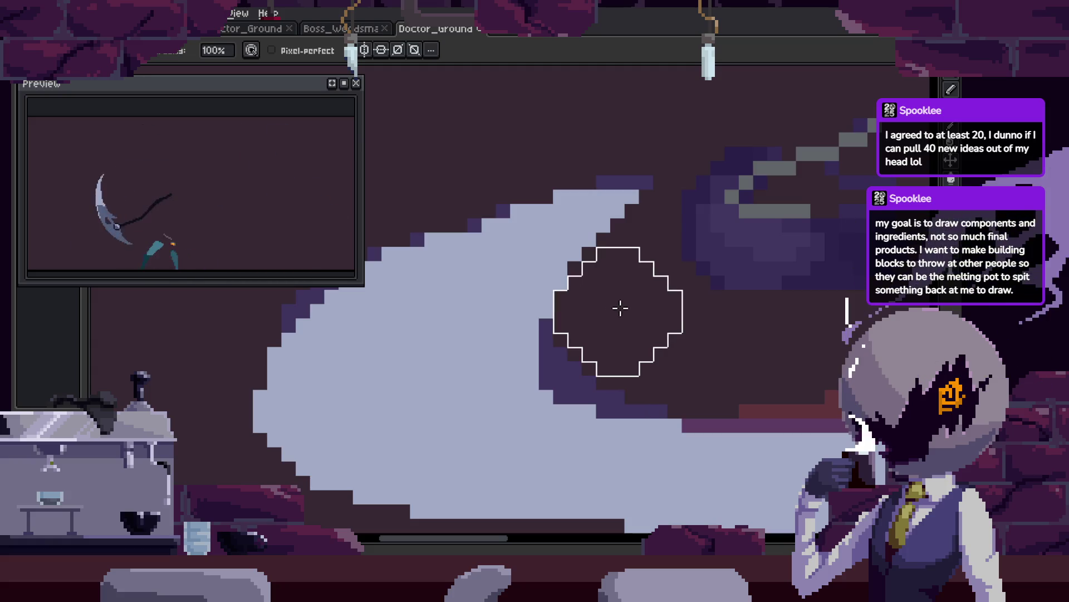
key("z")
scroll(771, 312, "down", 3)
scroll(730, 284, "up", 3)
key("Tab")
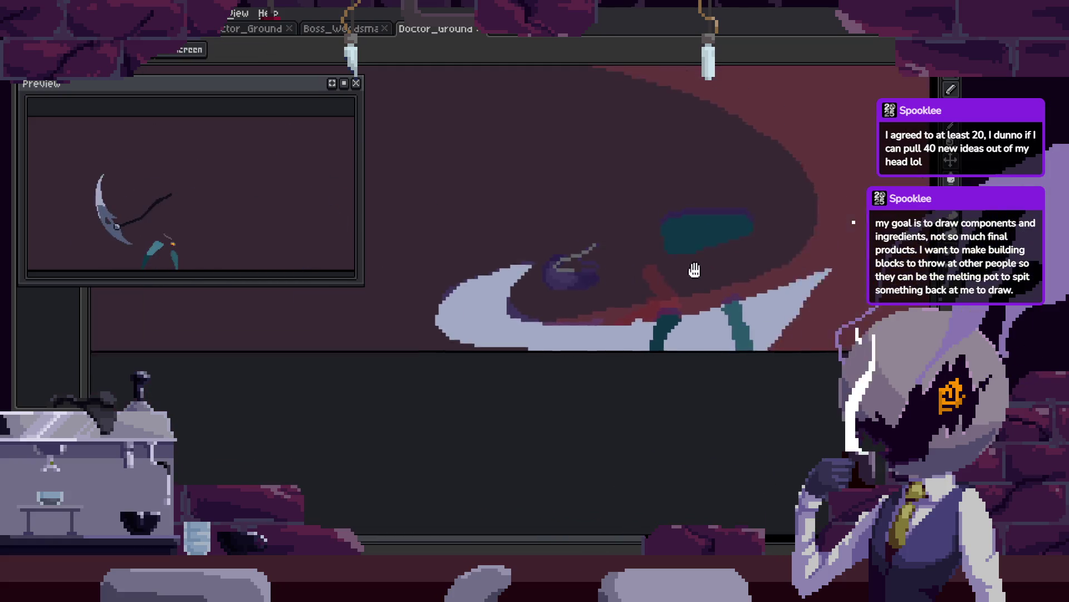
scroll(632, 309, "down", 3)
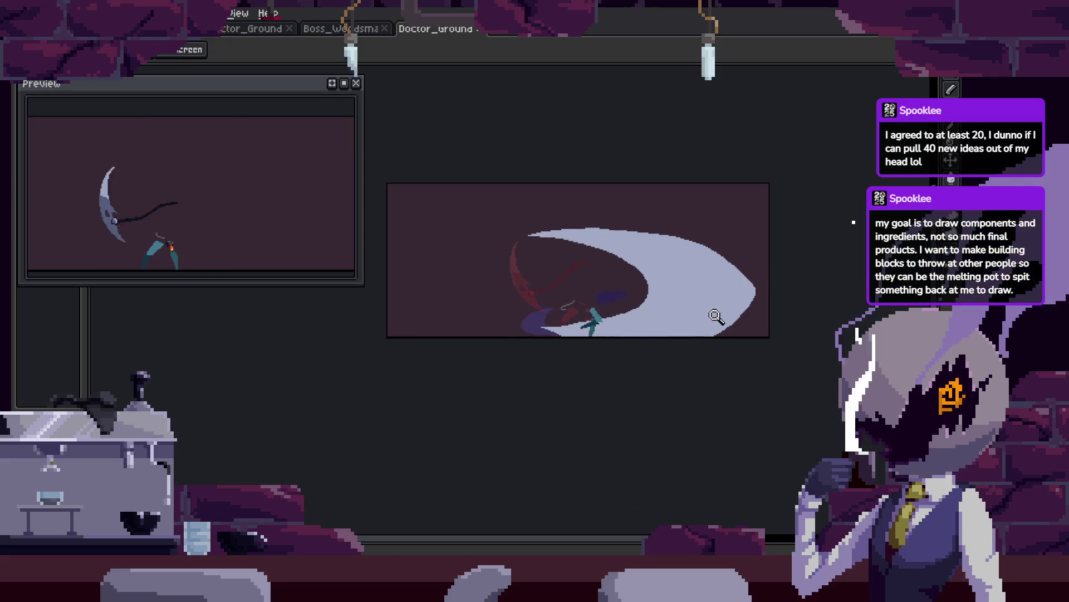
left_click(702, 294)
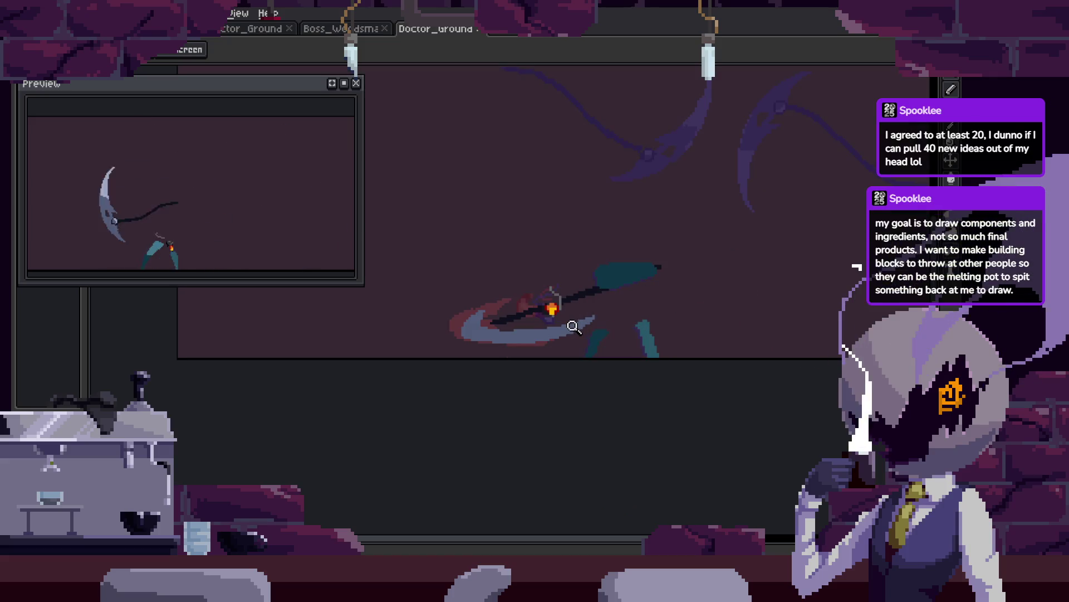
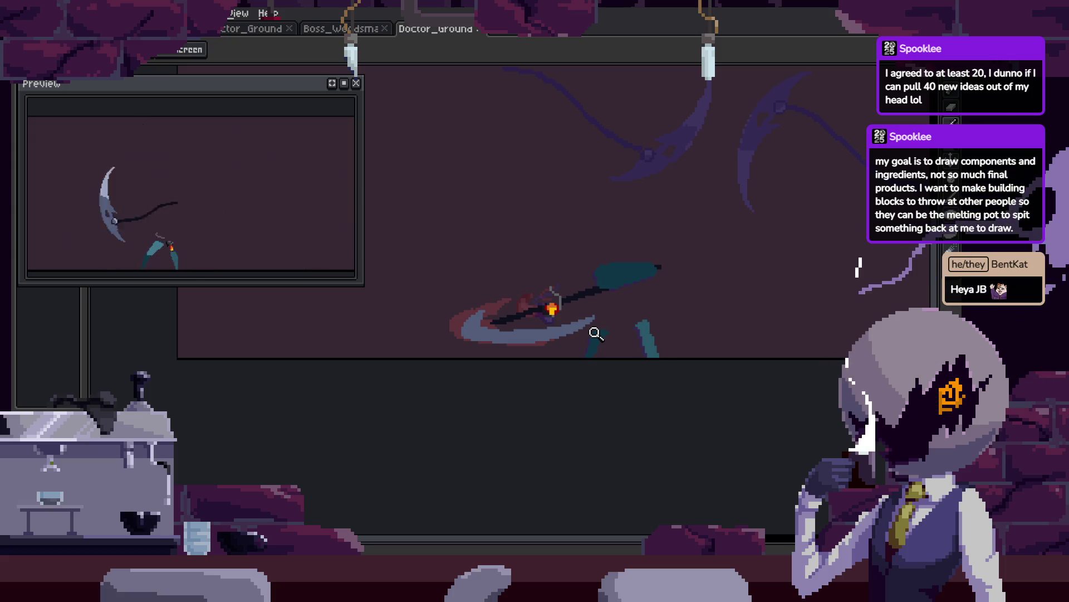
Zoom in on the scythe blade in attack frame 18.
scroll(513, 328, "up", 5)
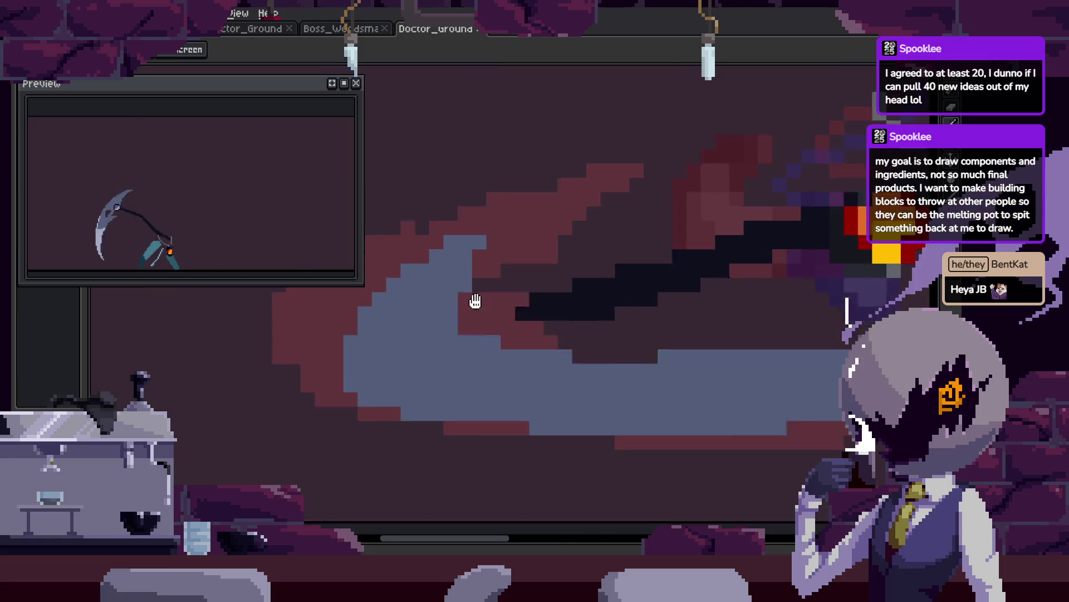
scroll(488, 326, "up", 3)
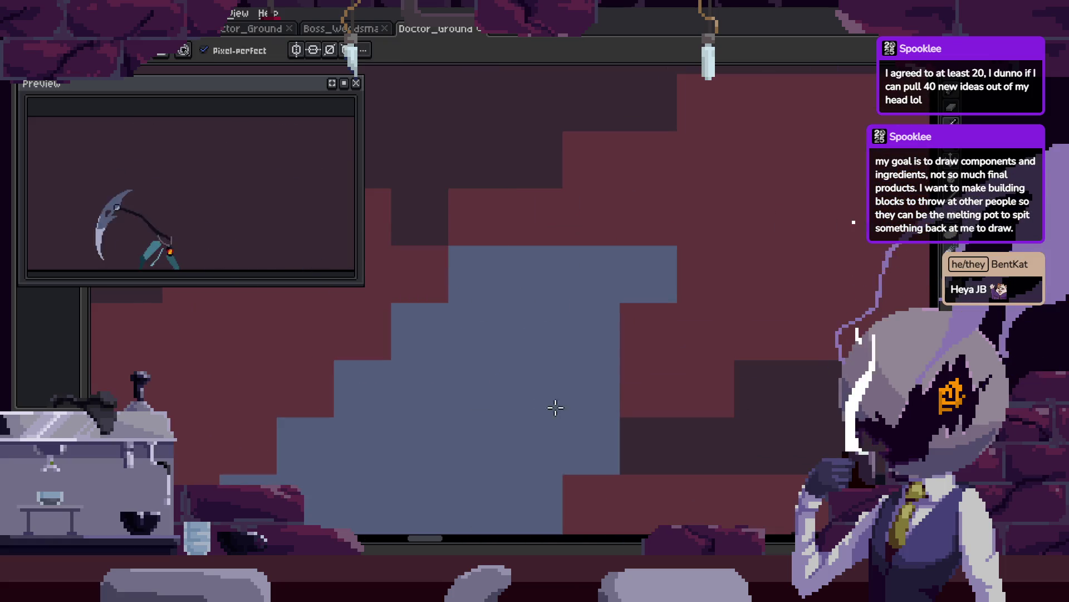
scroll(556, 408, "down", 5)
key("z")
scroll(505, 303, "up", 4)
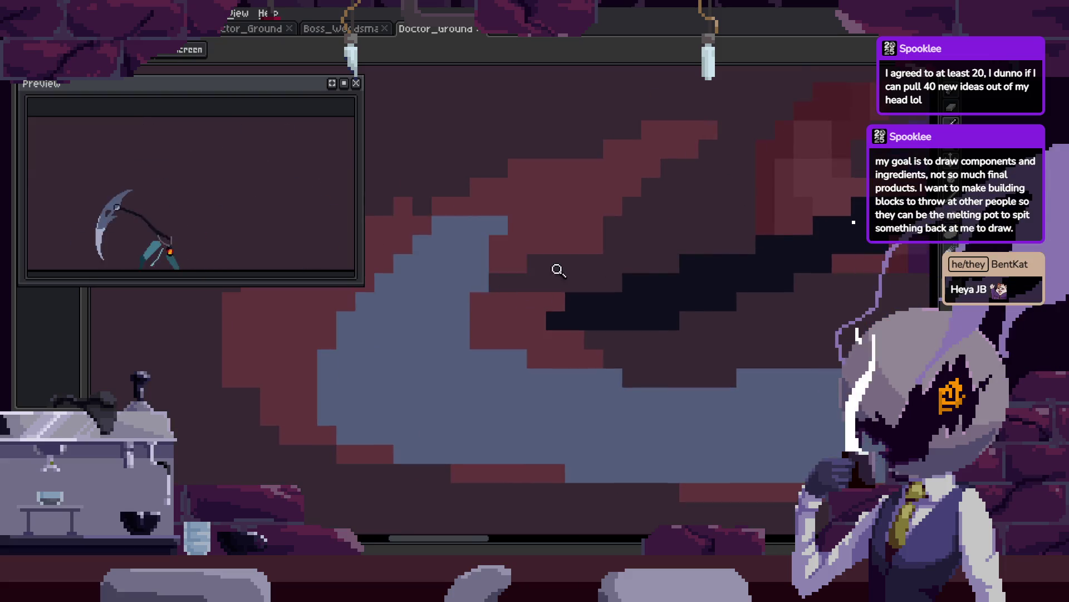
scroll(558, 270, "down", 3)
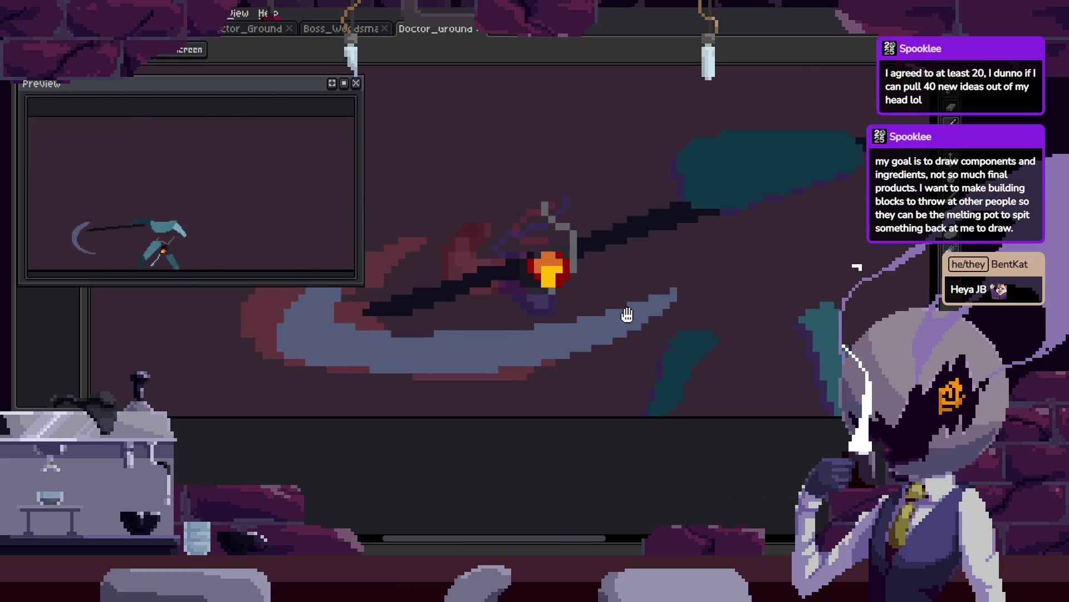
scroll(627, 315, "up", 4)
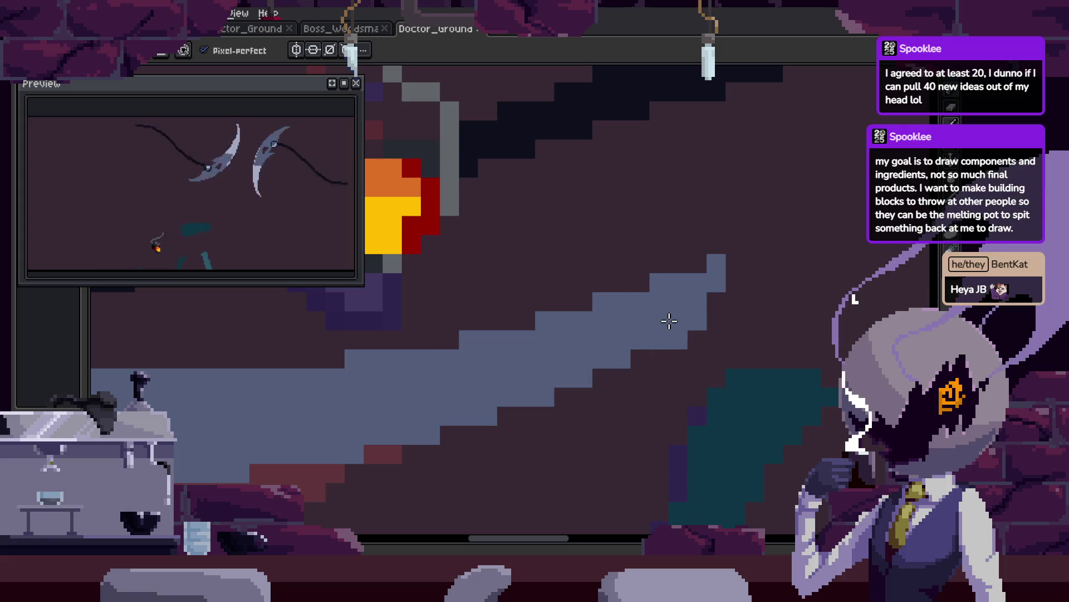
key("v")
key("space")
scroll(669, 304, "up", 1)
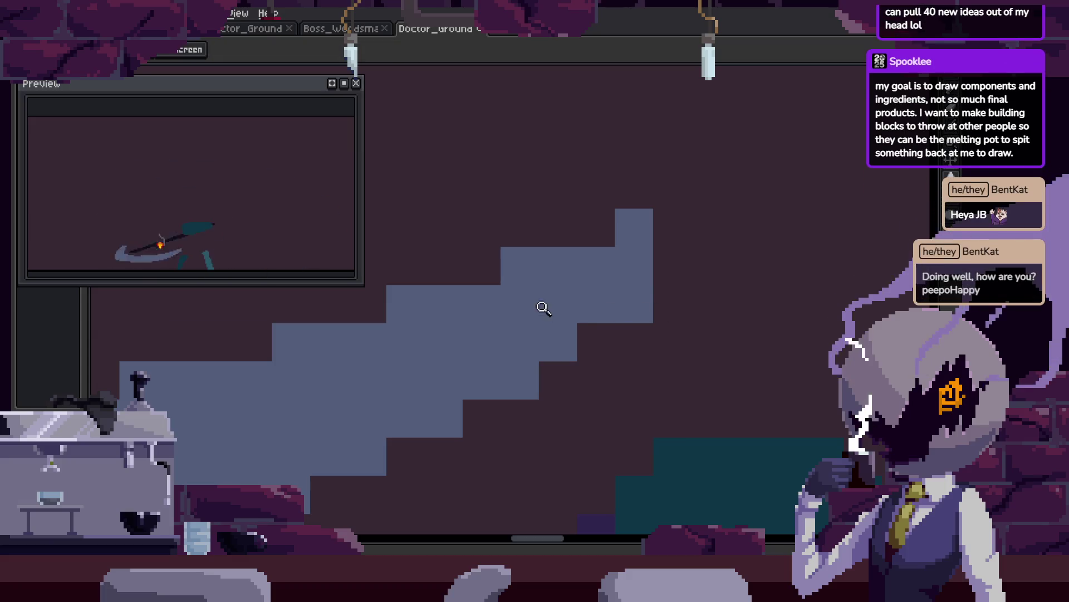
Add blue pixels with the Pencil to extend the blade's staircase edge.
key("b")
left_click(597, 342)
left_click_drag(657, 286, 628, 330)
left_click_drag(645, 272, 655, 274)
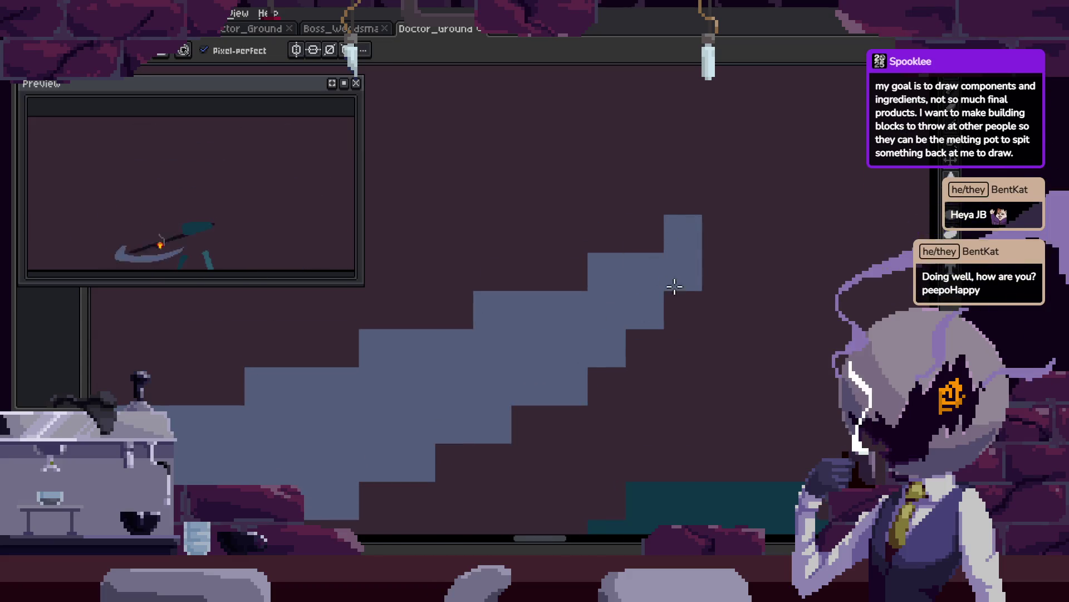
scroll(673, 284, "down", 2)
scroll(575, 327, "up", 2)
Zoom back out and bring up the animation timeline.
key("i")
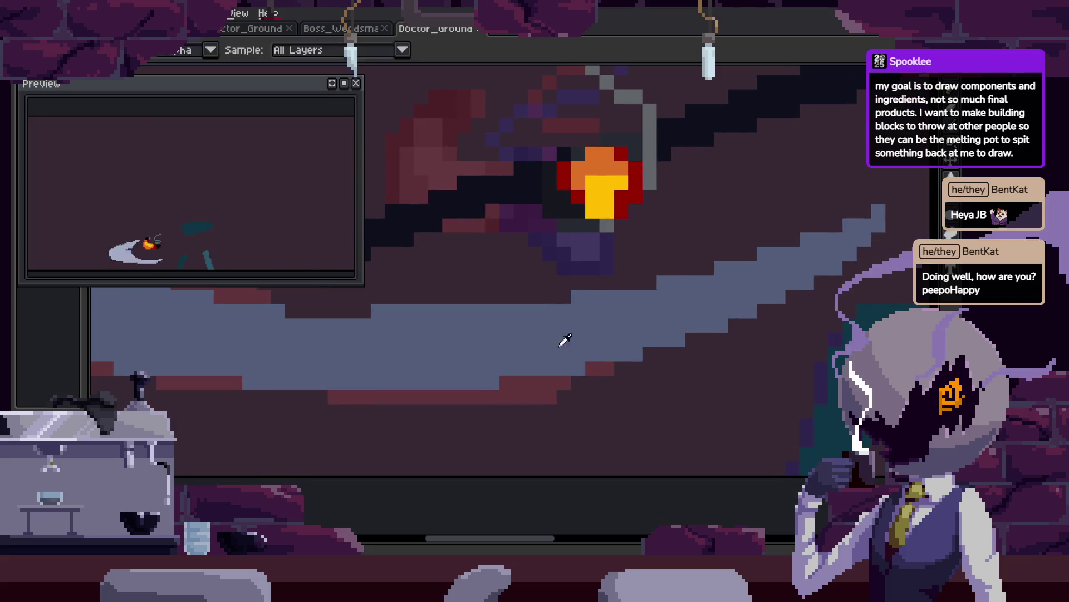
key("z")
scroll(637, 308, "down", 4)
key("Tab")
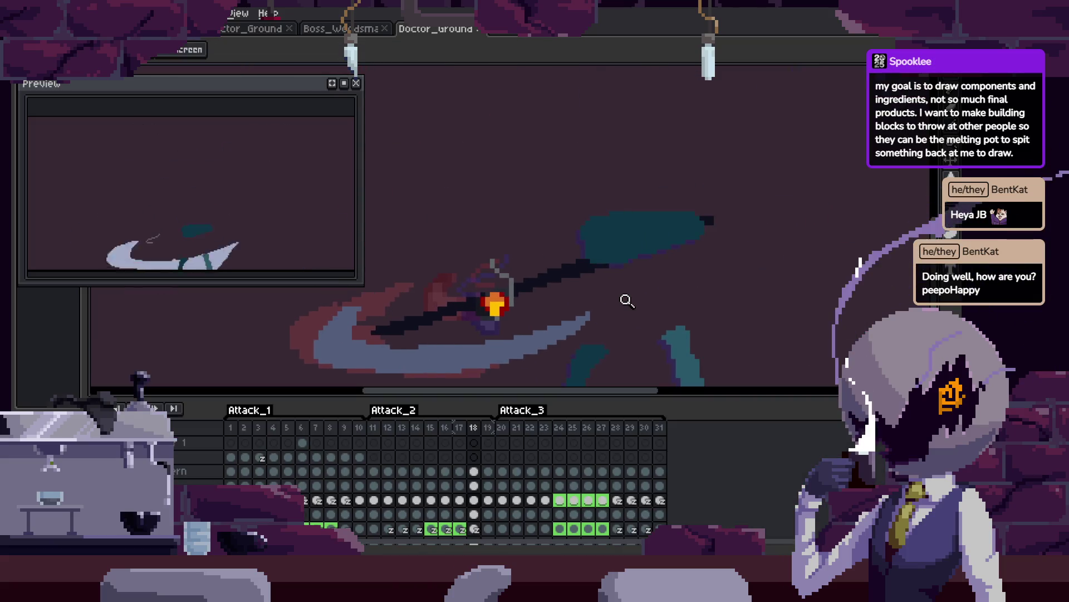
Play the scythe attack, return to frame 1 and close the preview panel.
key("Return")
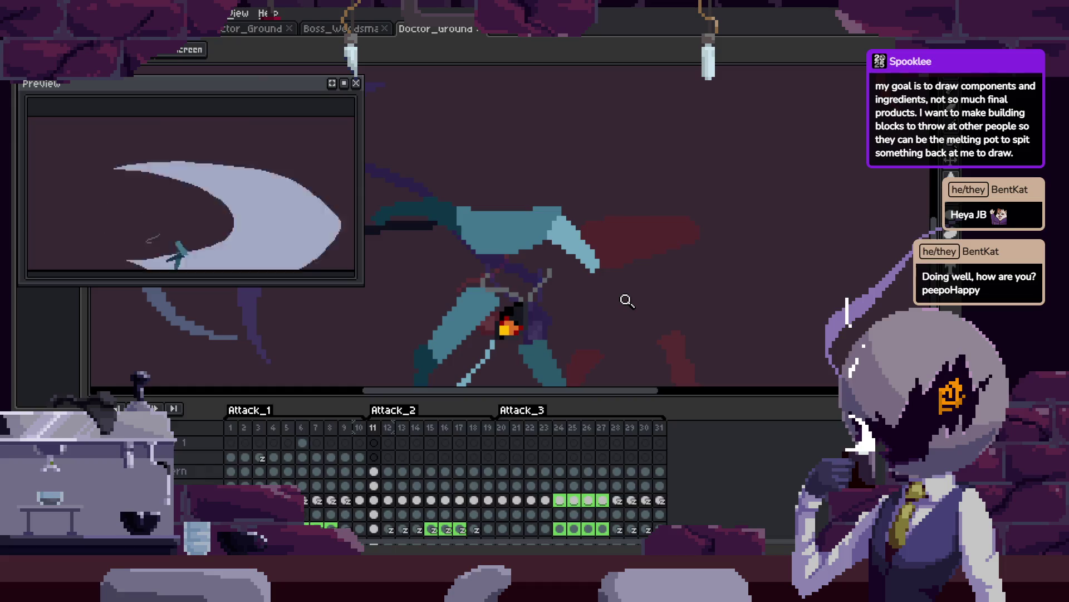
key("Tab")
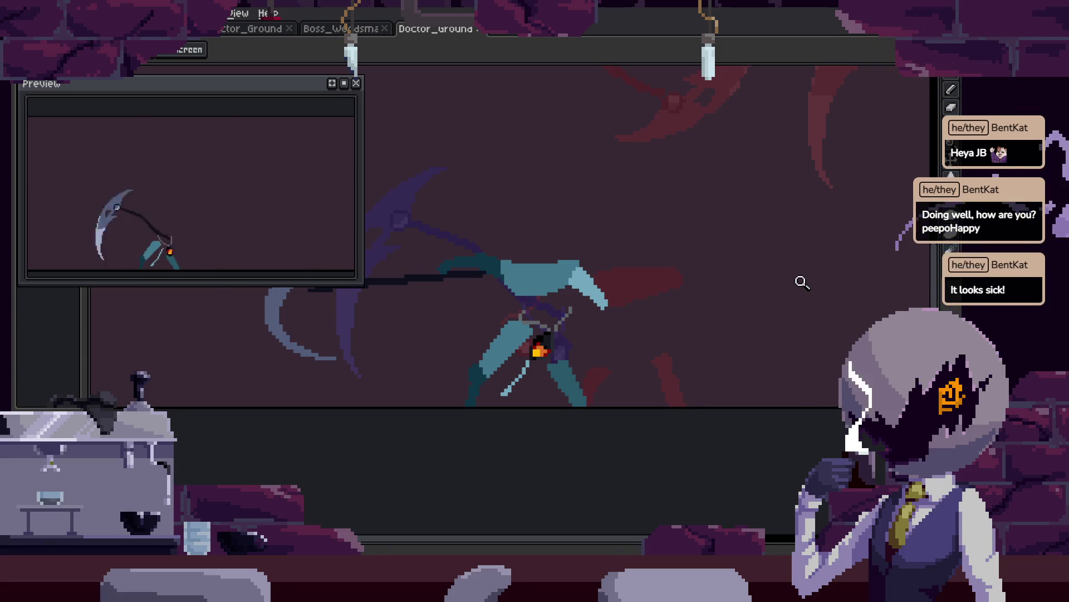
key("Tab")
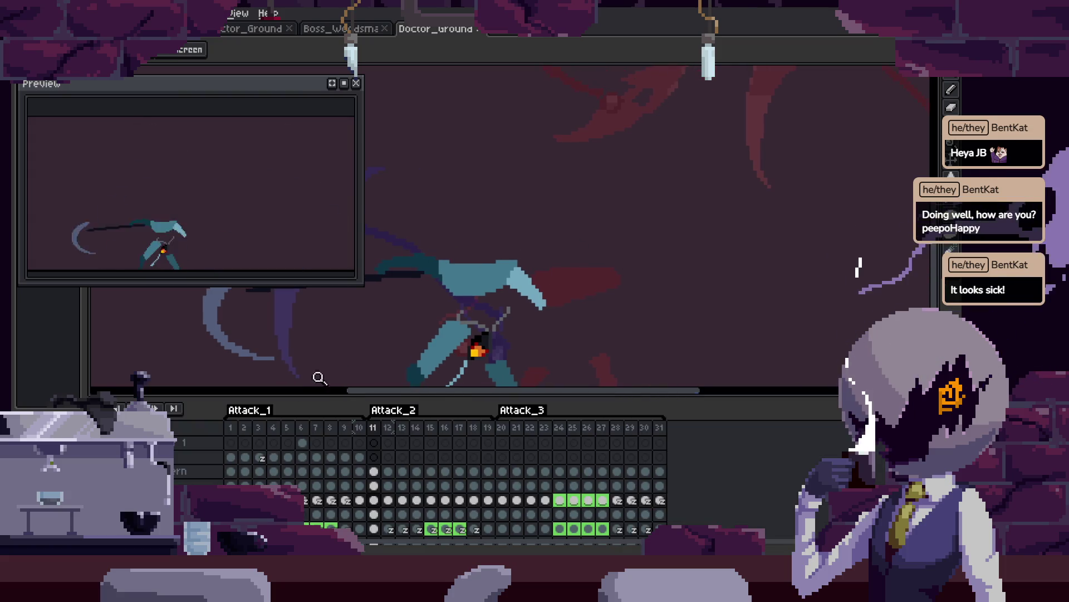
left_click(235, 426)
left_click(355, 83)
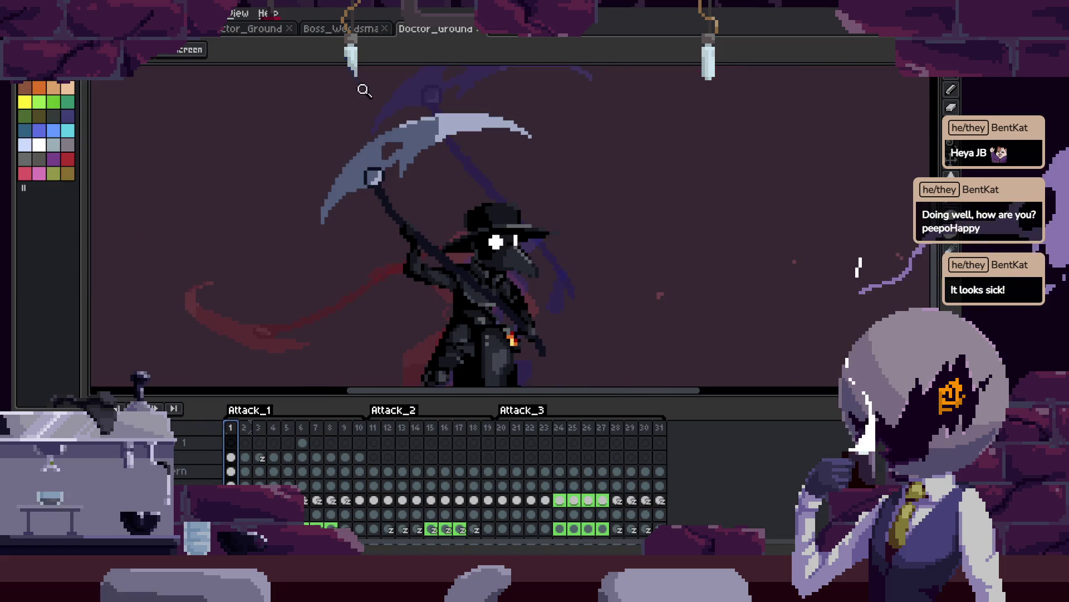
Replay the animation, recentre the sprite, and switch to the other plague doctor document.
key("Tab")
scroll(593, 210, "down", 1)
key("Tab")
key("Tab")
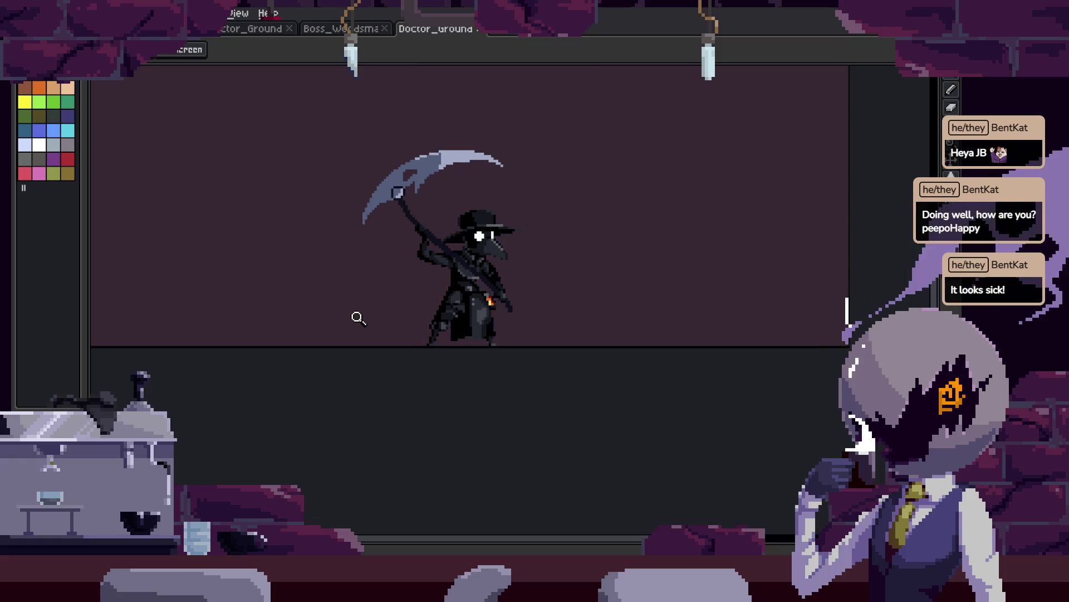
key("Return")
left_click_drag(668, 273, 691, 315)
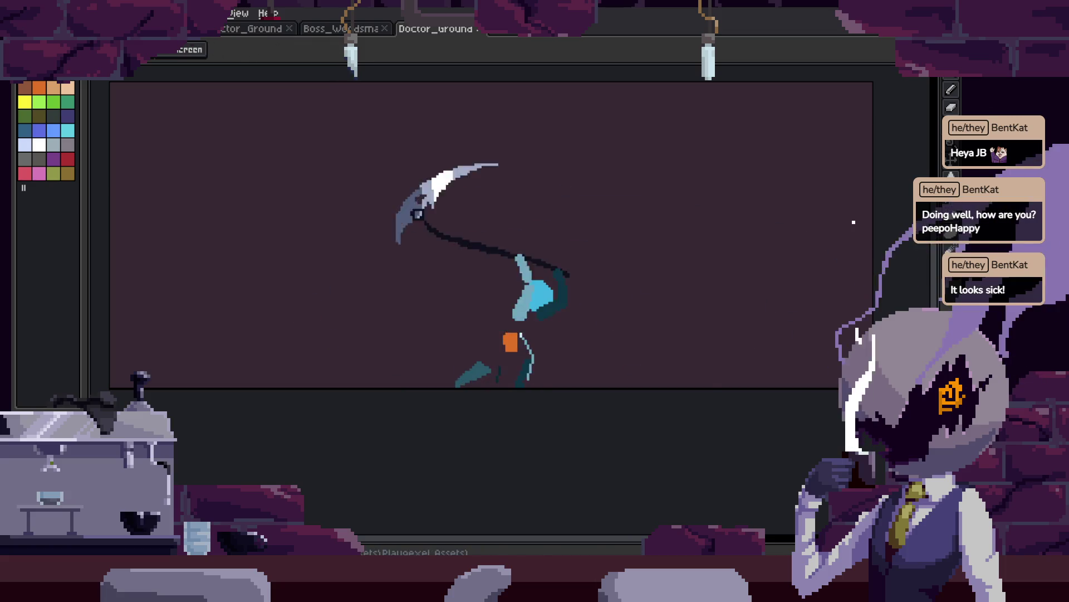
left_click(257, 31)
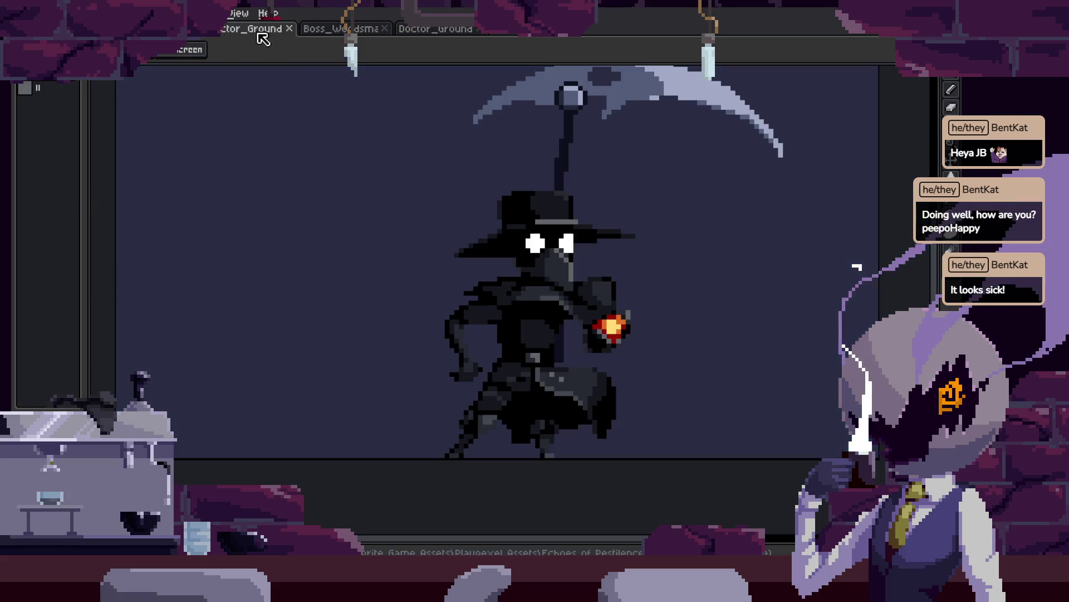
Watch this sprite's animation with the timeline toggled, then return to the Doctor_Ground attack tab.
key("Tab")
key("Tab")
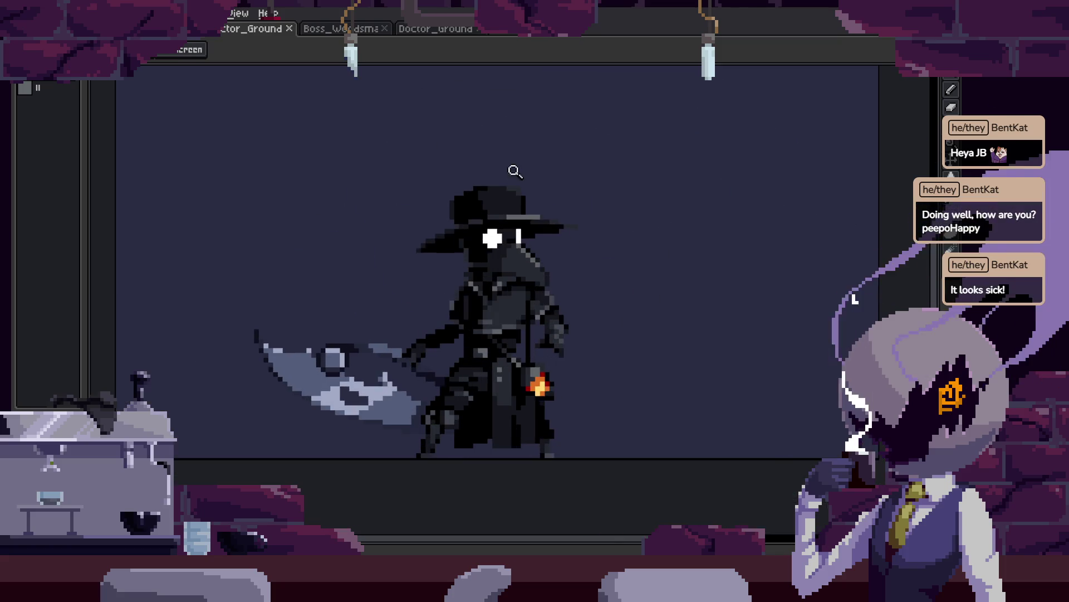
key("Tab")
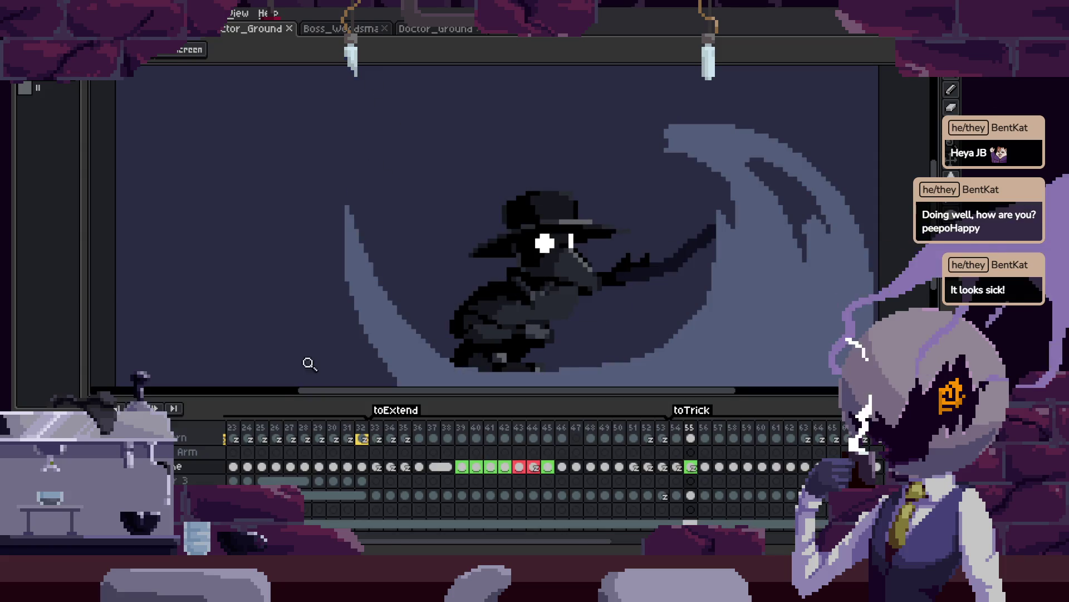
key("Tab")
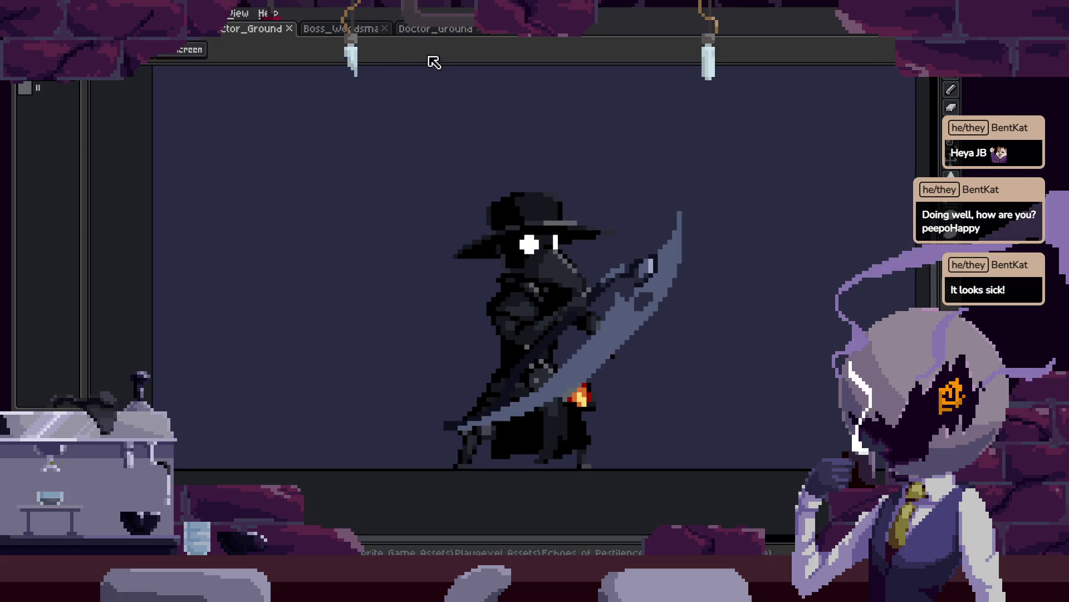
left_click(453, 33)
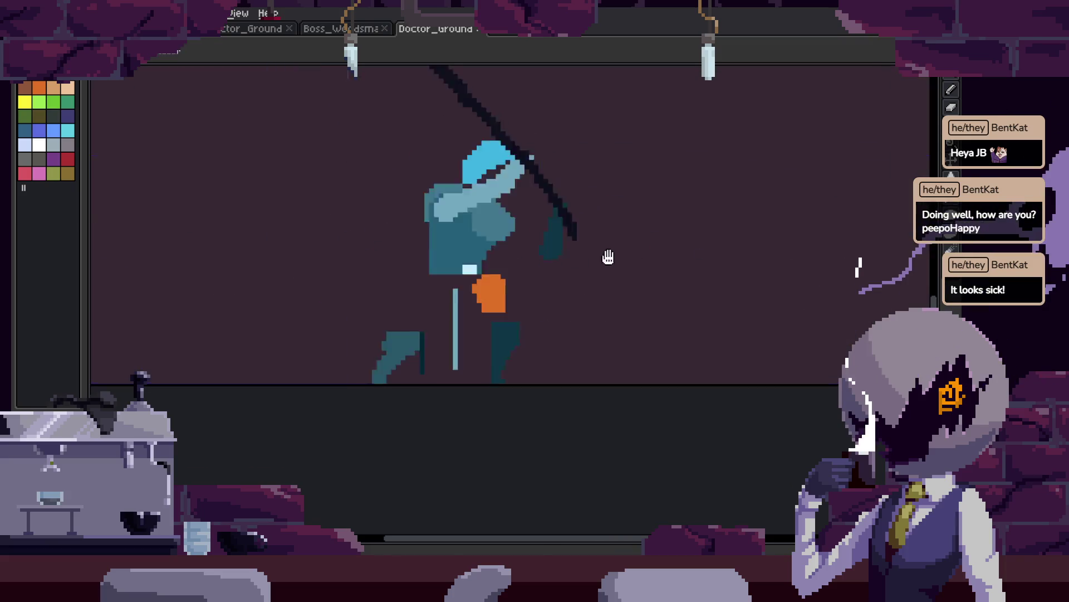
key("Return")
key("Tab")
key("Return")
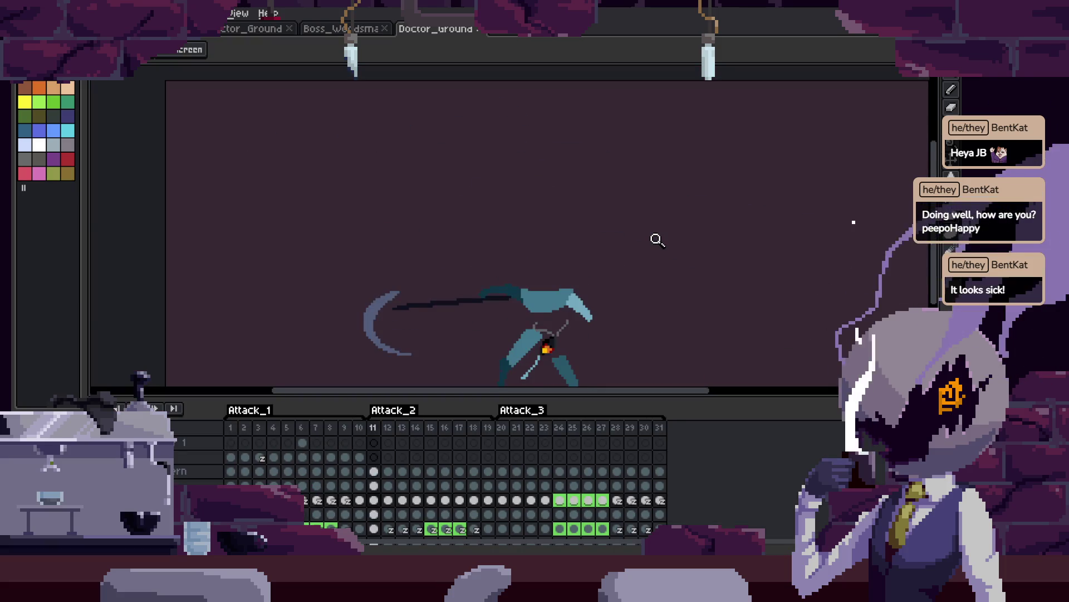
right_click(154, 408)
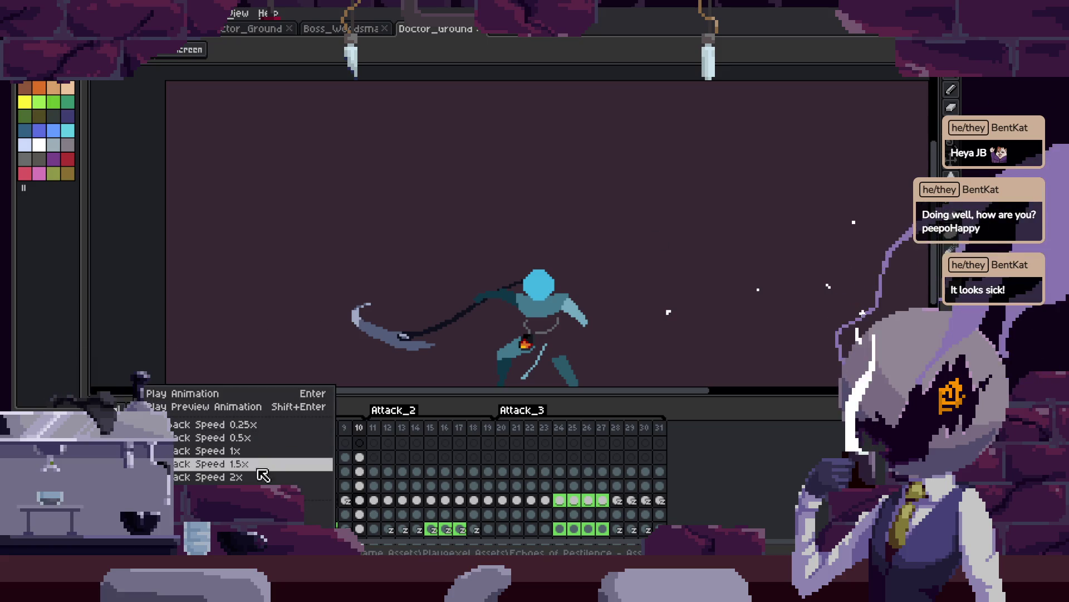
key("Tab")
key("Tab")
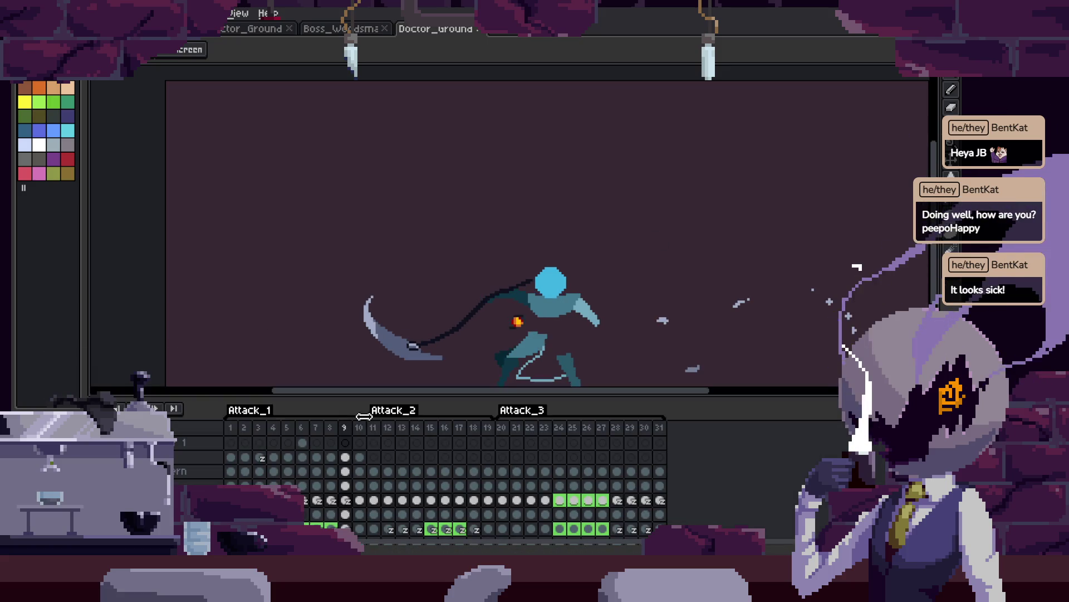
key("Tab")
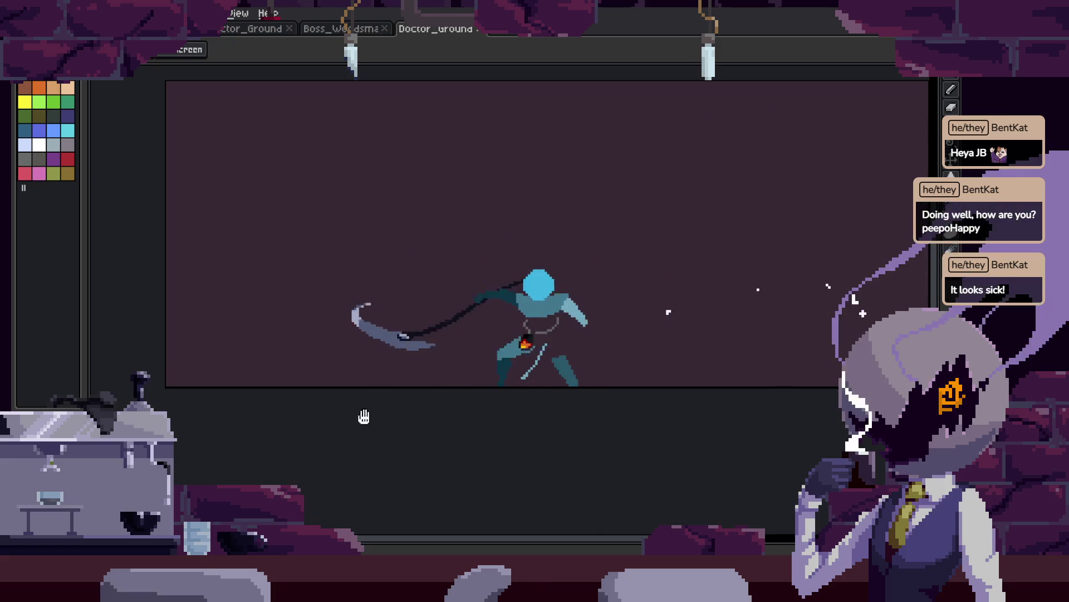
scroll(740, 329, "down", 4)
scroll(739, 330, "up", 4)
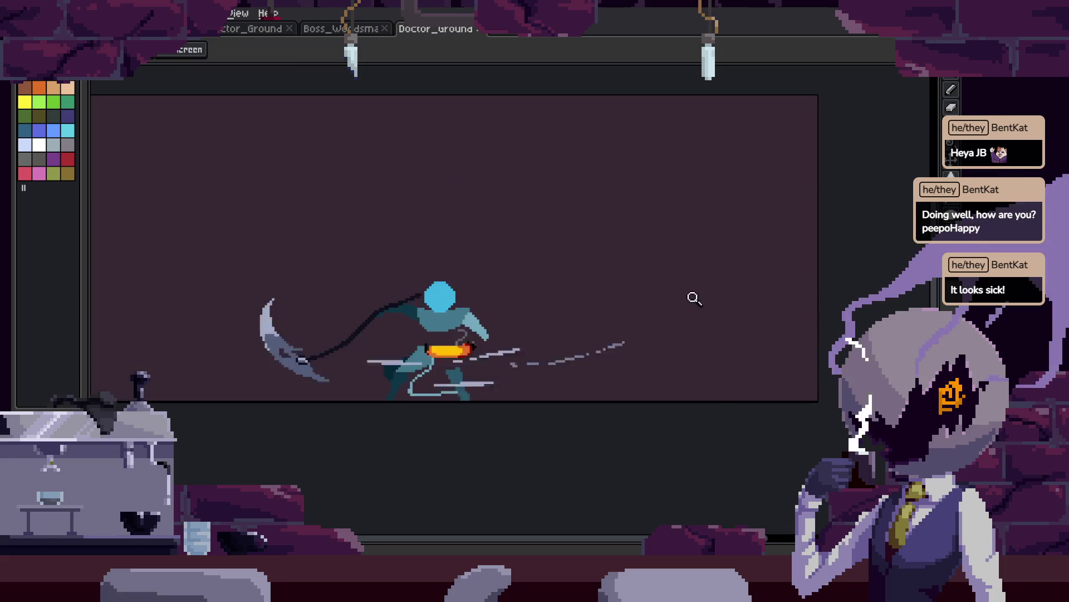
key("Tab")
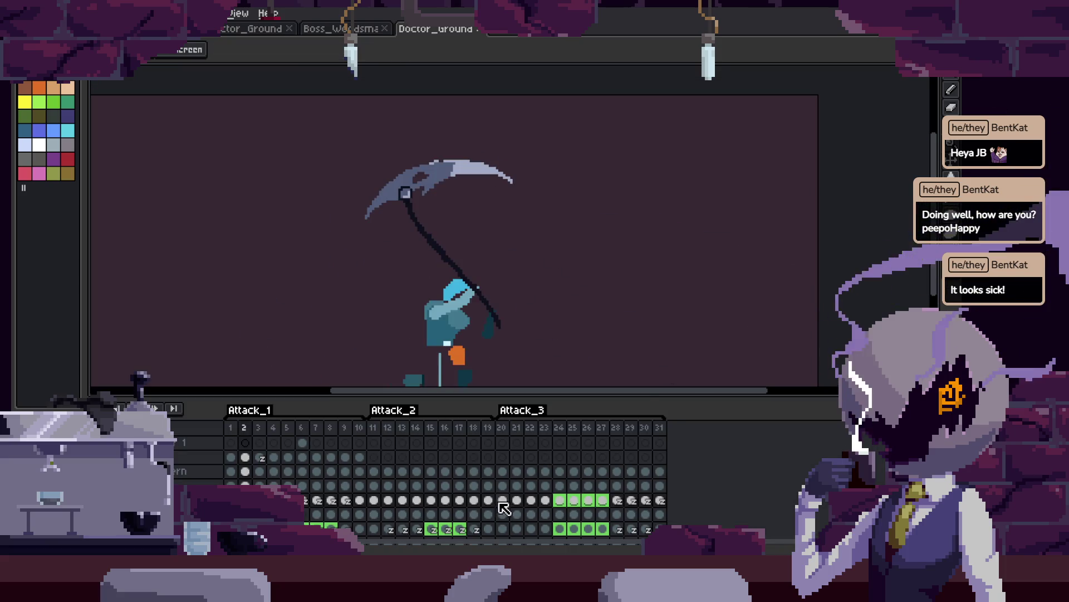
key("Tab")
key("Tab")
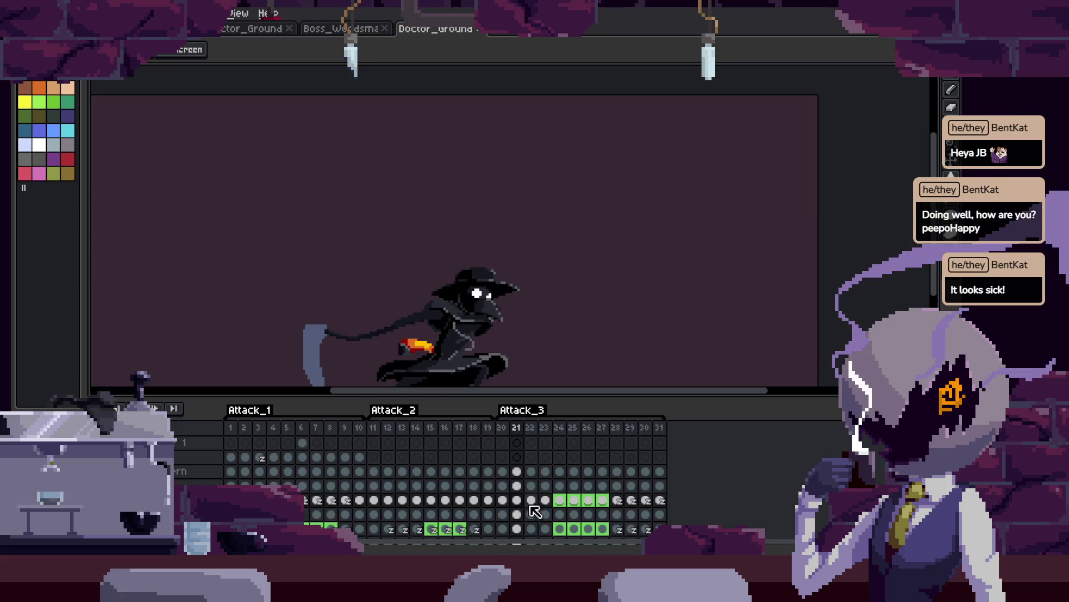
left_click(517, 501)
left_click_drag(504, 500, 545, 505)
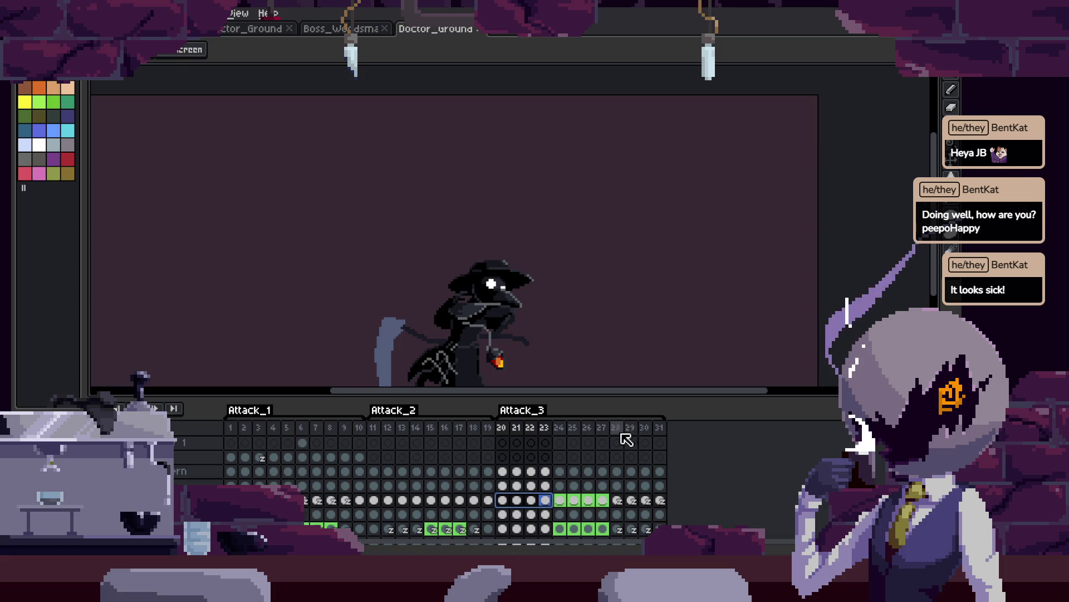
key("Return")
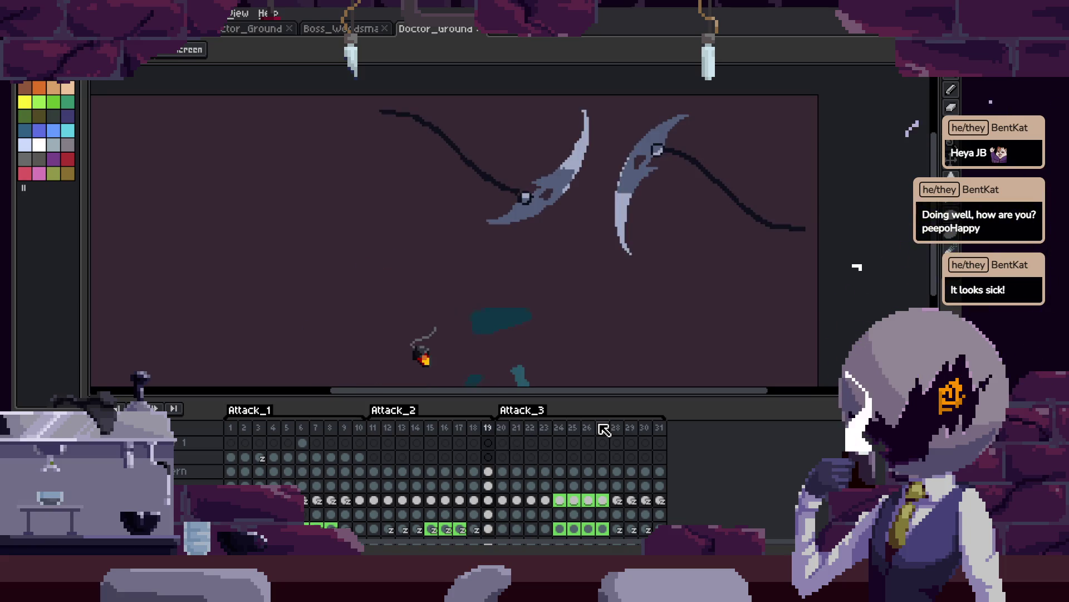
key("Tab")
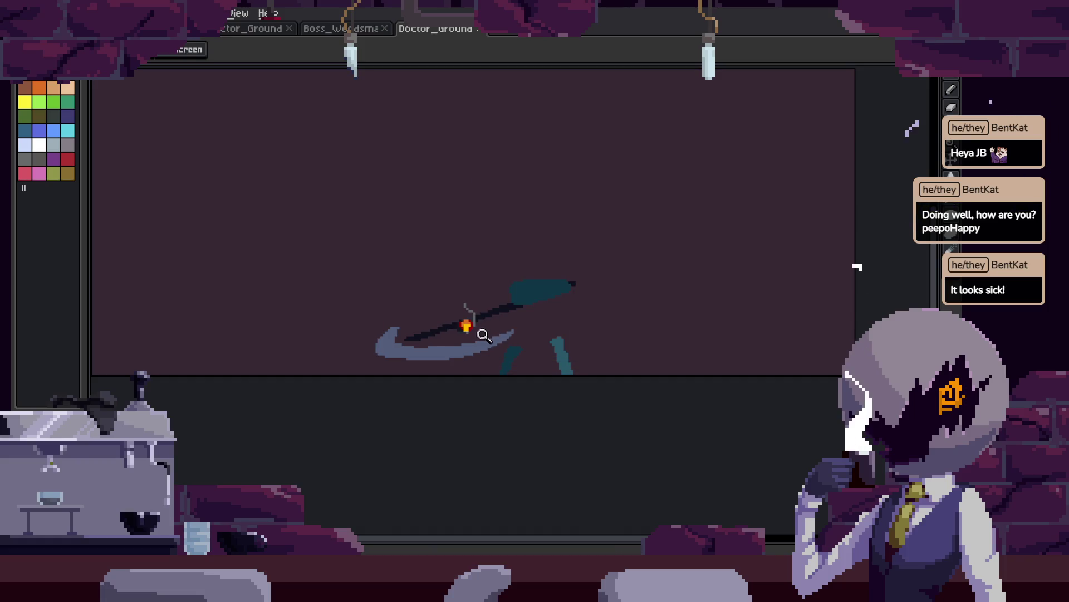
Step forward through the Attack_2 scythe slash frames.
key("i")
key("v")
key("b")
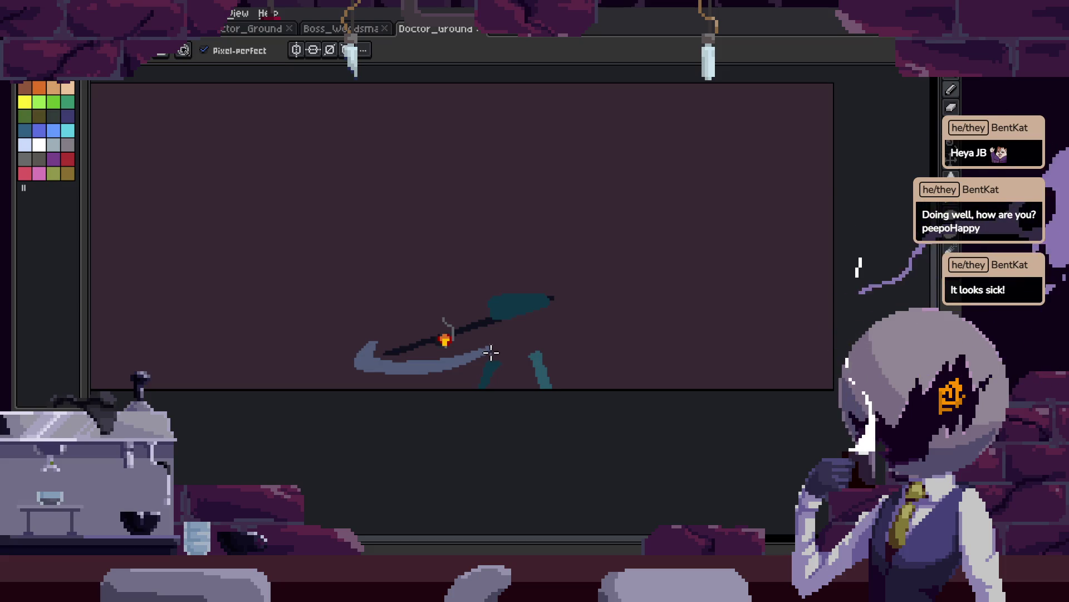
key("Tab")
key("Tab")
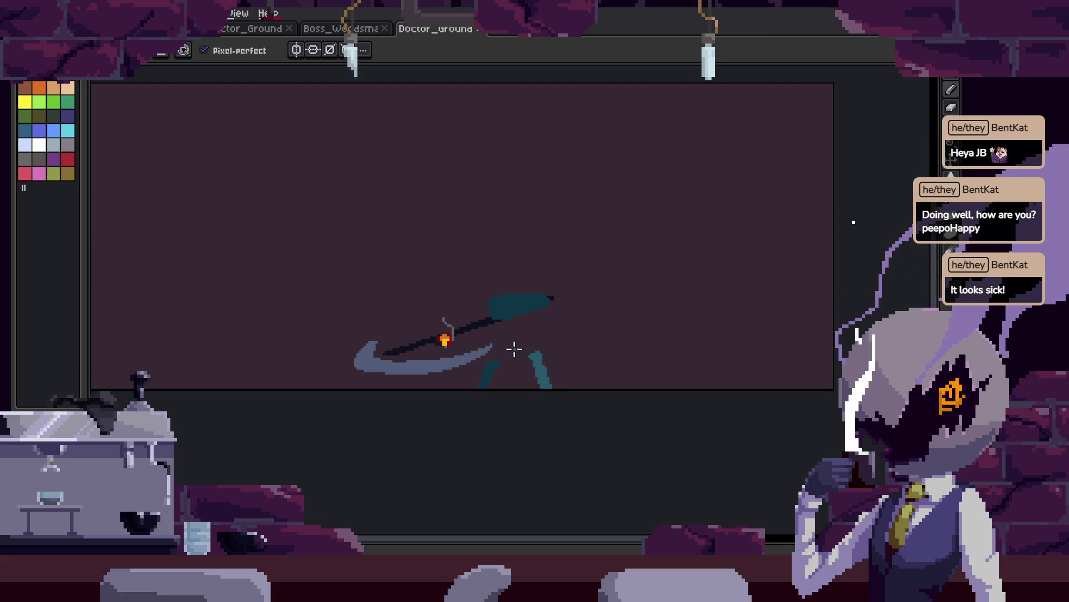
key("Tab")
key("Right")
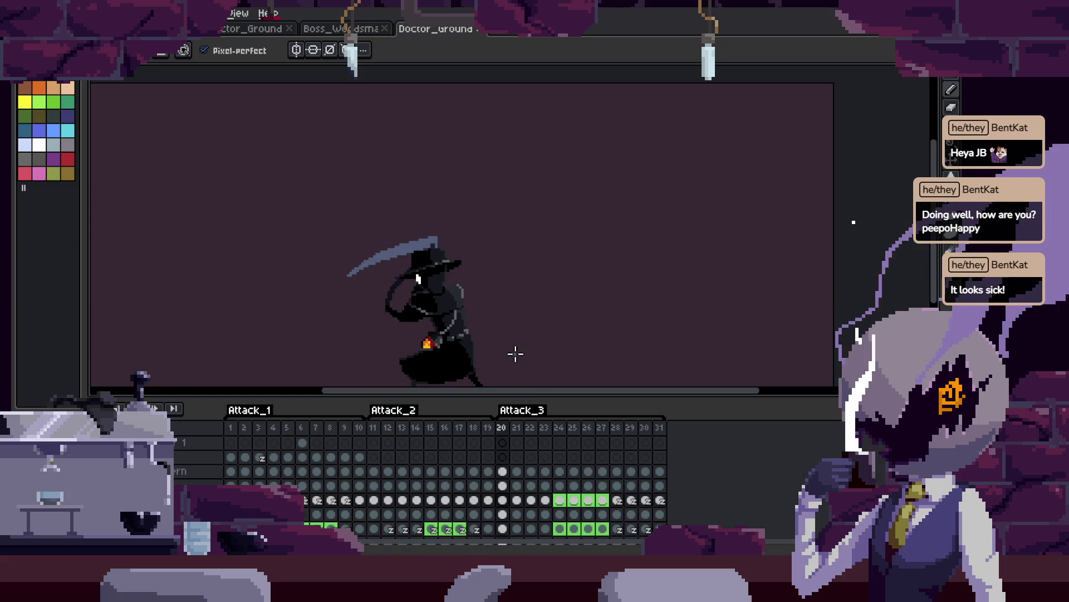
key("Right")
key("Right")
key("Tab")
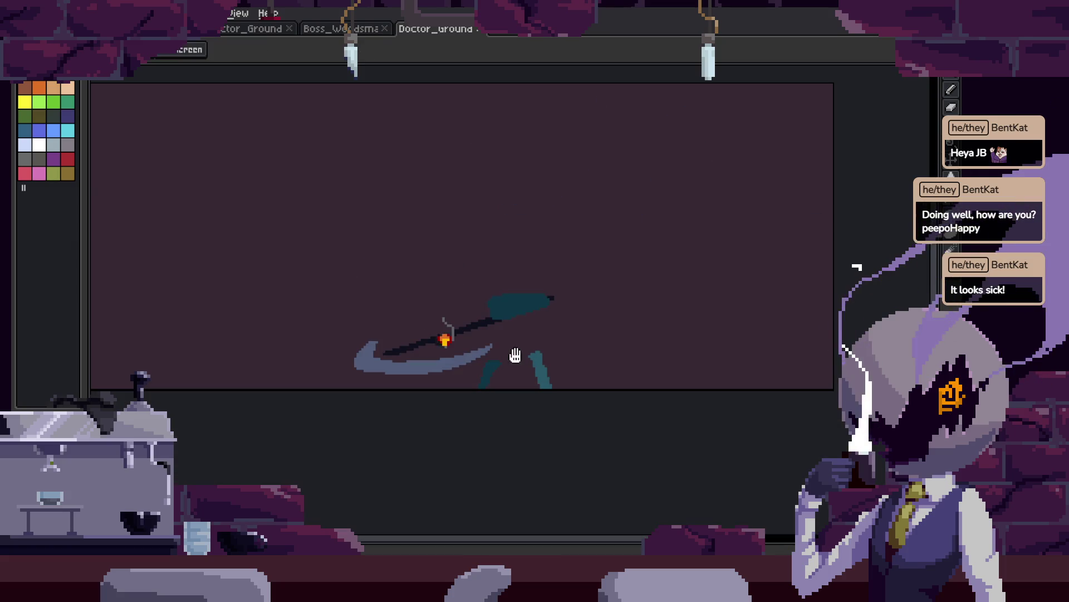
key("Tab")
Play the frames, select frame 18's scythe swing, and advance to frame 20.
key("Return")
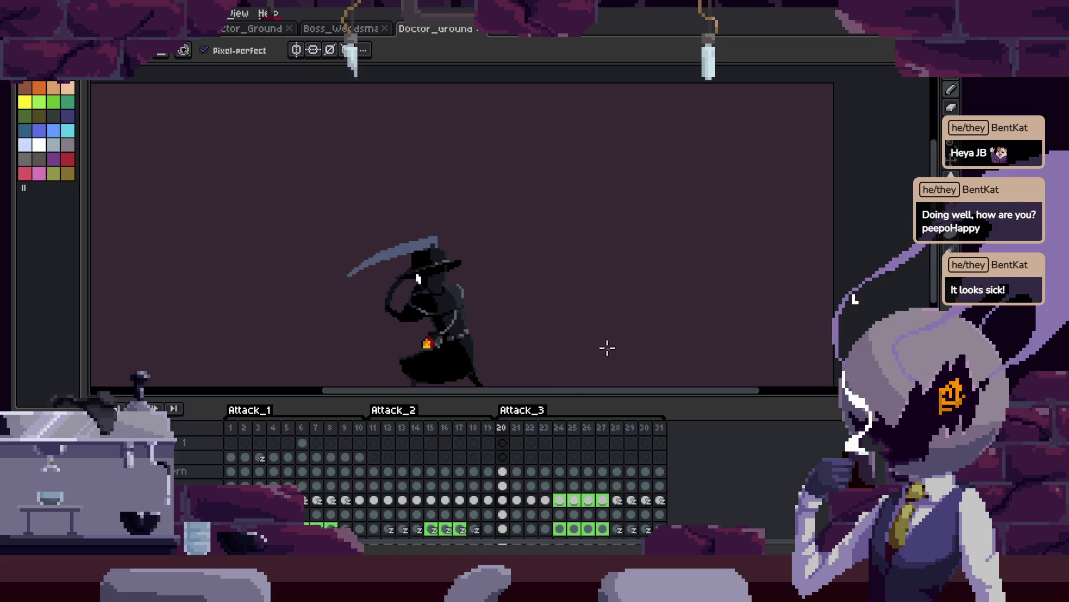
key("Tab")
key("Return")
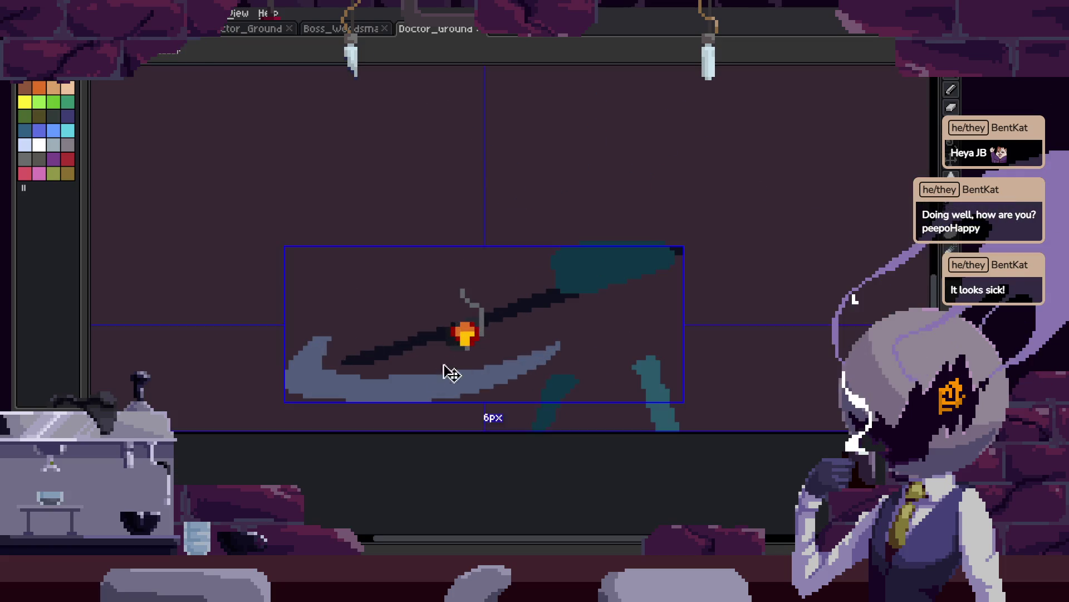
key("Tab")
mouse_move(554, 310)
left_mouse_down()
mouse_move(639, 229)
mouse_move(791, 188)
left_mouse_up()
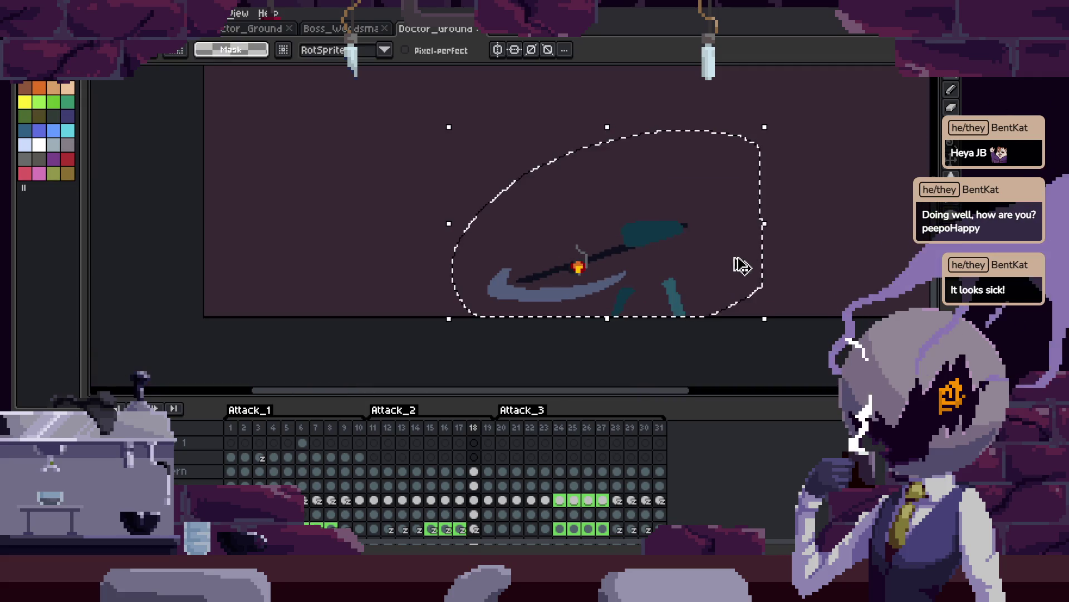
key("Right")
key("h")
key("m")
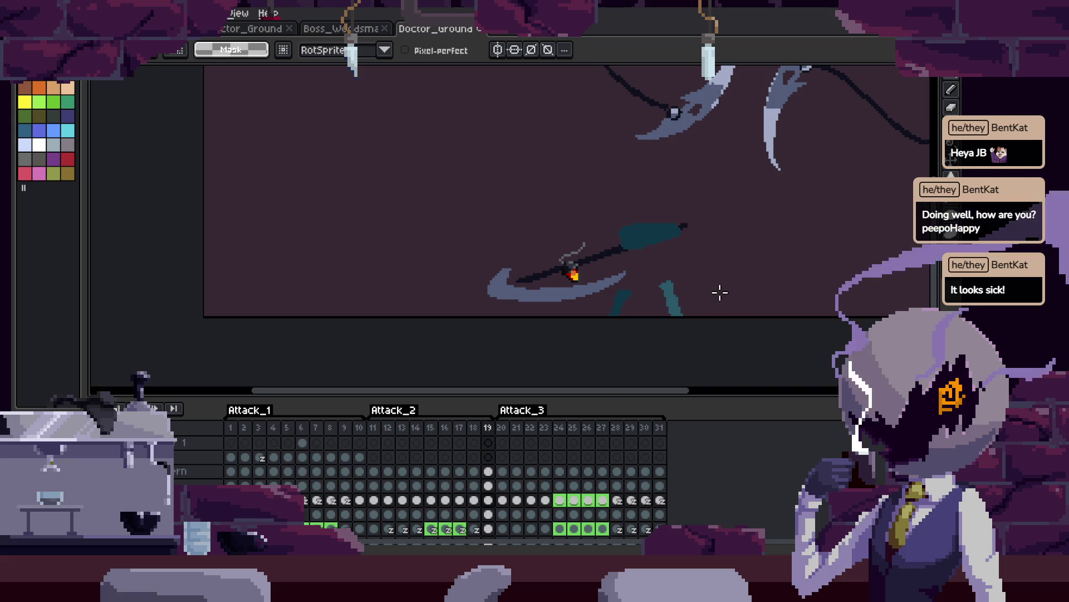
key("Right")
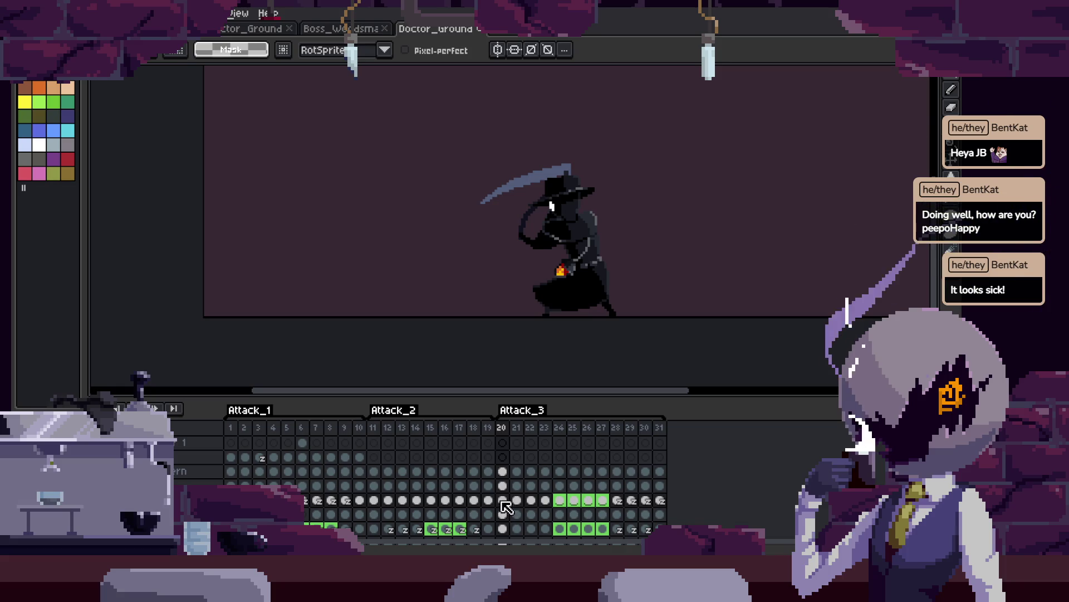
Delete the cels for frames 20–31 on three layers and select frame 19.
scroll(506, 506, "down", 2)
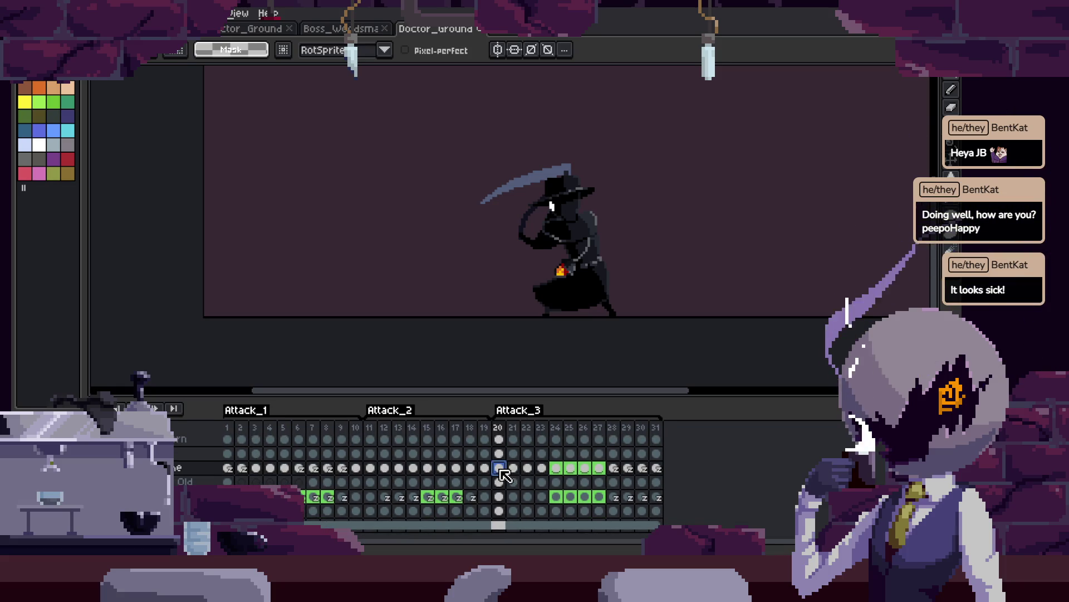
scroll(505, 473, "up", 2)
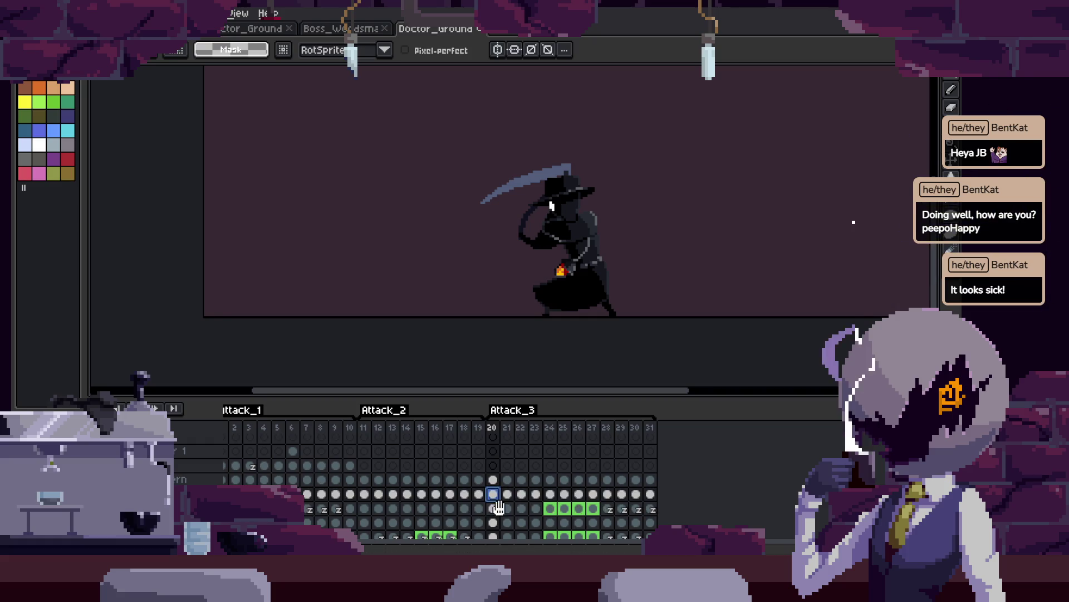
scroll(498, 508, "down", 2)
scroll(499, 477, "up", 2)
mouse_move(499, 478)
left_mouse_down()
mouse_move(499, 498)
mouse_move(656, 500)
left_mouse_up()
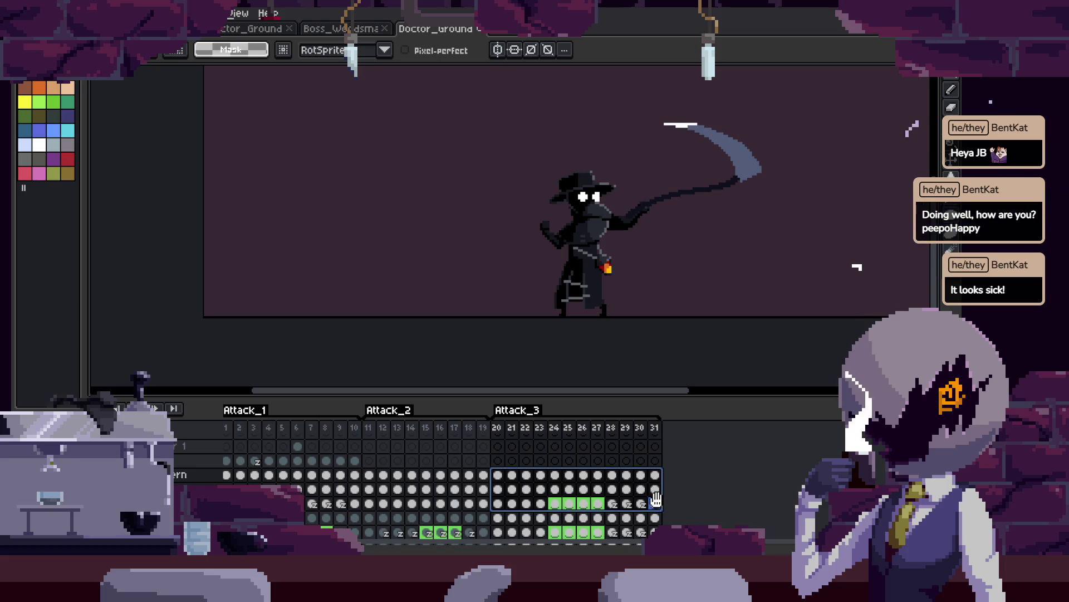
key("Delete")
left_click(483, 475)
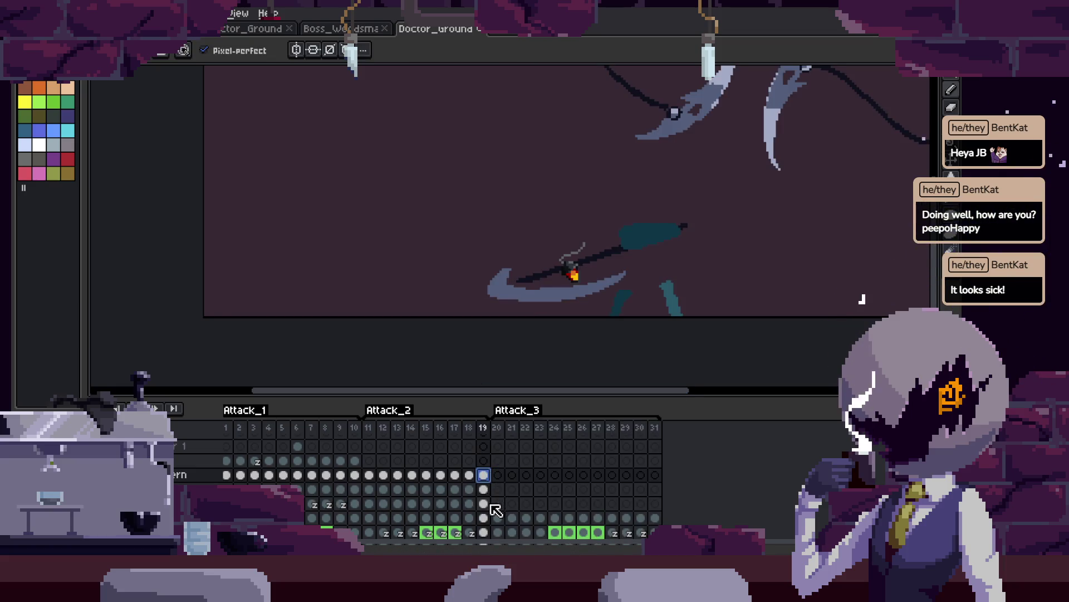
Open the animation preview window with F7.
key("Tab")
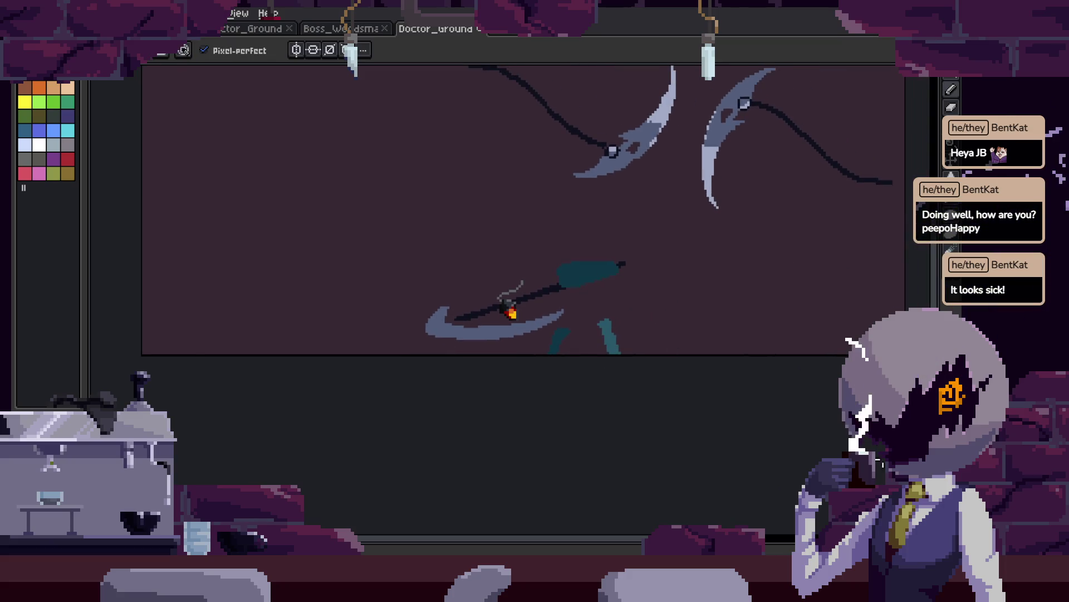
key("F7")
scroll(554, 312, "up", 2)
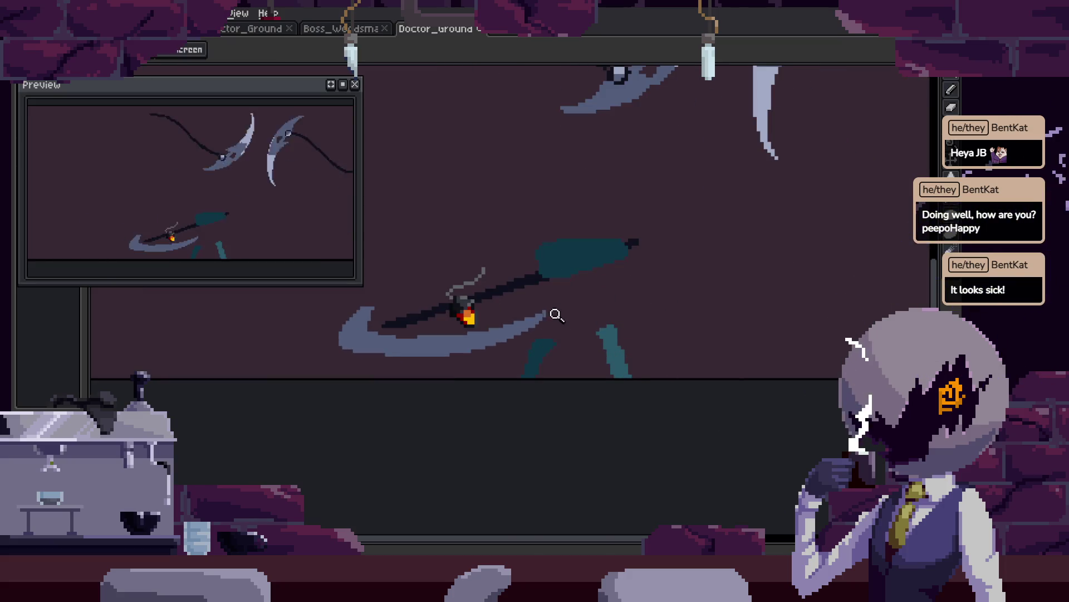
Save the plague doctor sprite file.
key("Tab")
left_click_drag(604, 285, 567, 277)
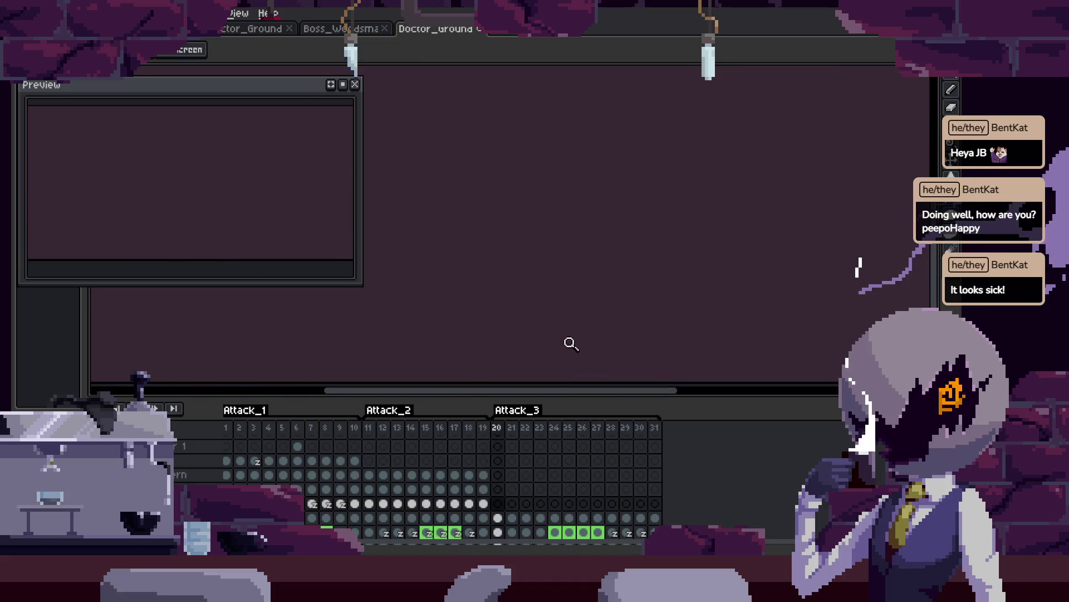
key("Tab")
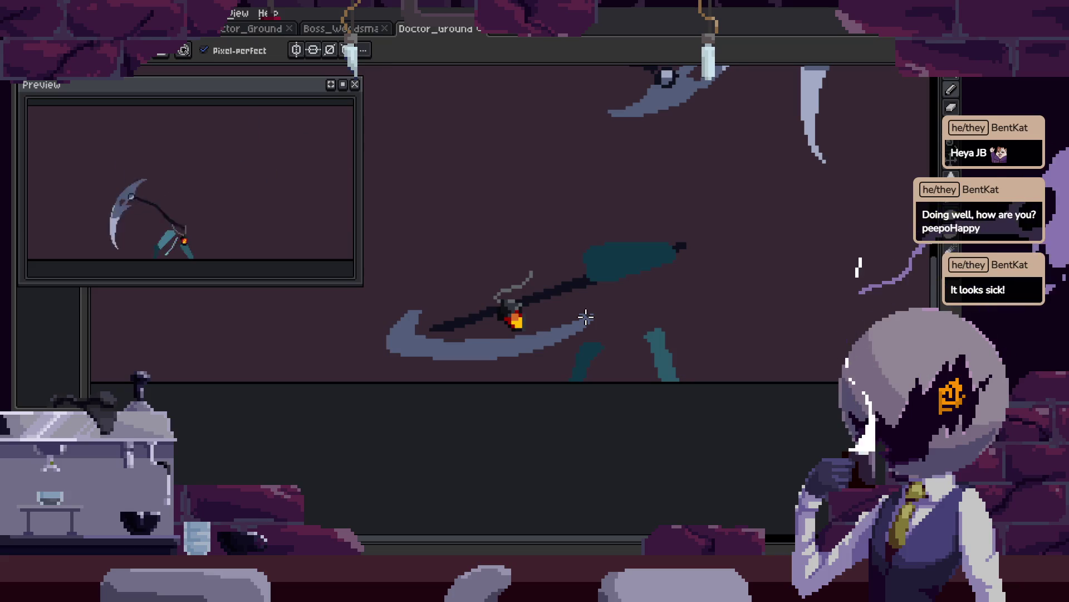
scroll(586, 317, "down", 3)
key("ctrl+s")
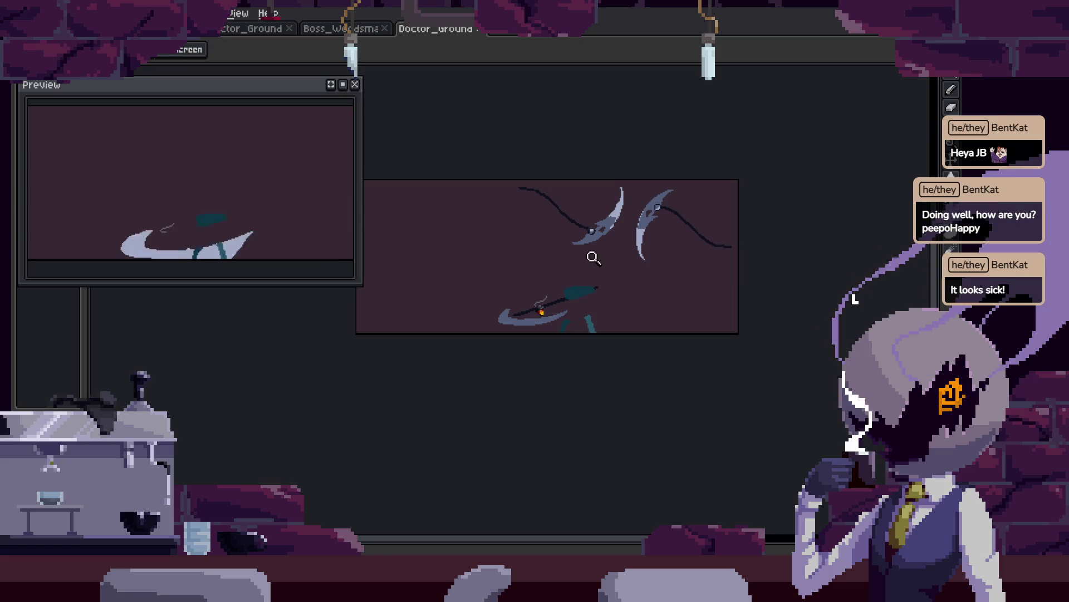
Try pasting the copied curve onto the next empty frame, then cancel it.
key("Tab")
left_click(611, 279)
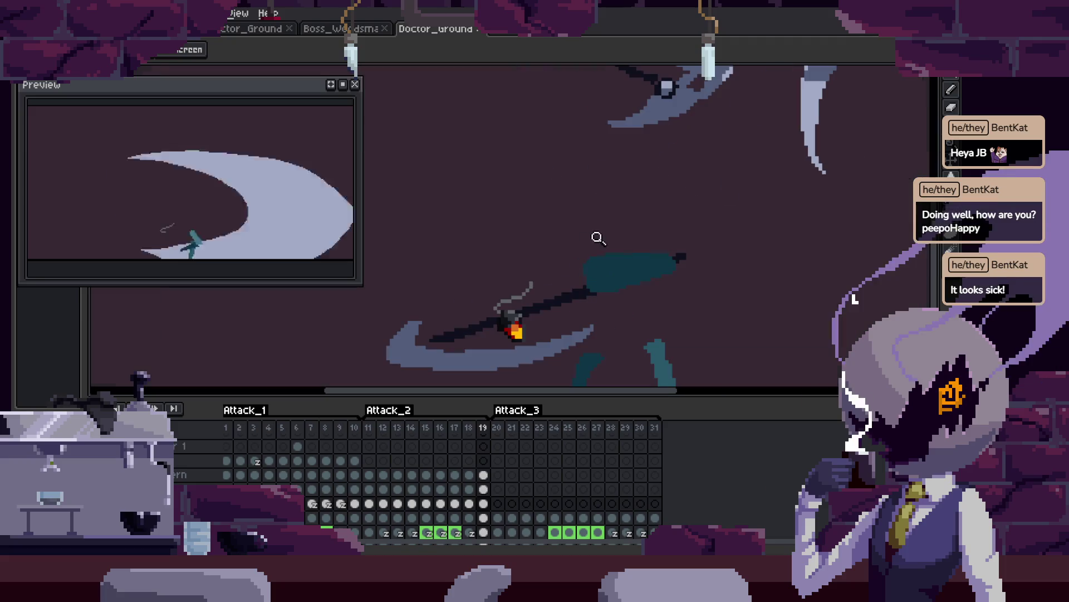
key("Tab")
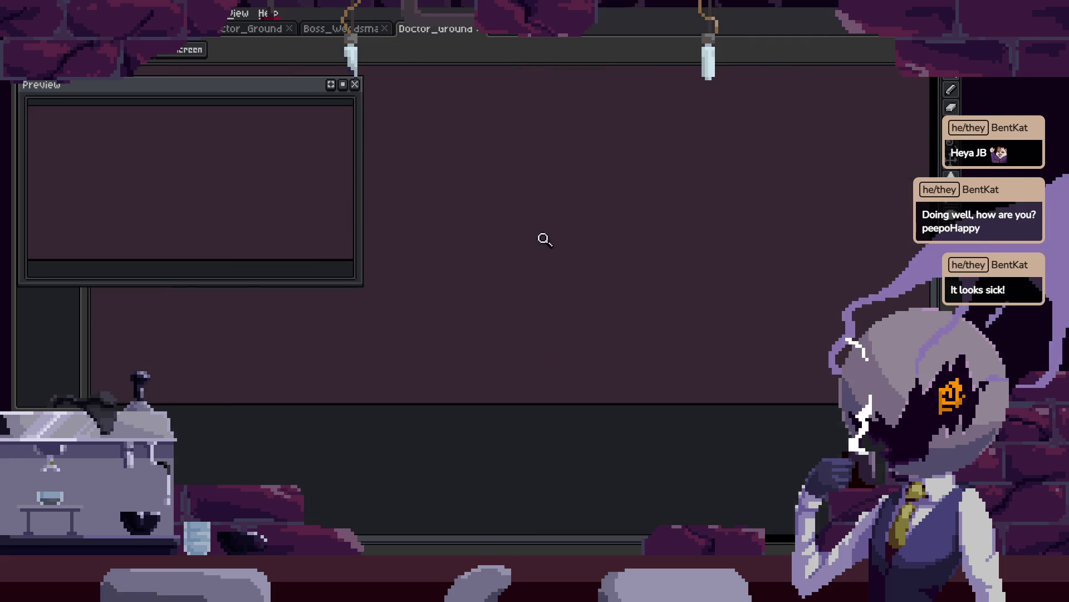
key("Tab")
key("Tab")
key("ctrl+v")
key("z")
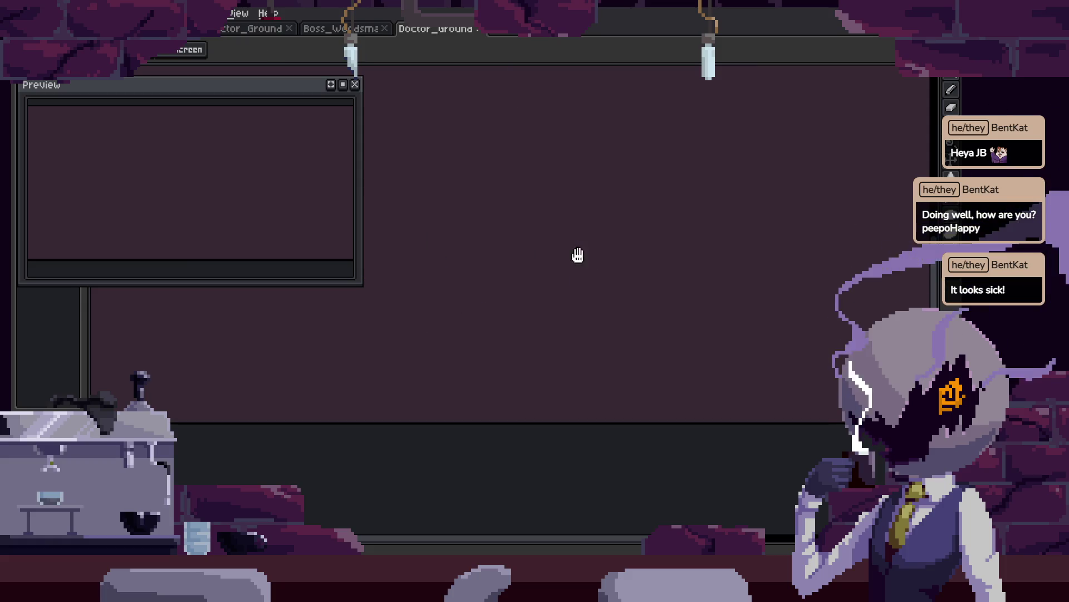
scroll(579, 256, "down", 3)
left_click(645, 263)
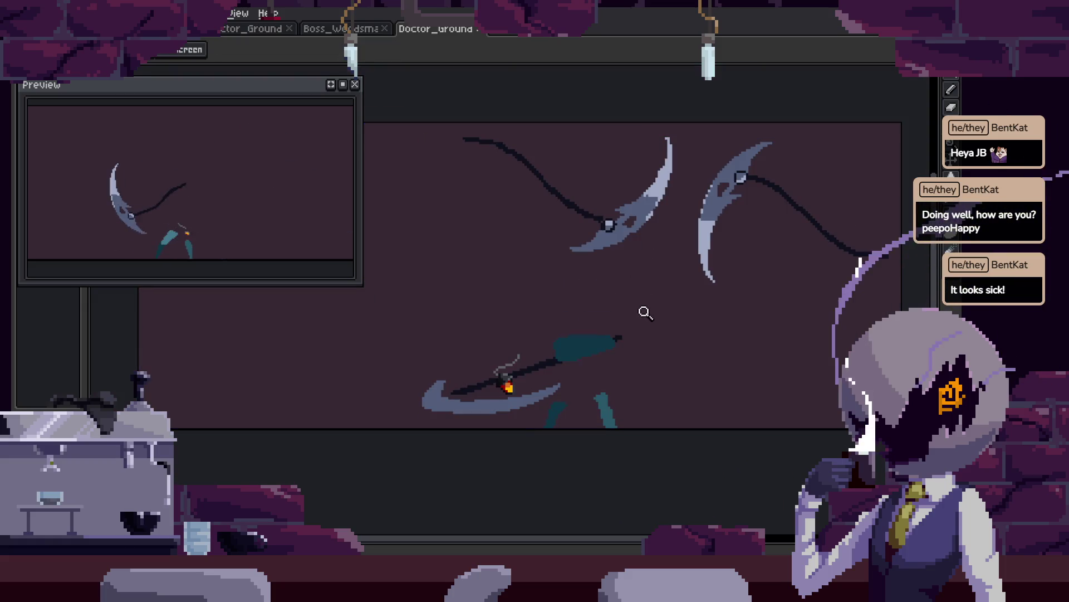
key("ctrl+v")
key("Escape")
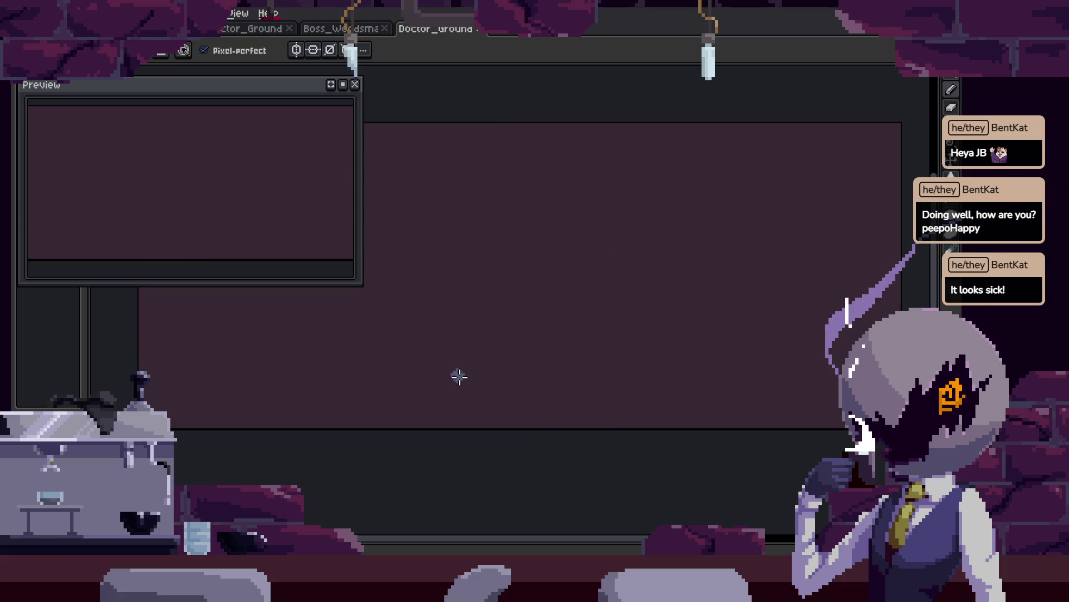
Experiment with pasting and drawing a blue slash curve on frame 20, undoing the attempts.
key("ctrl+v")
key("ctrl+z")
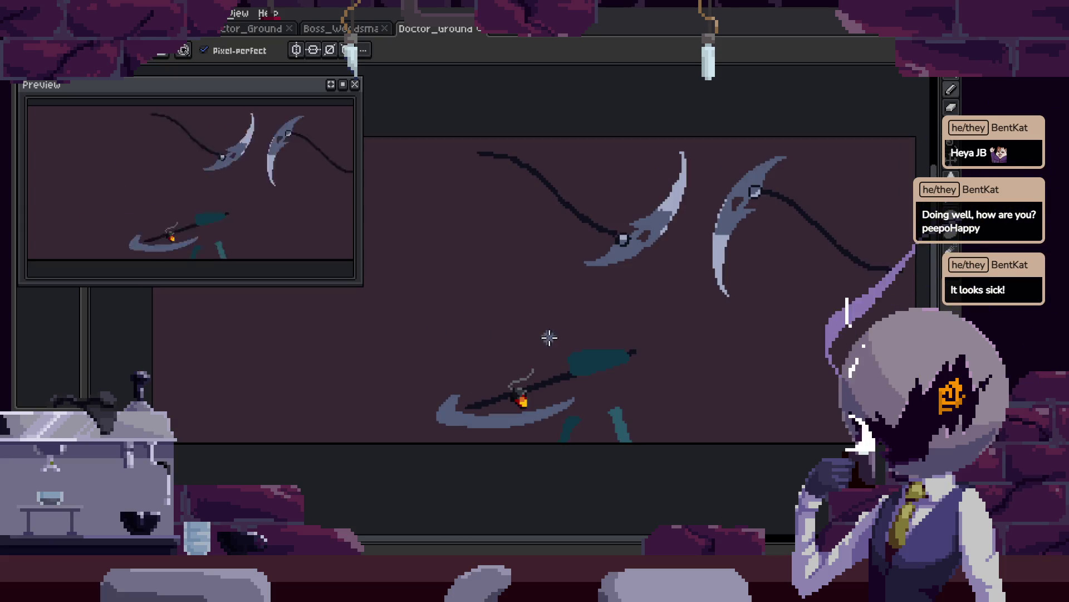
key("ctrl+v")
key("Escape")
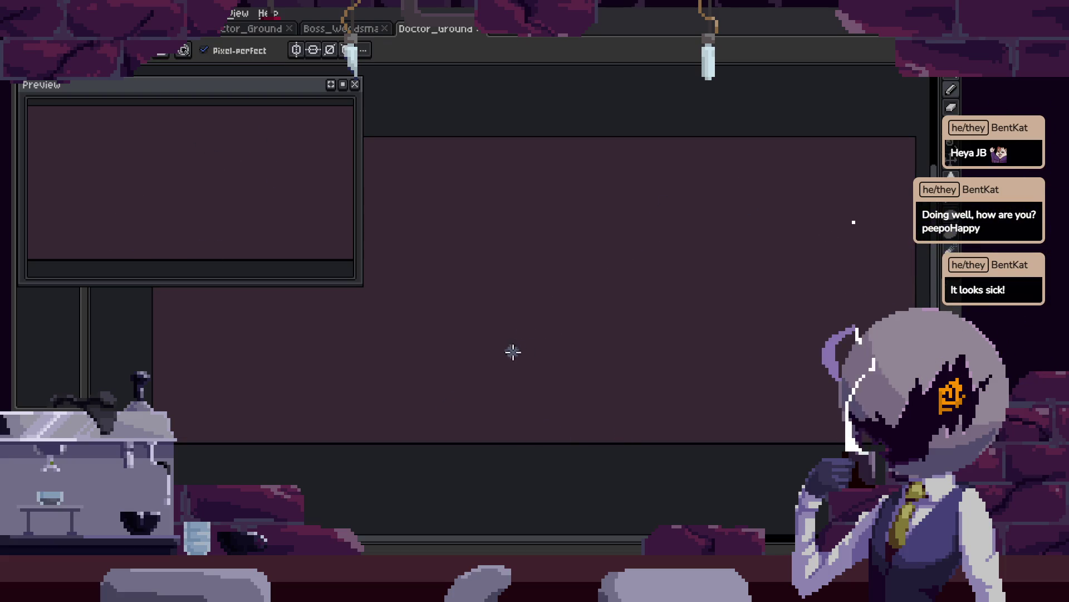
left_click_drag(547, 377, 585, 378)
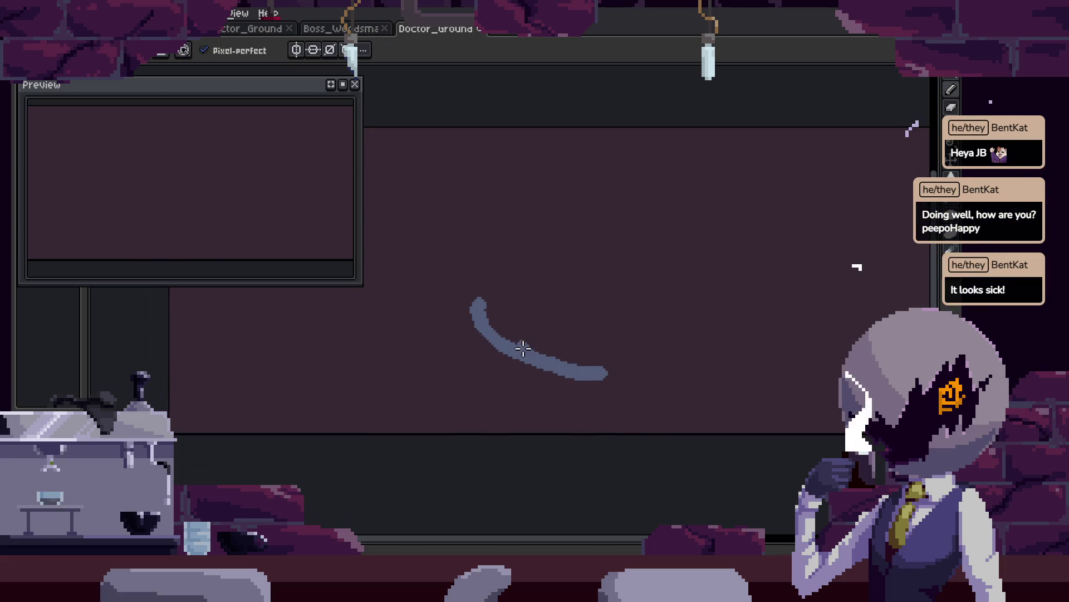
key("ctrl+z")
key("ctrl+z")
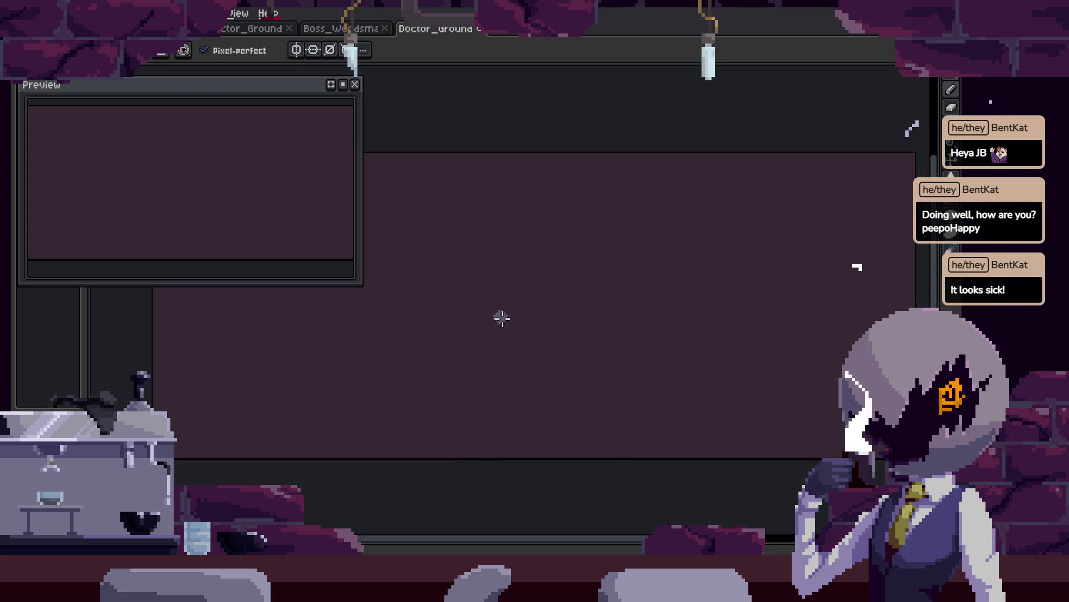
left_click_drag(499, 274, 587, 367)
key("ctrl+z")
left_click_drag(479, 258, 550, 343)
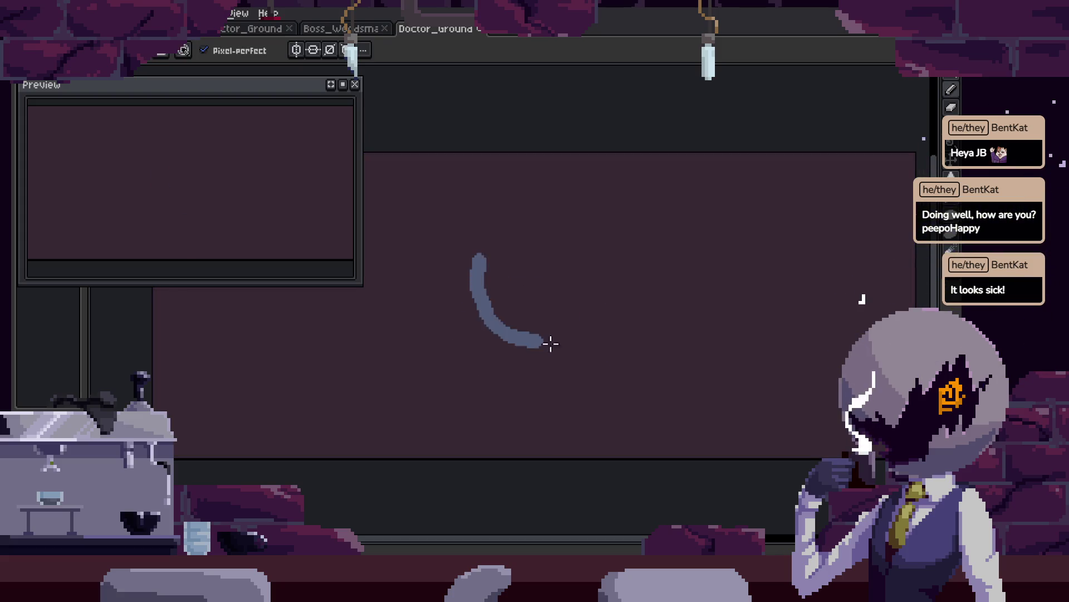
Step between frames 18 and 21 to compare, ending on empty frame 20.
key("Tab")
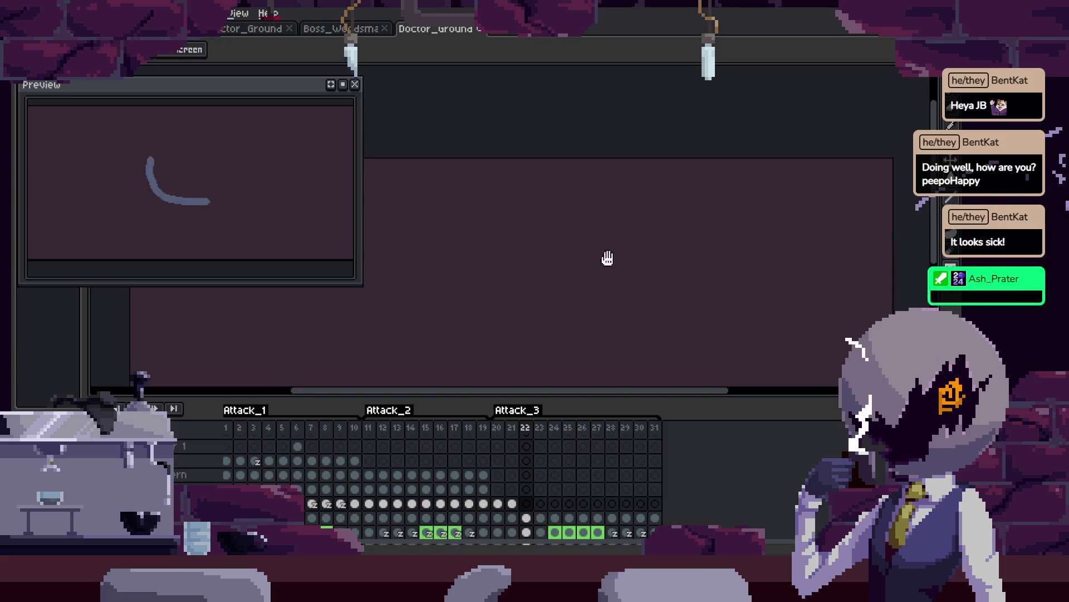
key("comma")
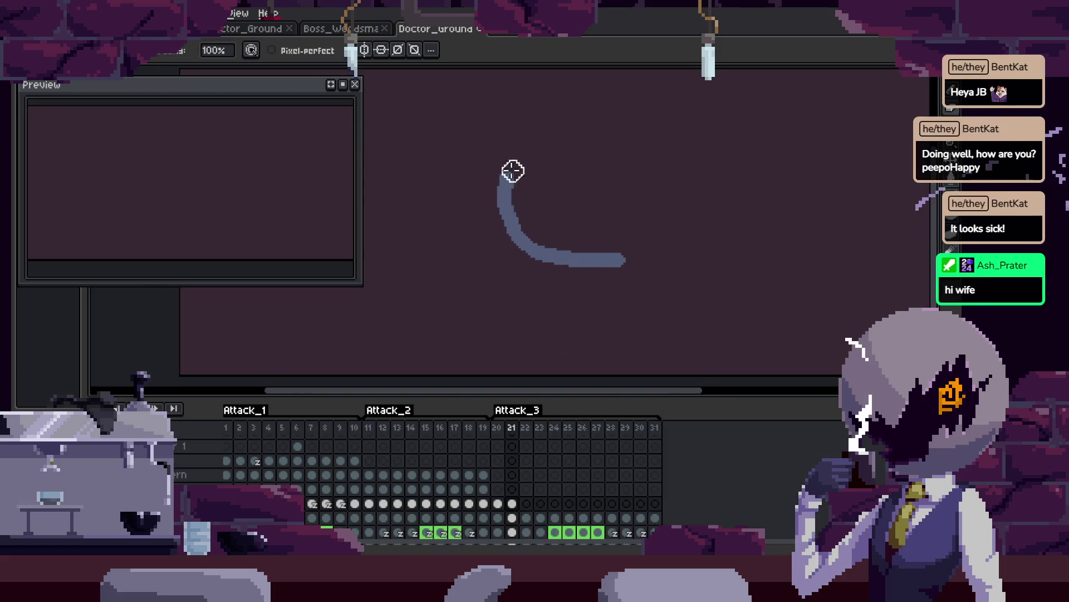
key("comma")
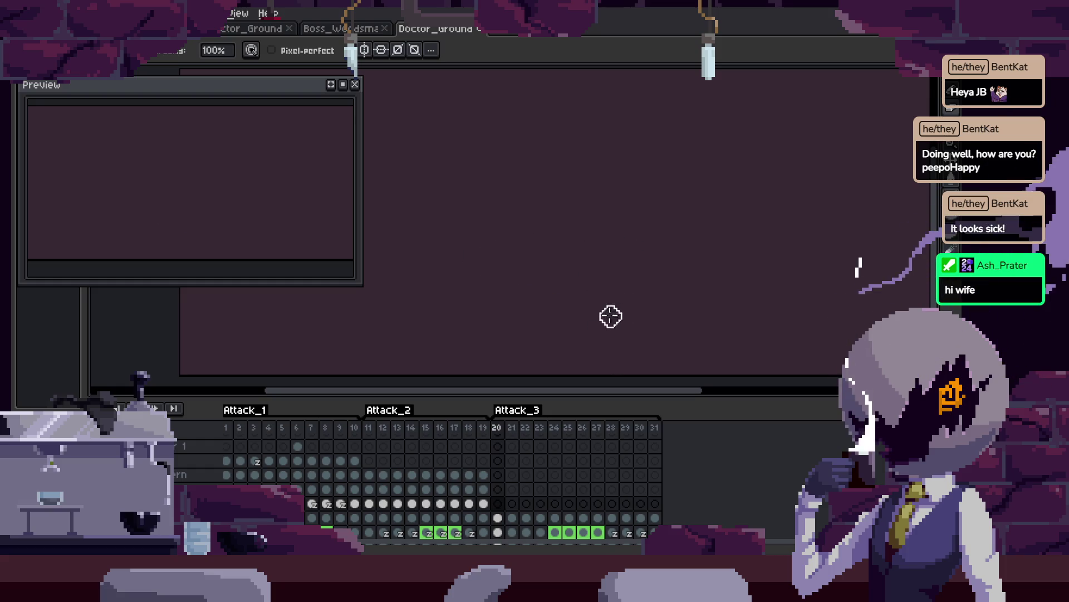
key("comma")
key("comma")
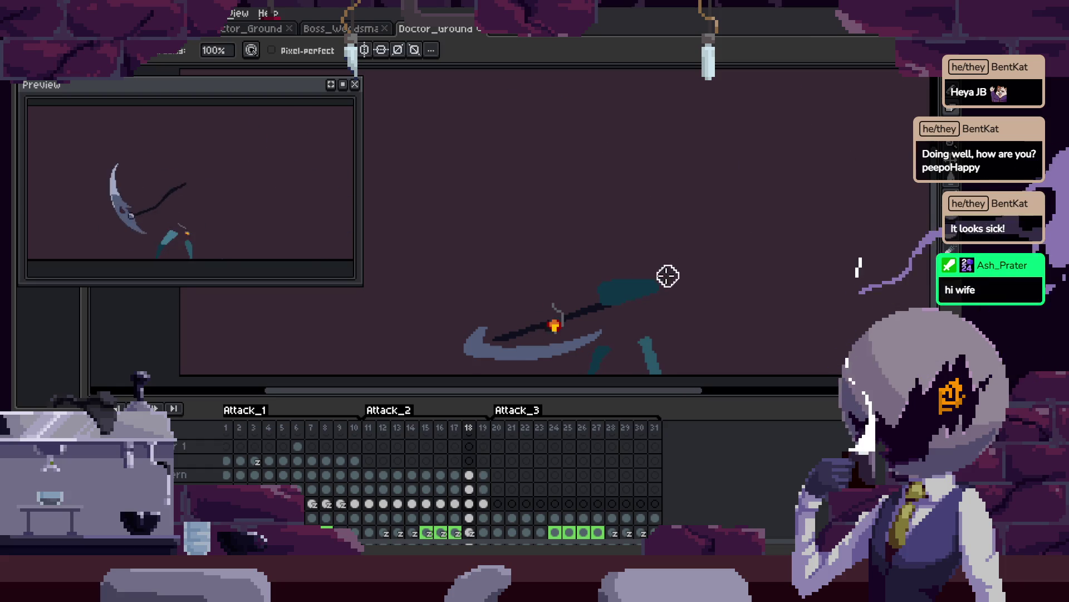
key("period")
key("z")
scroll(665, 270, "down", 1)
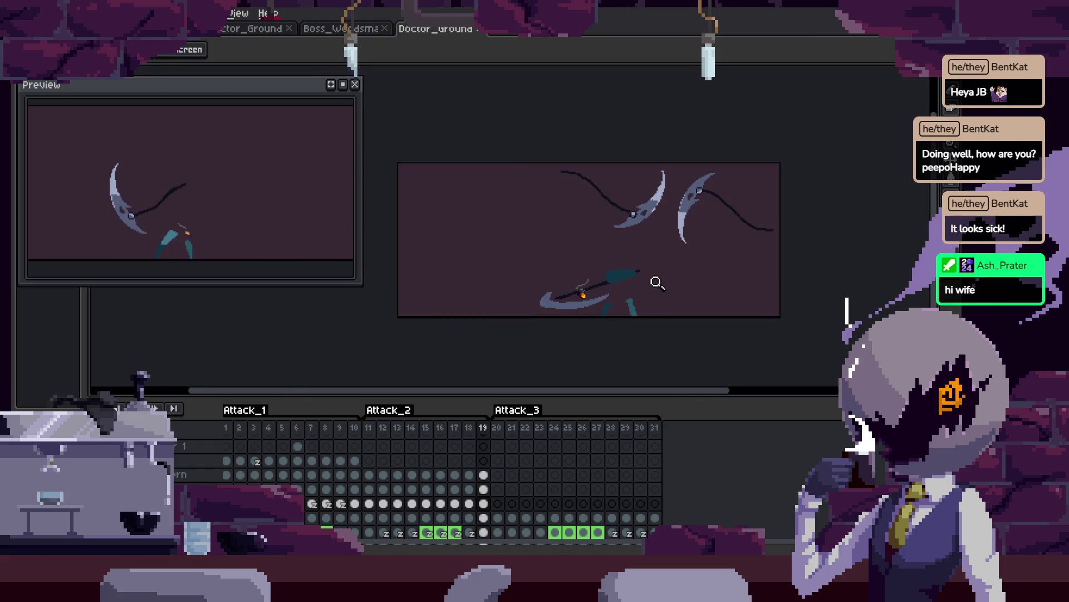
key("period")
key("comma")
key("period")
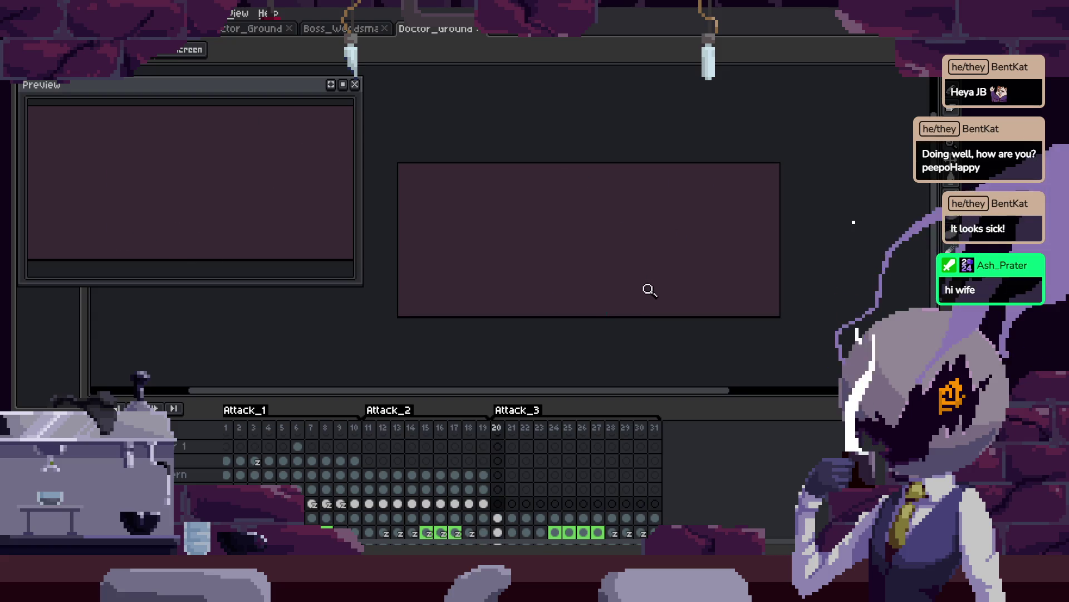
key("Tab")
key("Tab")
key("Tab")
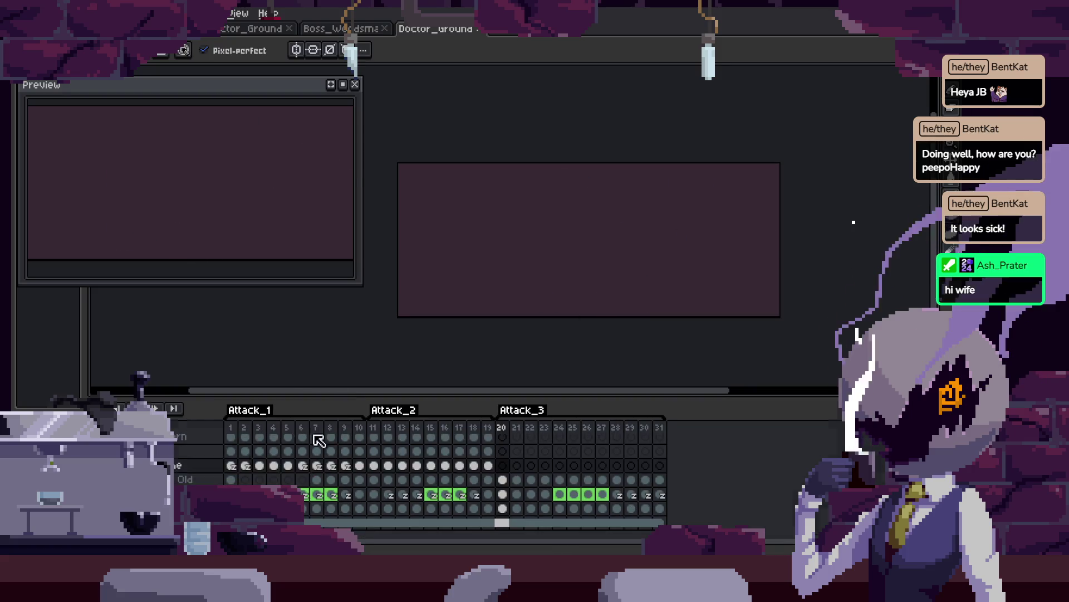
Step back to frames 19 and 17, then play the attack animation.
scroll(718, 267, "up", 3)
key("Tab")
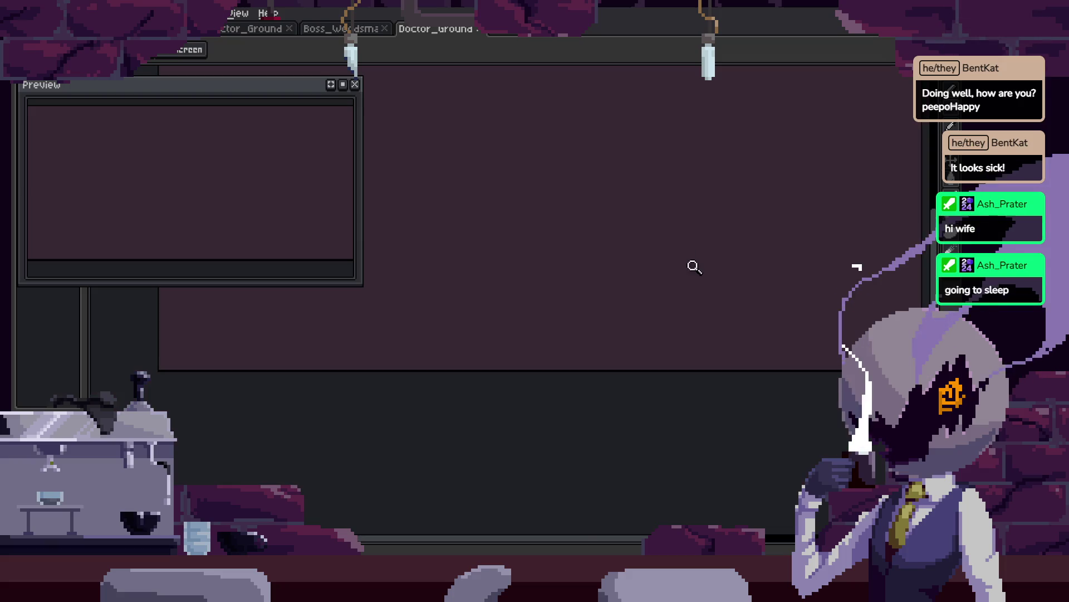
scroll(668, 267, "down", 3)
key("comma")
scroll(664, 267, "up", 3)
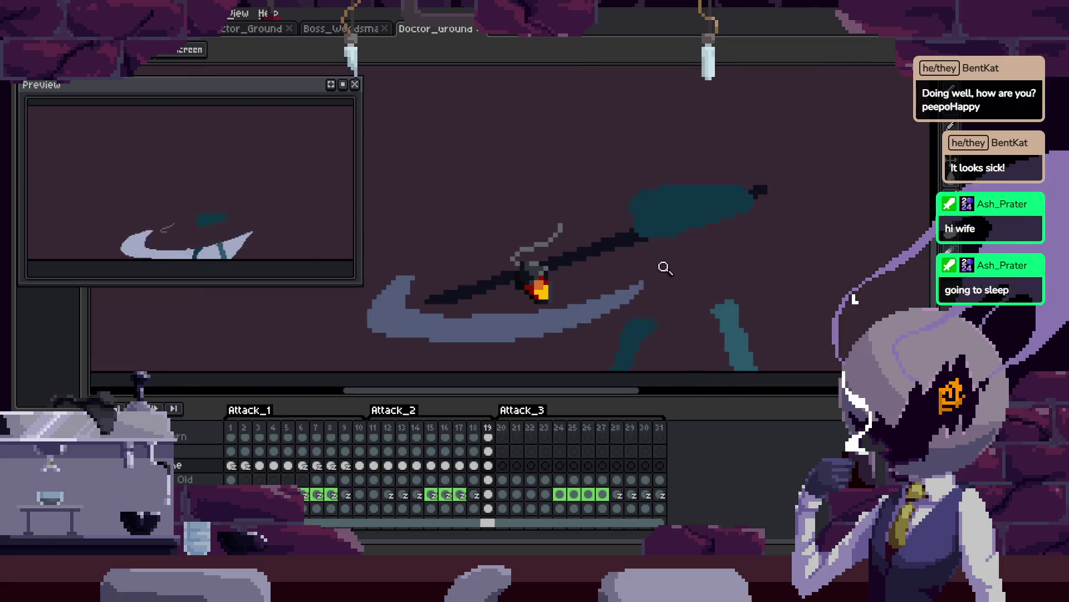
scroll(553, 316, "down", 1)
key("b")
scroll(471, 316, "up", 2)
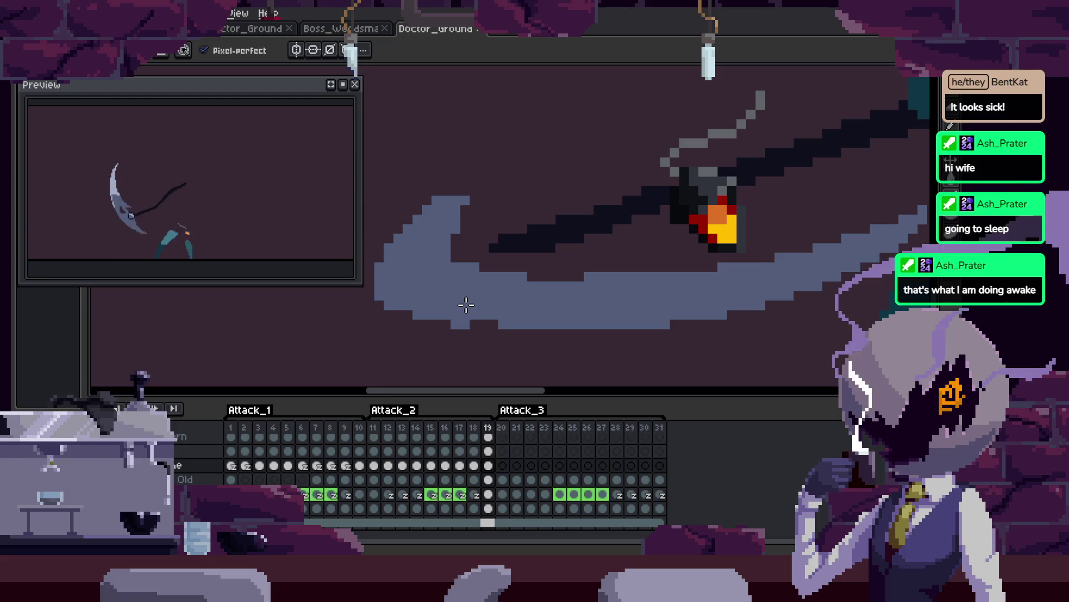
scroll(526, 309, "down", 3)
key("v")
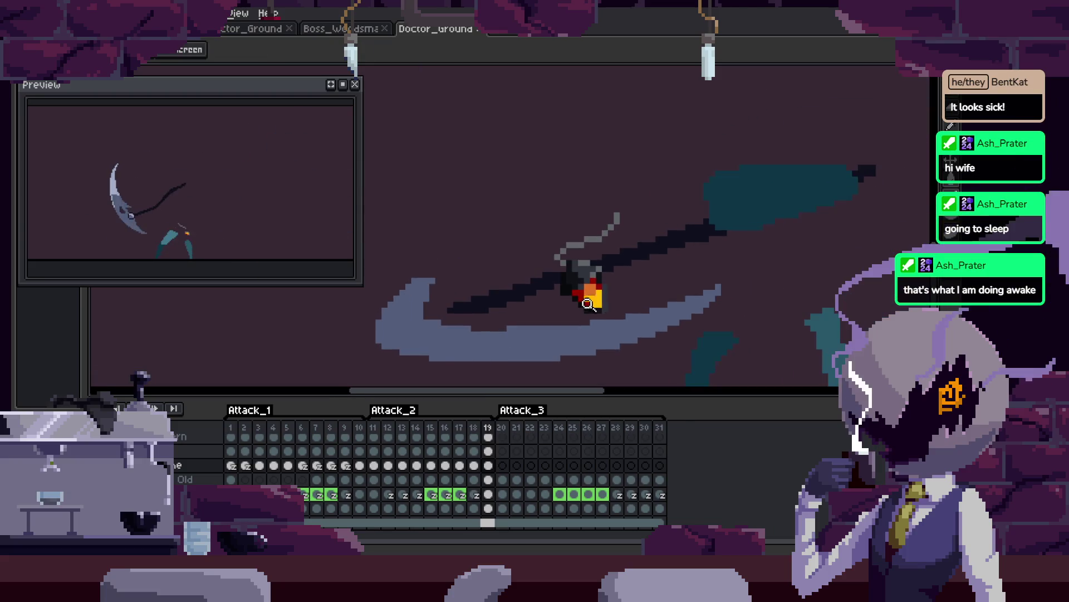
key("Left")
key("Left")
scroll(659, 306, "down", 2)
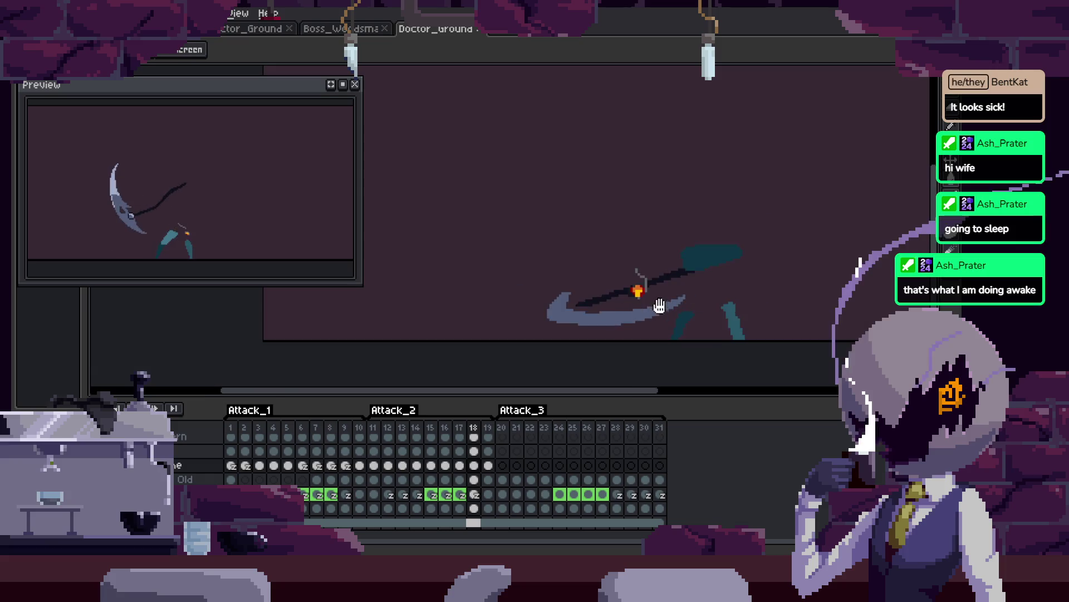
key("Return")
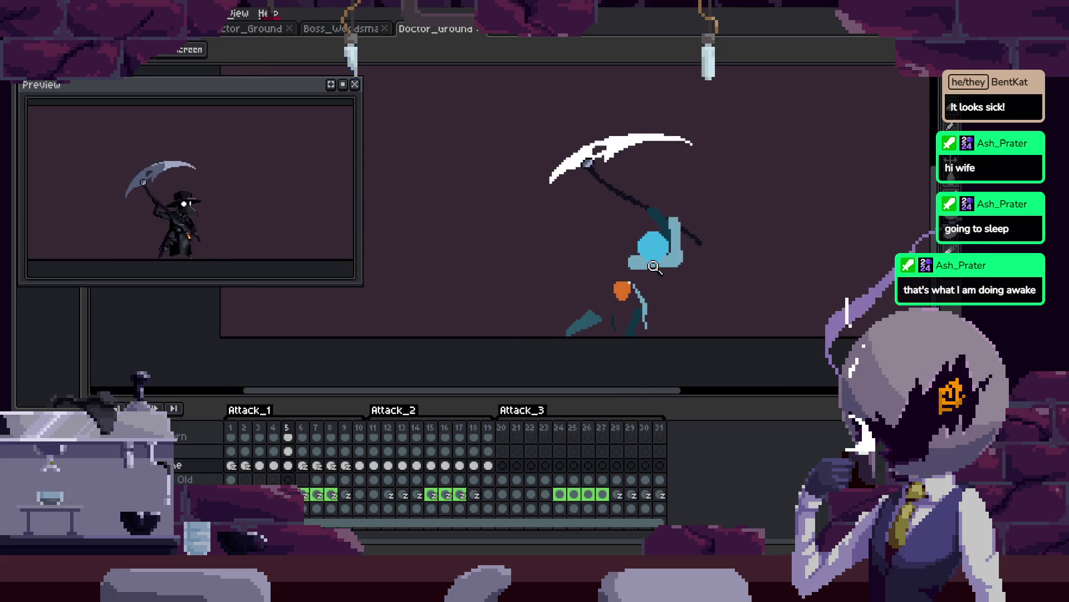
Zoom in closely on the plague doctor's hands and scythe shaft.
key("Tab")
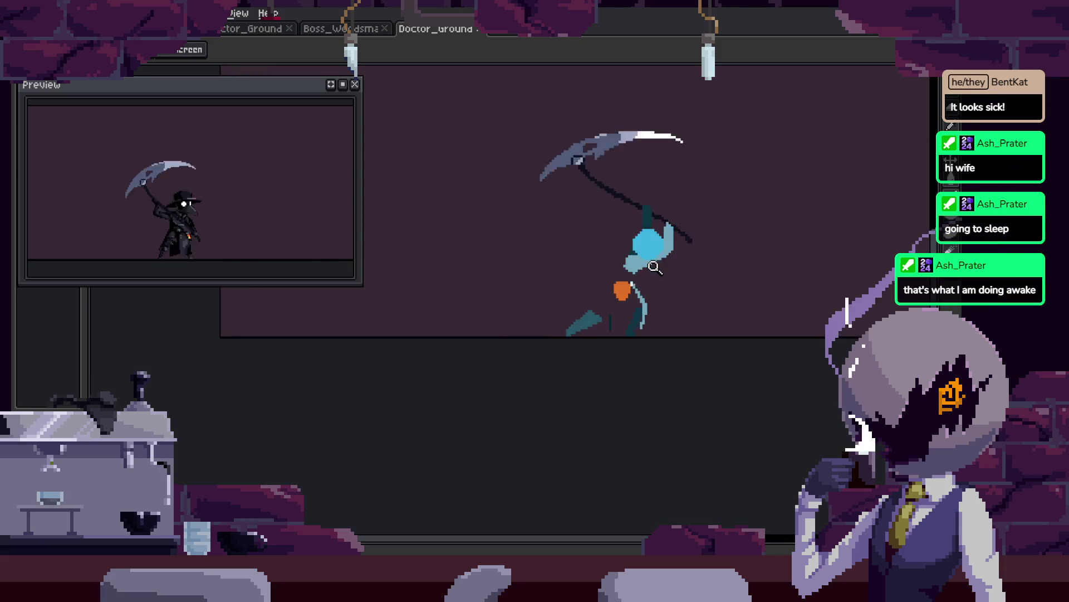
key("Tab")
left_click(594, 224)
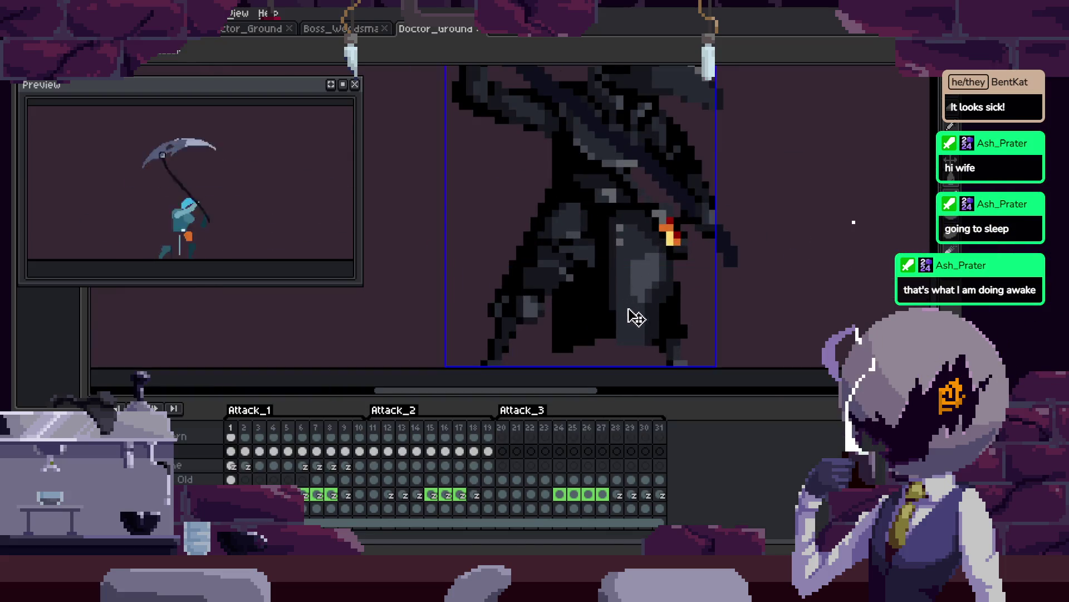
left_click(616, 282)
left_click(714, 274)
key("b")
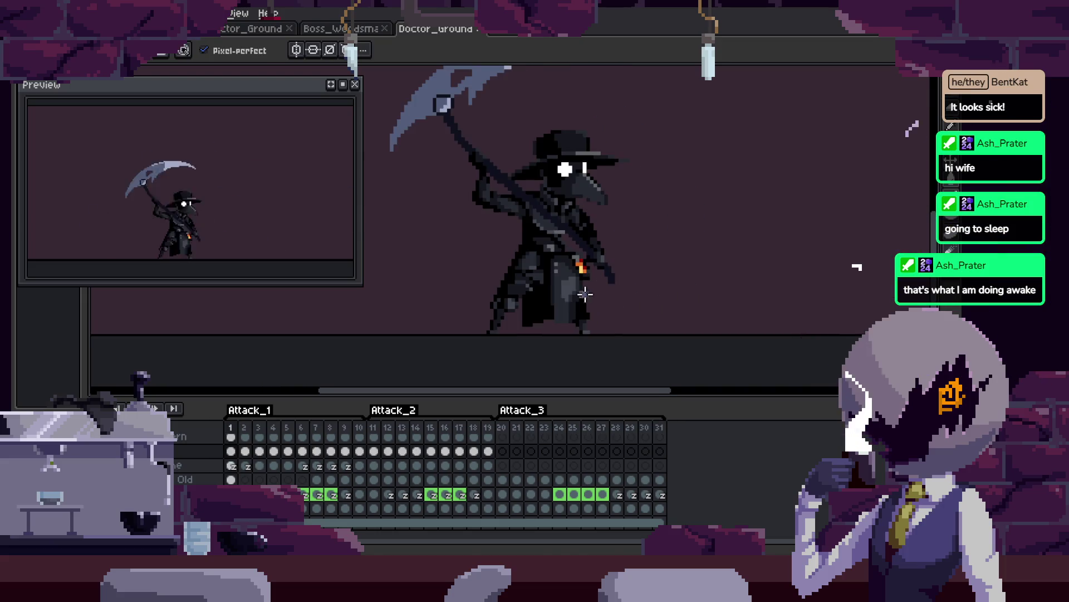
key("Tab")
key("i")
scroll(545, 282, "up", 3)
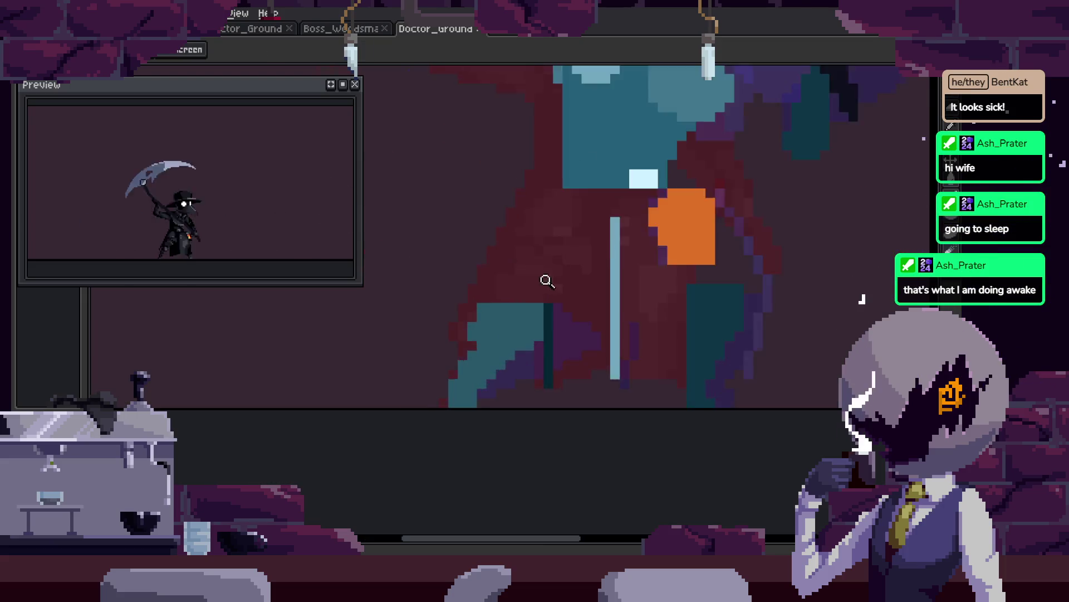
scroll(520, 358, "up", 3)
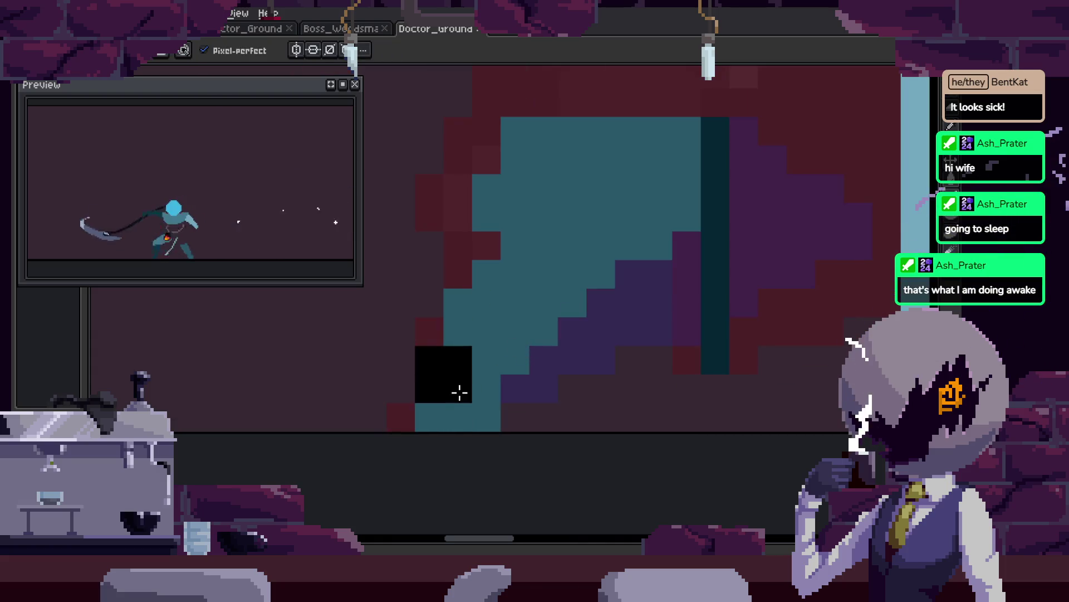
key("w")
scroll(538, 329, "down", 2)
key("b")
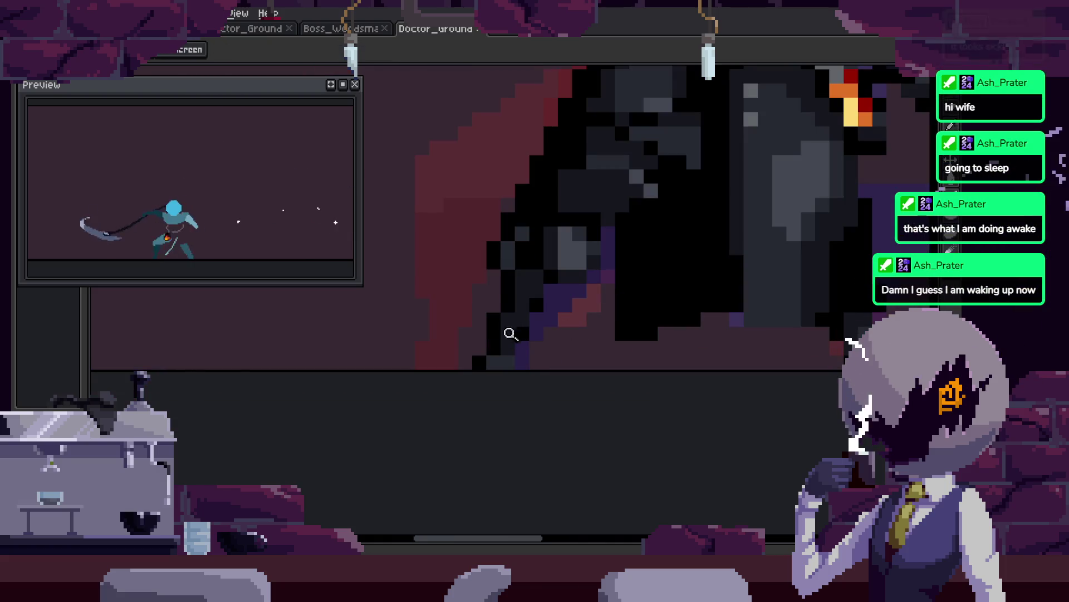
scroll(596, 299, "up", 2)
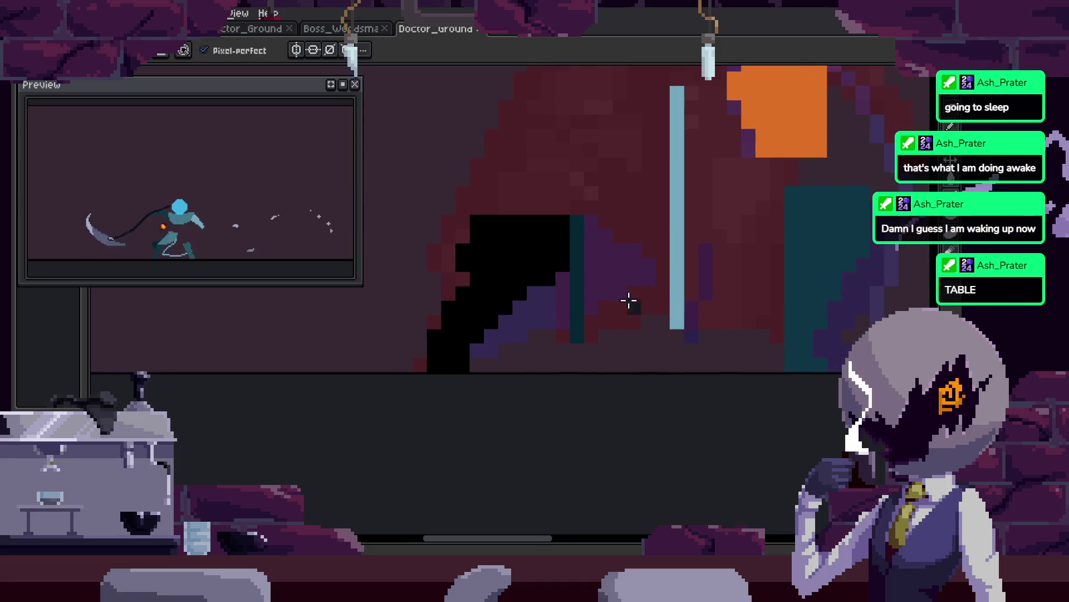
Zoom in on the grip and paint two grey highlight pixels on the black hand.
key("z")
left_click(473, 295)
key("b")
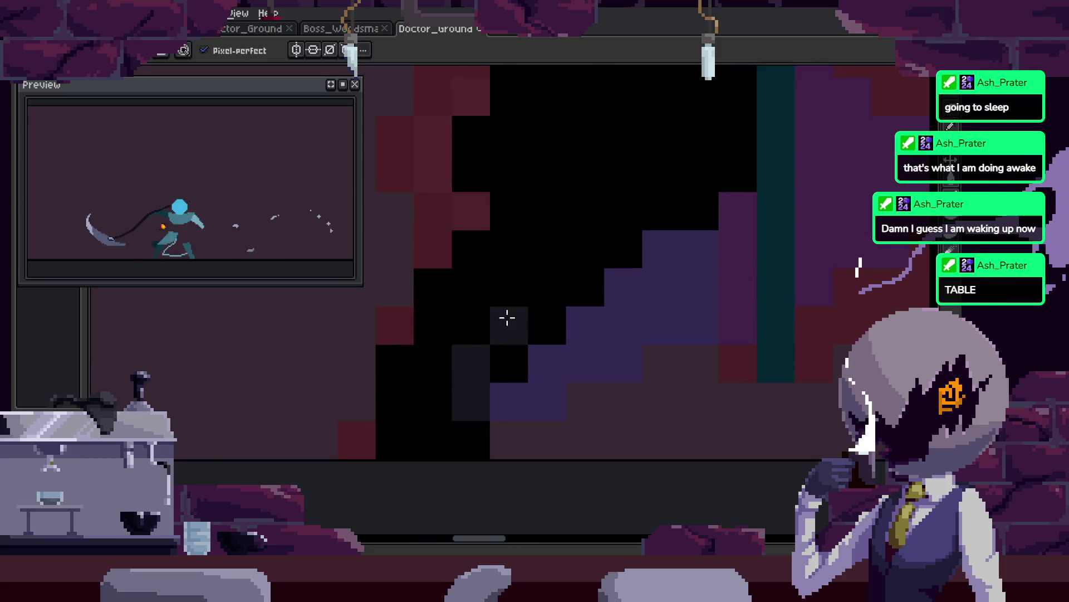
scroll(507, 318, "up", 1)
key("z")
scroll(573, 298, "down", 3)
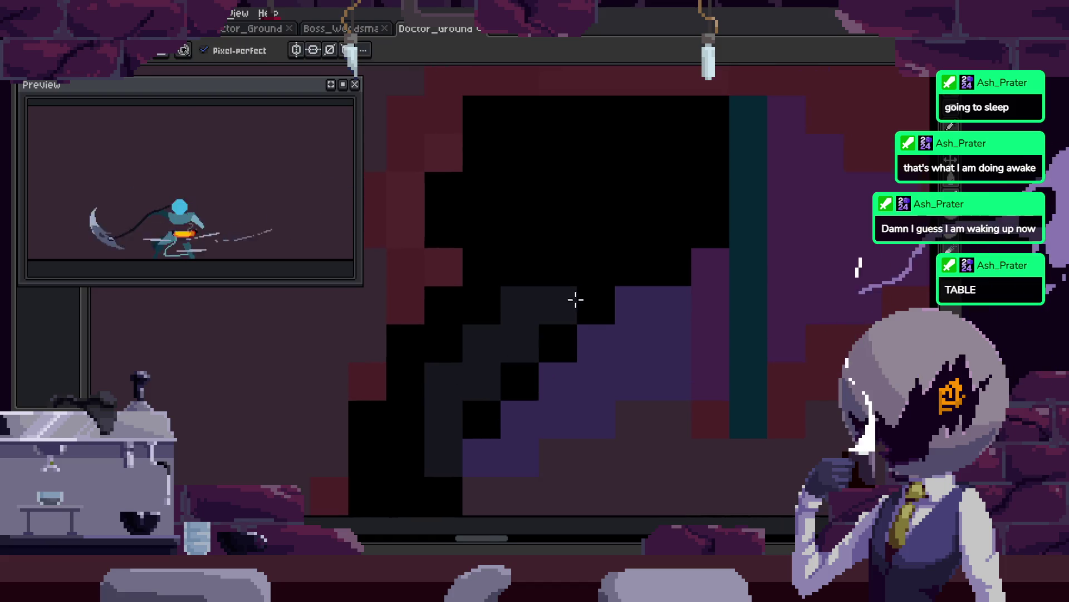
scroll(604, 262, "up", 2)
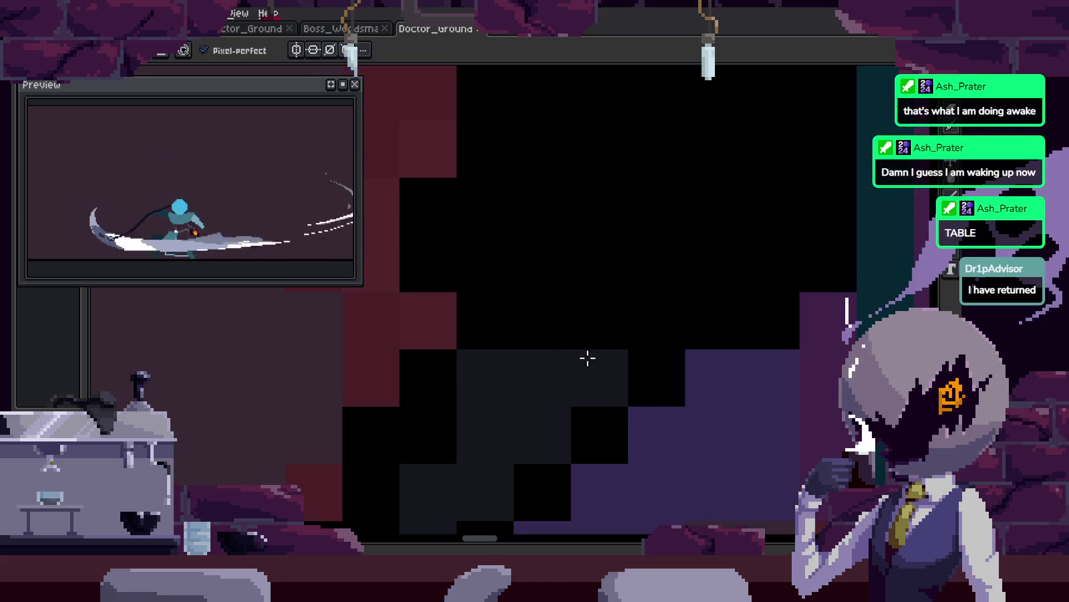
scroll(620, 275, "down", 3)
key("b")
scroll(552, 362, "up", 3)
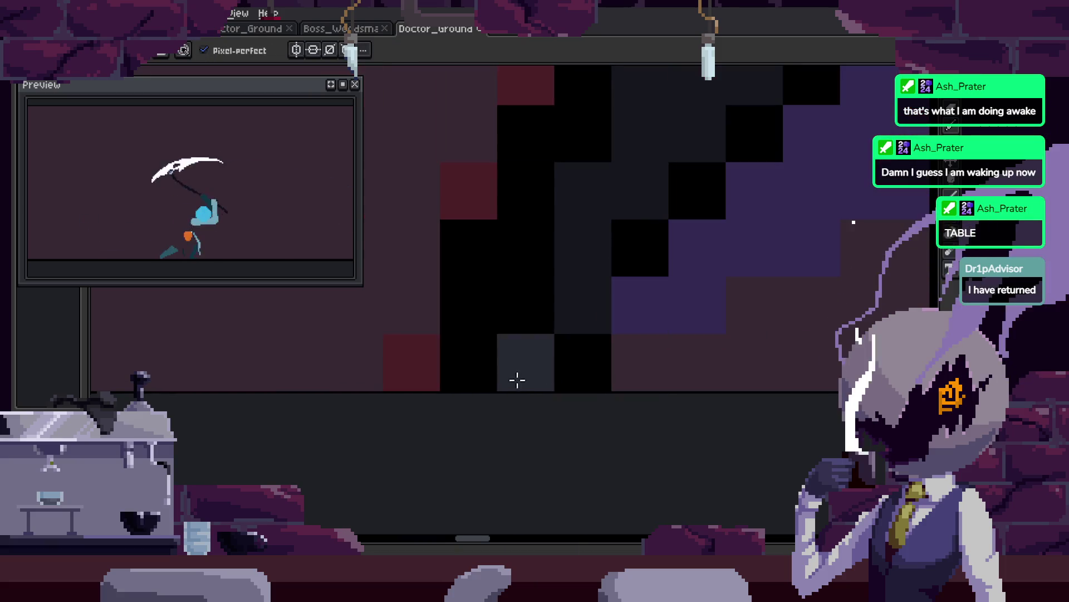
key("h")
scroll(620, 374, "down", 3)
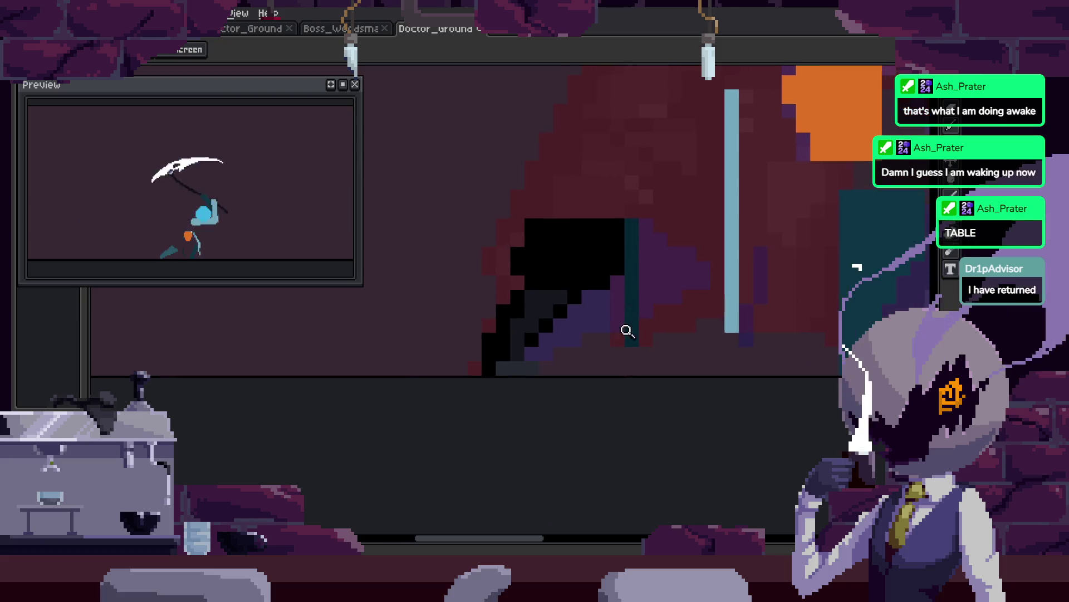
scroll(555, 282, "up", 4)
key("i")
scroll(465, 229, "down", 2)
left_click(551, 303)
left_click(596, 254)
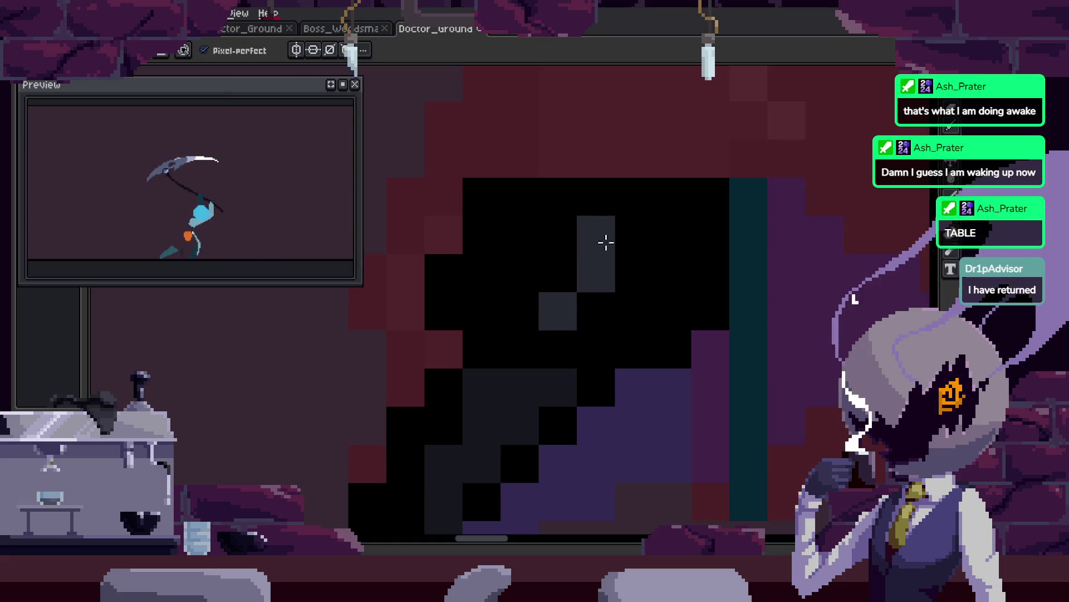
Repaint two grey pixels a darker shade and add another dark grey pixel to the grip.
scroll(532, 296, "down", 1)
scroll(568, 270, "up", 1)
left_click(552, 320)
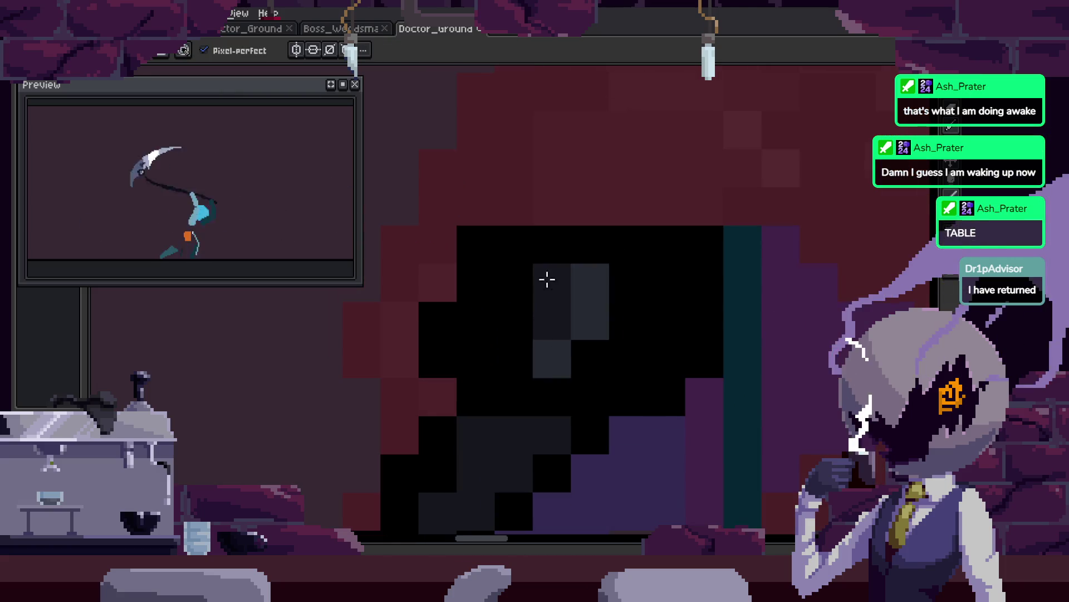
left_click(513, 282)
key("h")
left_click_drag(552, 266, 509, 278)
key("b")
left_click(616, 342)
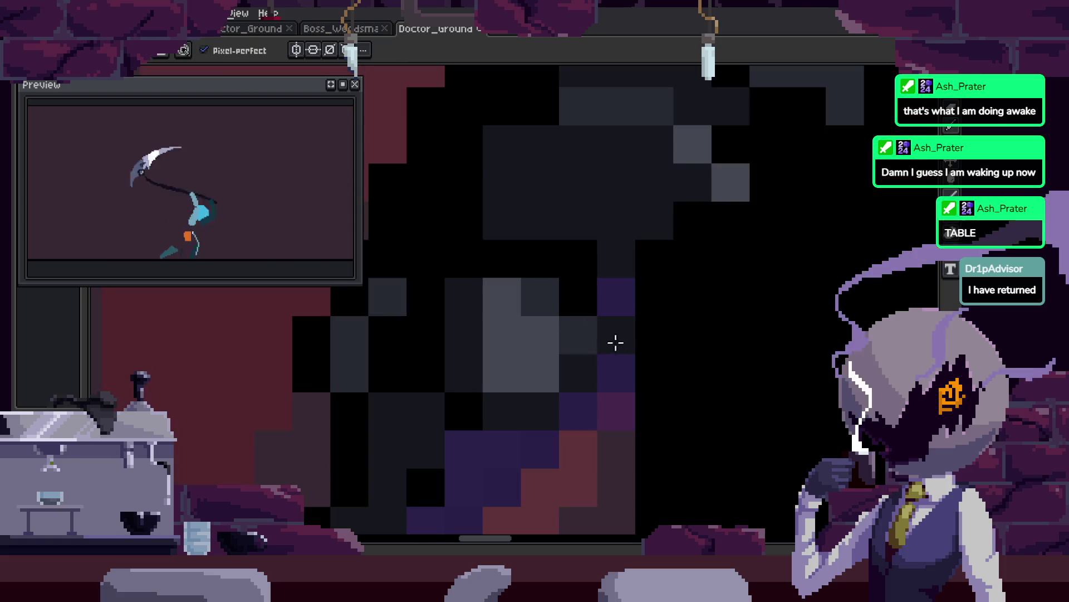
Save the sprite with Ctrl+S.
key("z")
key("ctrl+s")
scroll(637, 293, "down", 1)
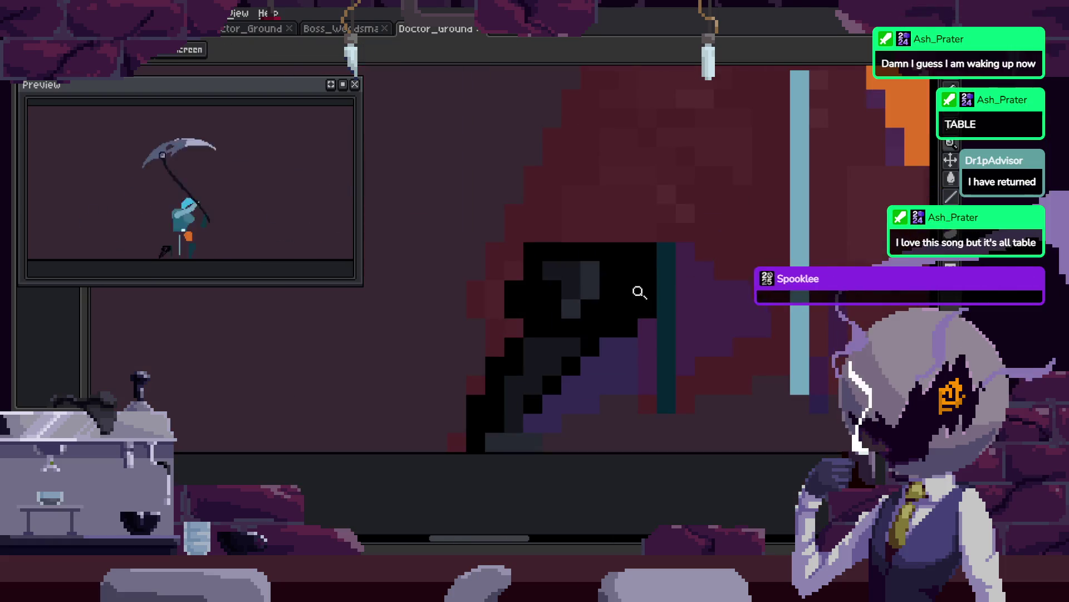
scroll(580, 300, "up", 2)
key("i")
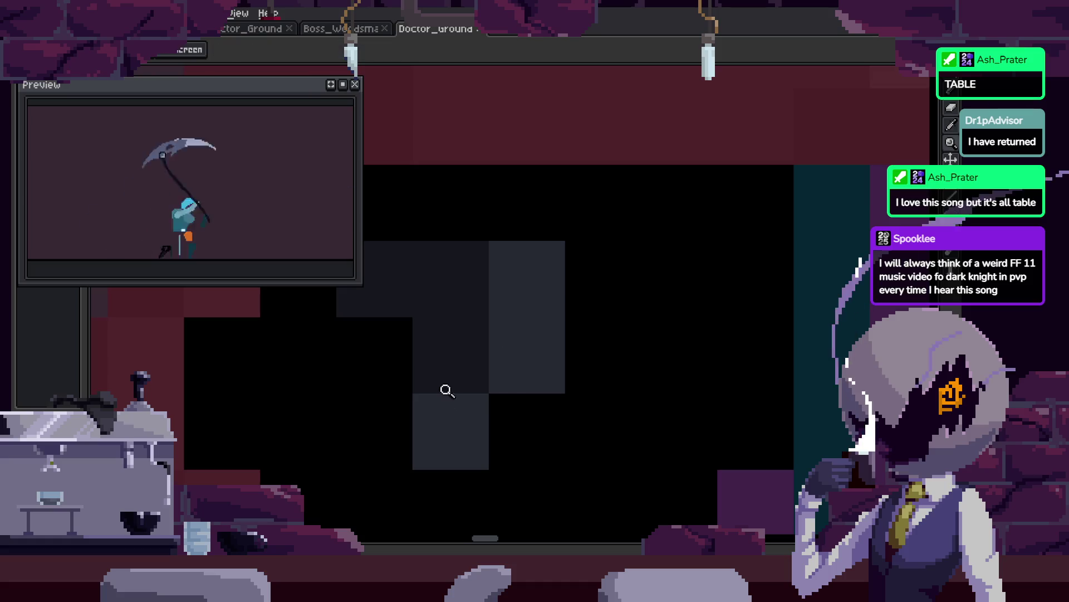
scroll(475, 344, "down", 2)
scroll(650, 304, "up", 2)
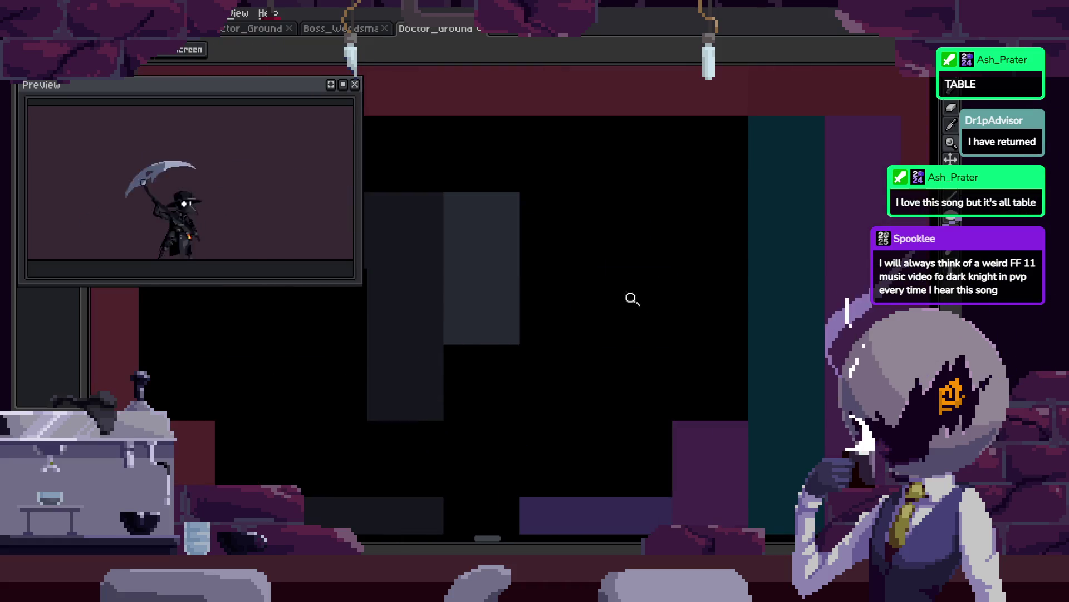
Paint dark pixels down the grip's right edge and save the sprite with Ctrl+S.
key("b")
mouse_move(666, 262)
left_mouse_down()
mouse_move(665, 418)
mouse_move(700, 392)
mouse_move(692, 437)
left_mouse_up()
key("z")
key("ctrl+s")
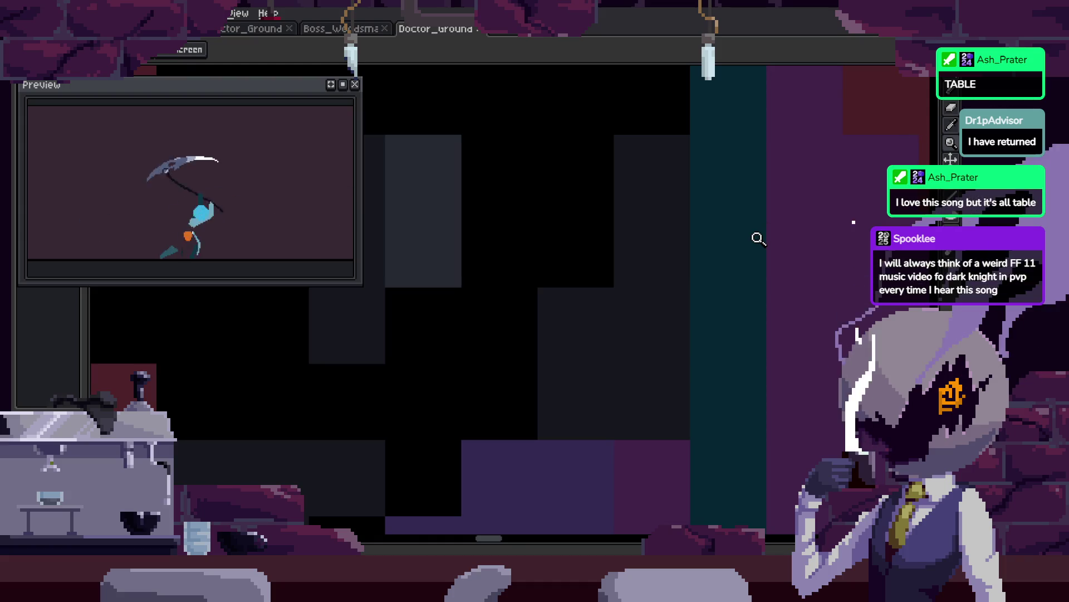
scroll(522, 251, "down", 3)
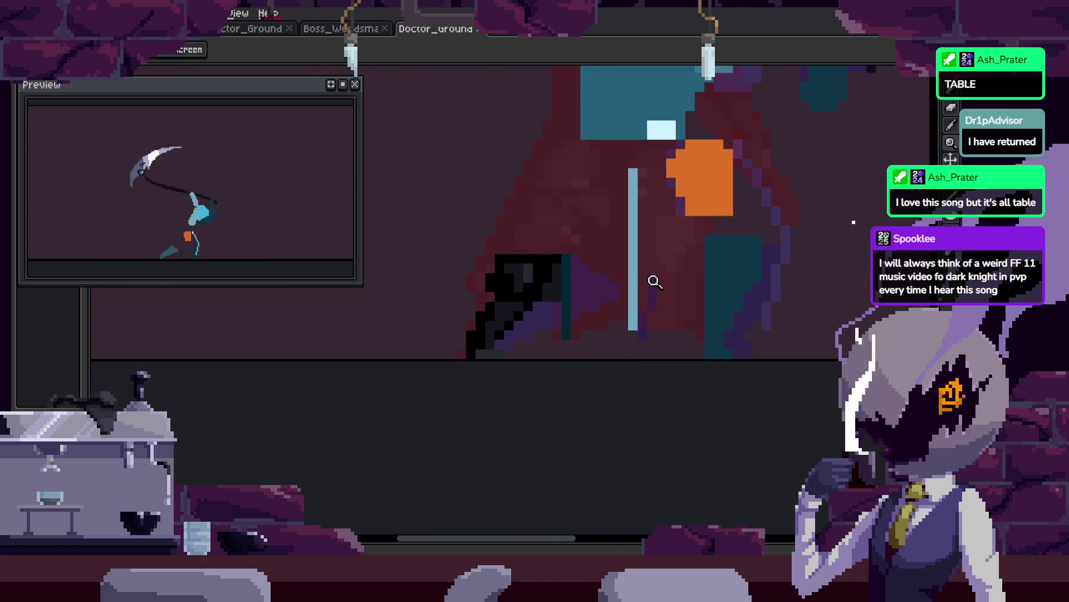
Draw a black diagonal shaft line across the doctor's body and reshape its lower part.
left_click_drag(558, 270, 514, 298)
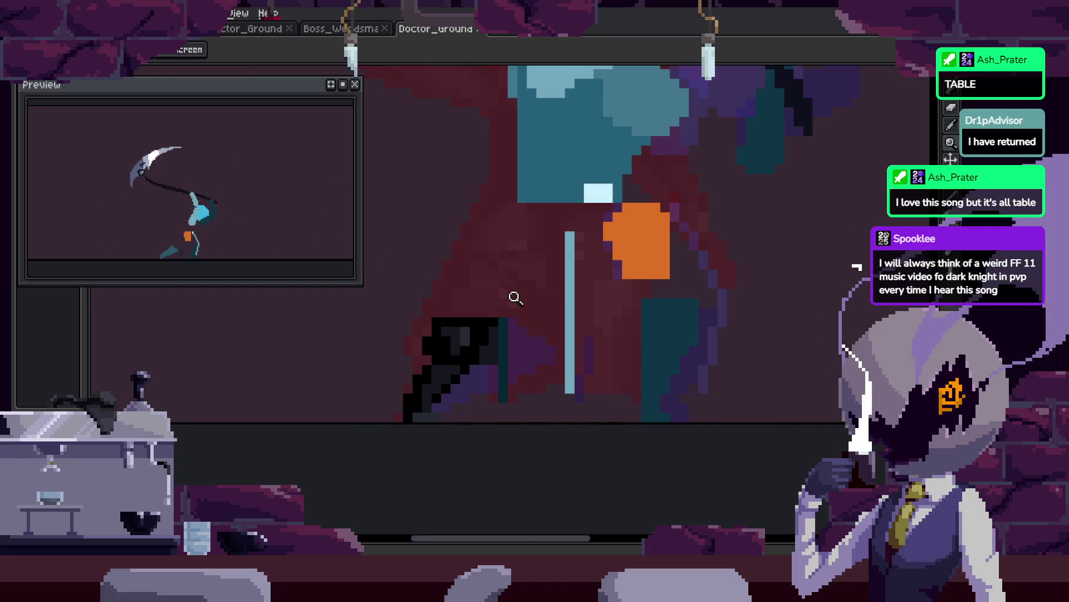
key("b")
key("z")
key("Return")
scroll(662, 221, "down", 1)
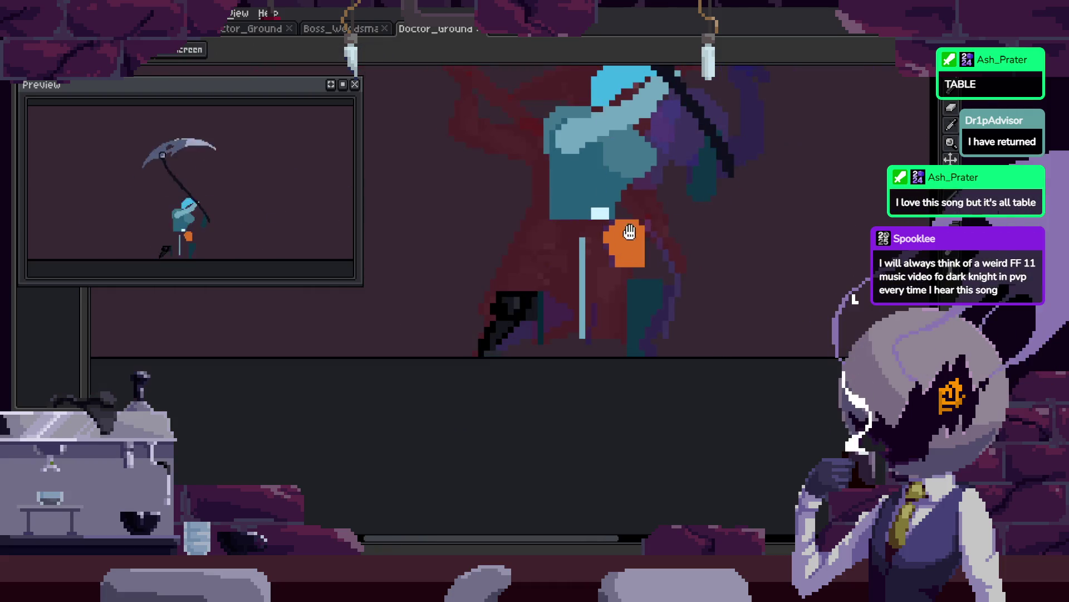
scroll(646, 312, "up", 3)
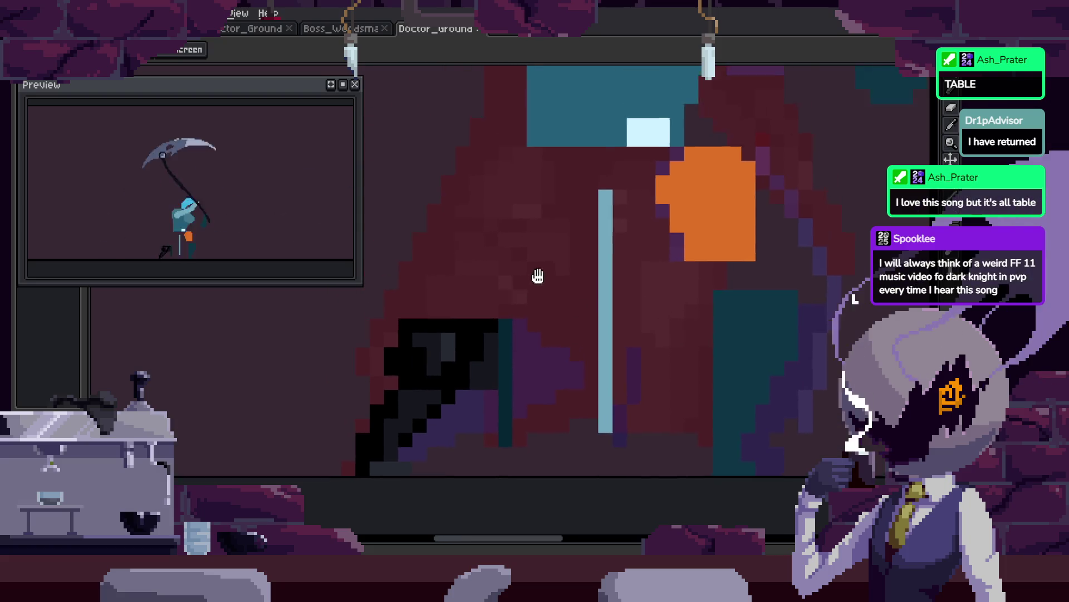
key("b")
left_click_drag(453, 326, 527, 156)
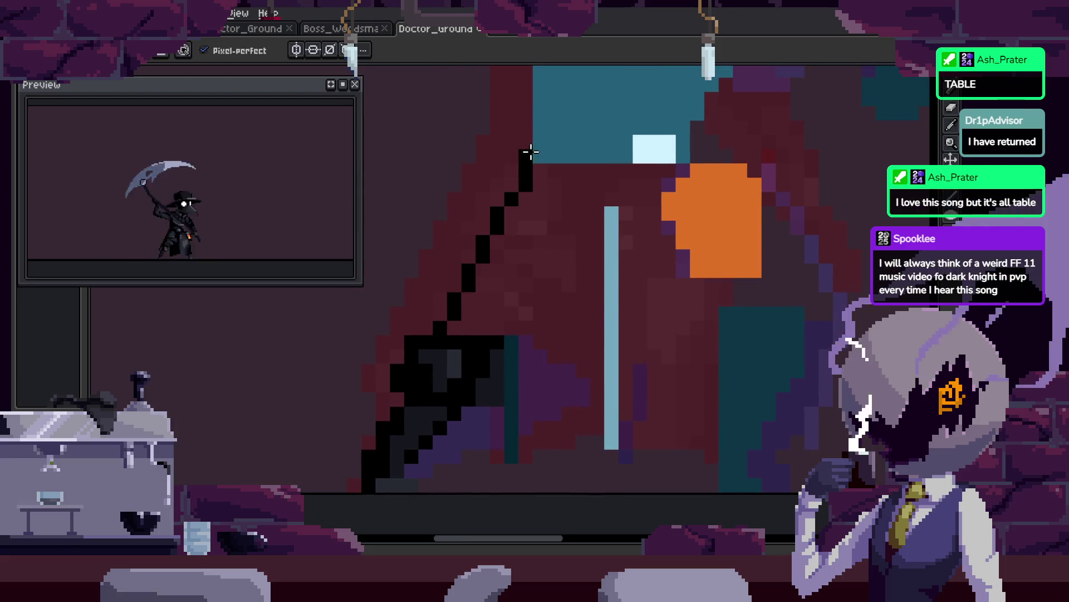
left_click_drag(496, 206, 469, 253)
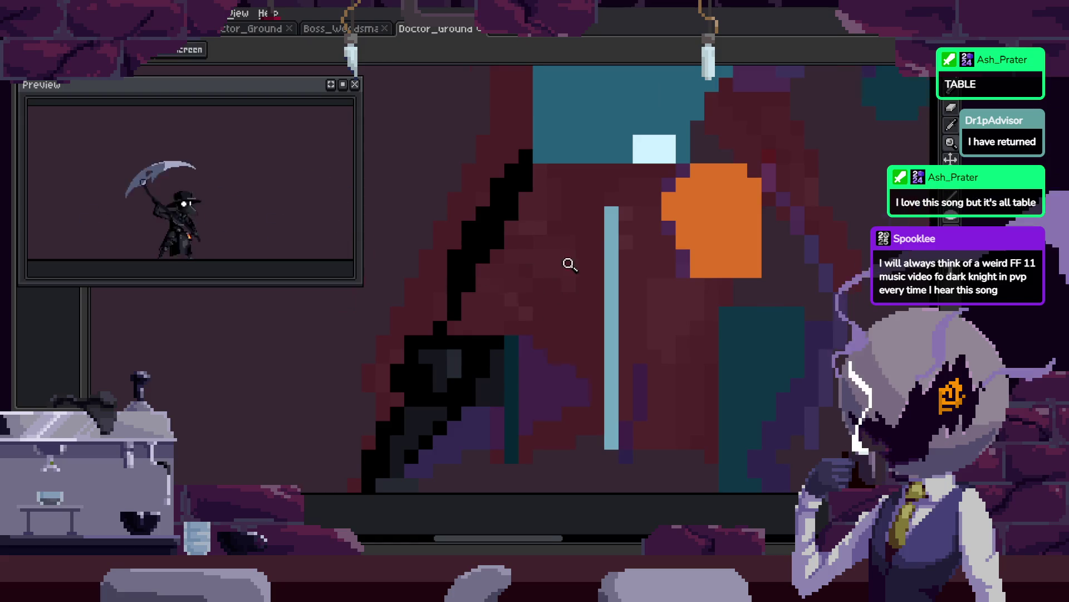
Zoom in on the shaft top, try redrawing it beside the light-blue column, then undo.
scroll(568, 262, "up", 1)
left_click(513, 346)
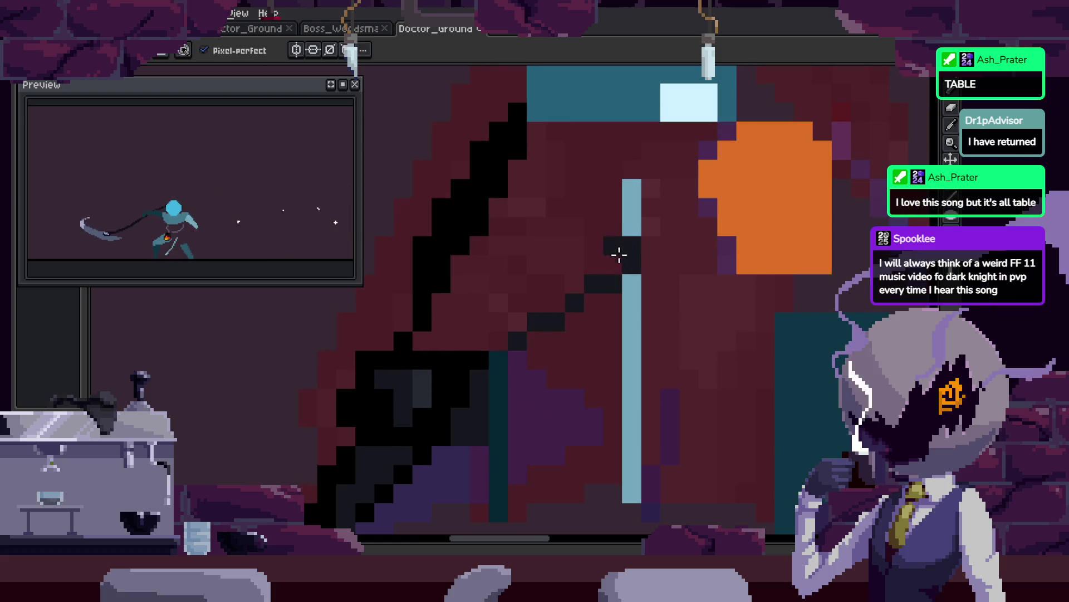
key("ctrl+z")
left_click_drag(613, 266, 611, 213)
key("ctrl+z")
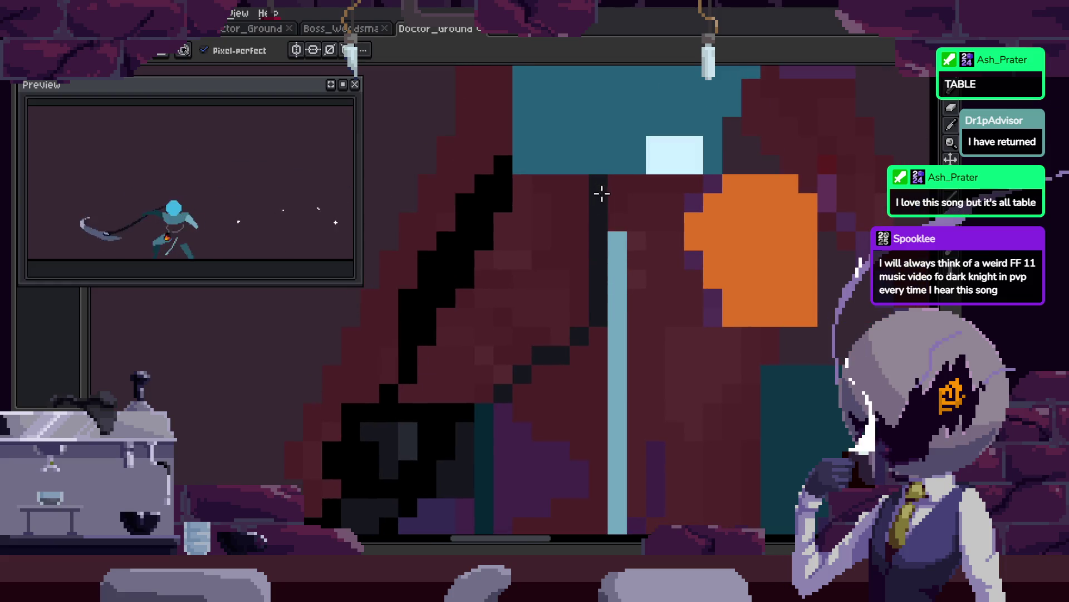
scroll(544, 267, "down", 3)
scroll(638, 251, "up", 2)
scroll(638, 251, "up", 3)
Paint a red diagonal staircase of pixels along the shaft's edge.
key("b")
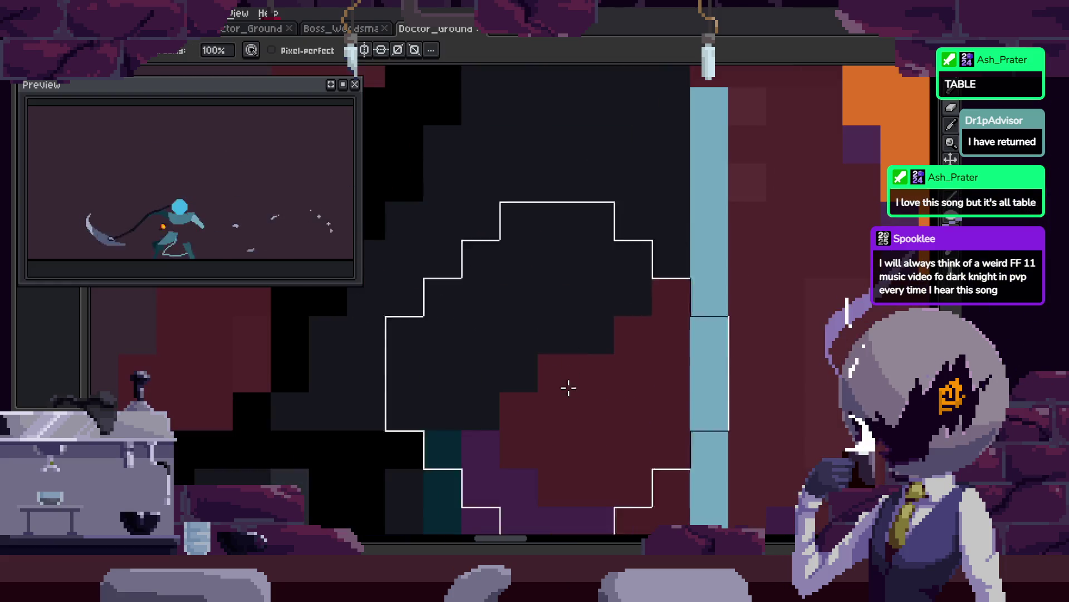
scroll(525, 245, "down", 1)
mouse_move(490, 357)
left_mouse_down()
mouse_move(554, 375)
mouse_move(672, 253)
left_mouse_up()
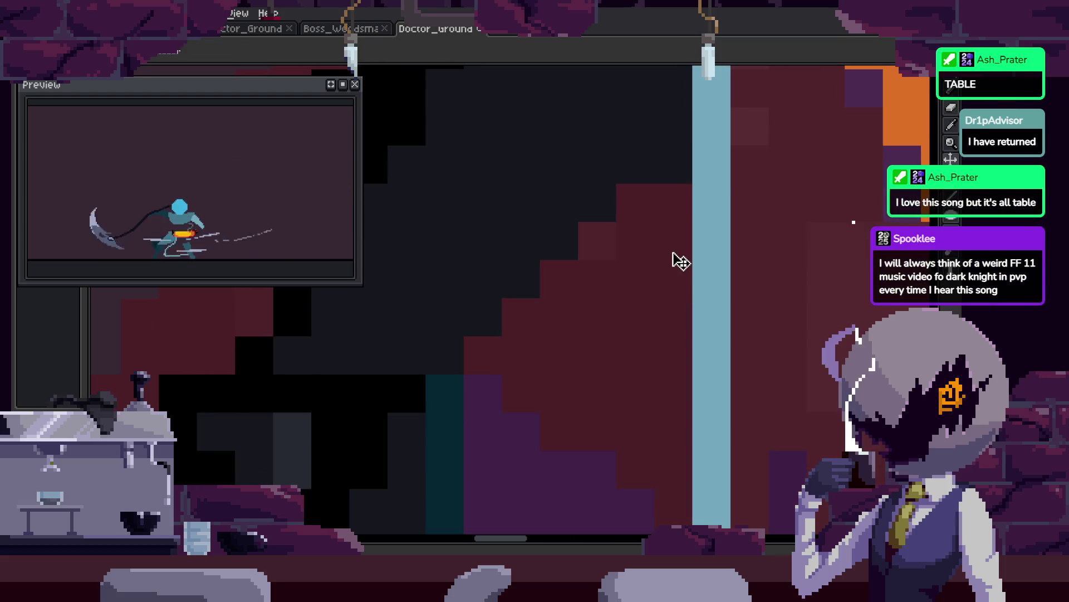
scroll(430, 292, "down", 3)
scroll(475, 321, "down", 2)
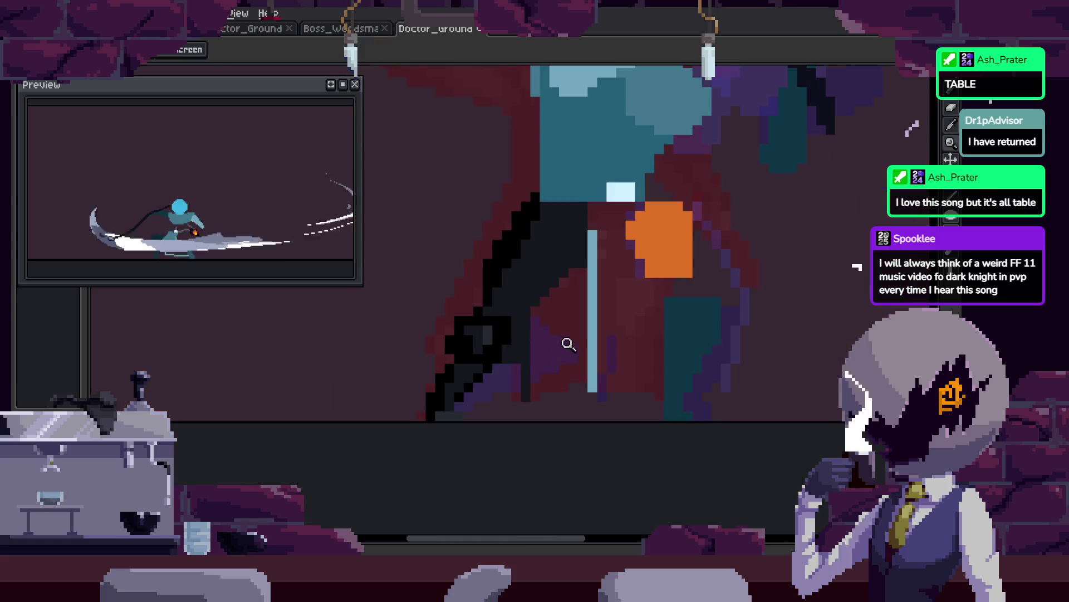
scroll(593, 321, "up", 1)
Paint a black stroke along the lower purple area of the doctor's torso.
left_click_drag(593, 321, 567, 251)
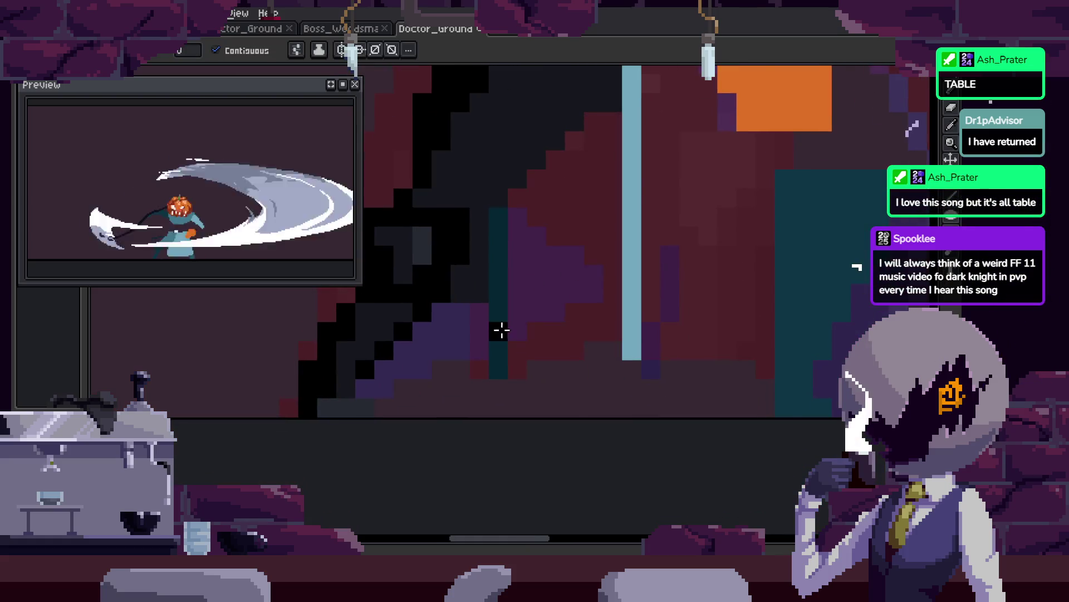
key("b")
left_click_drag(499, 365, 612, 319)
scroll(612, 319, "down", 3)
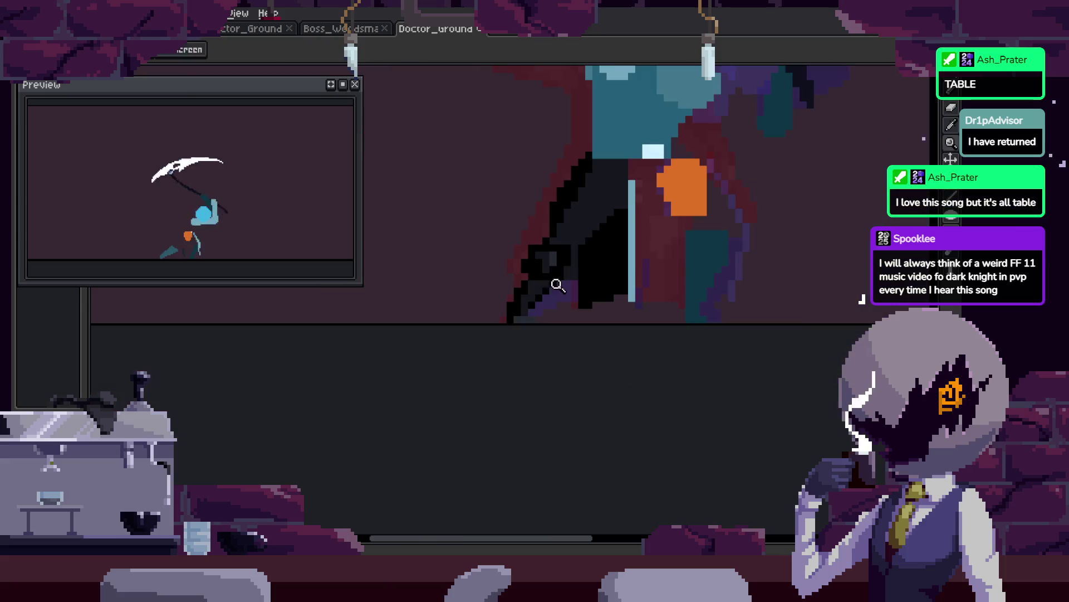
Zoom in on the shaft and grip, then paint part of the light-blue column black.
key("z")
key("Right")
key("Right")
key("Right")
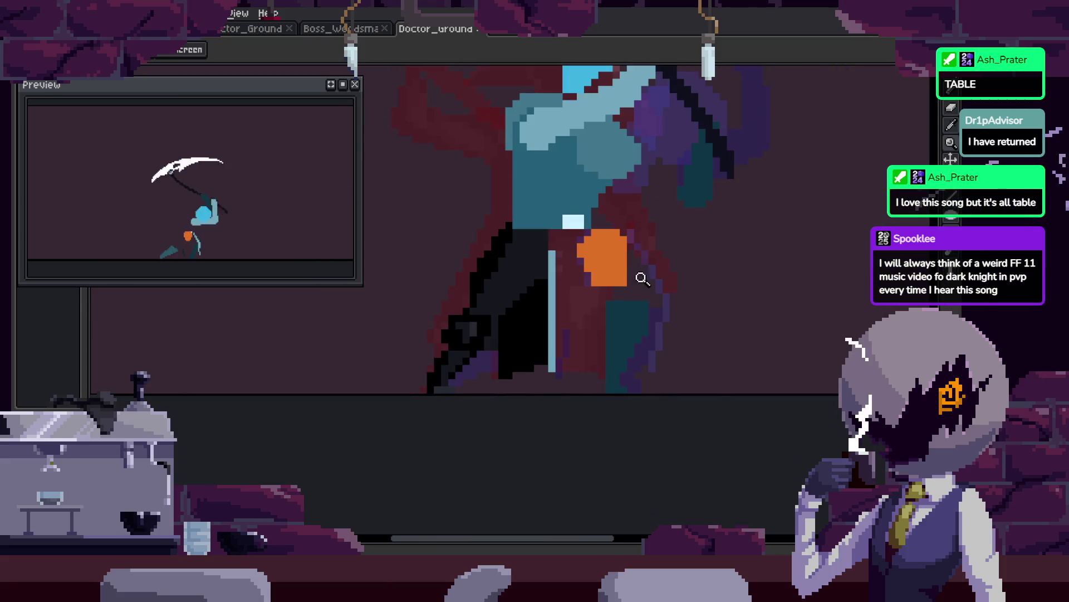
key("Right")
key("Right")
key("Right")
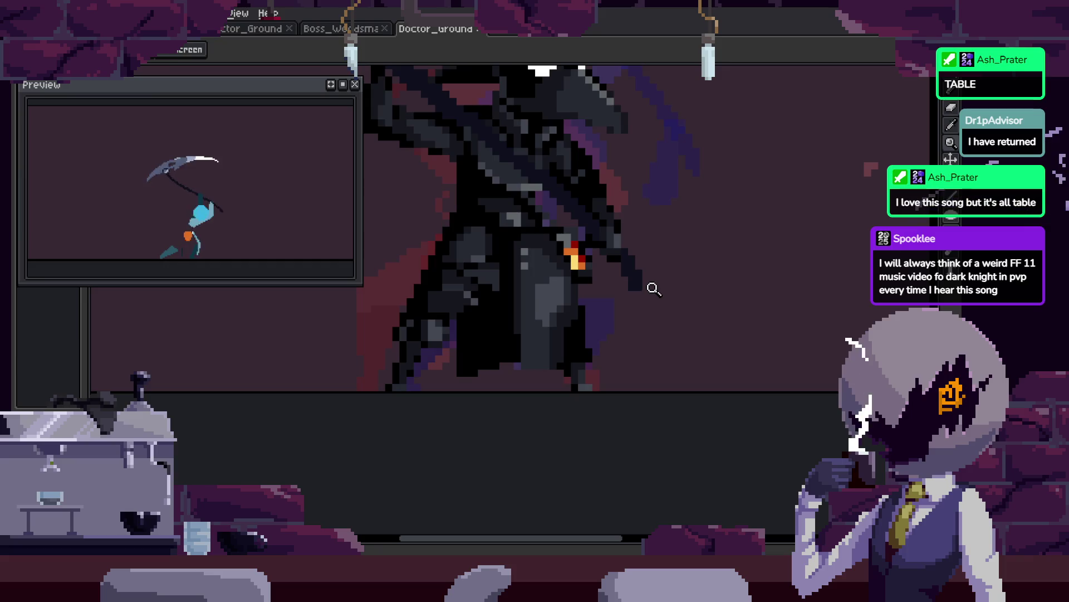
left_click(524, 271)
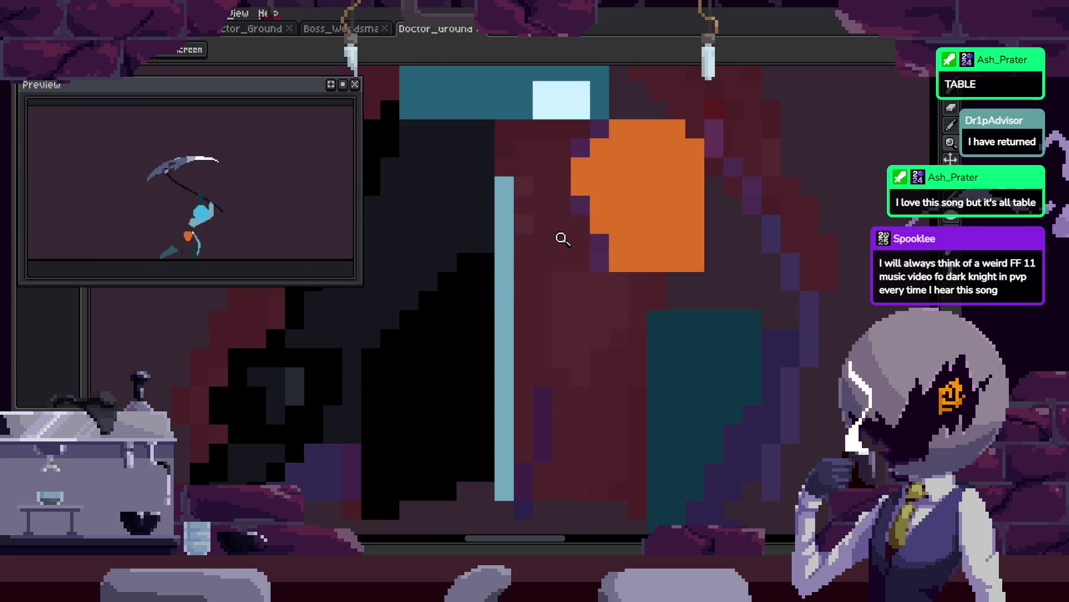
key("Left")
key("Right")
key("b")
left_click_drag(536, 206, 530, 424)
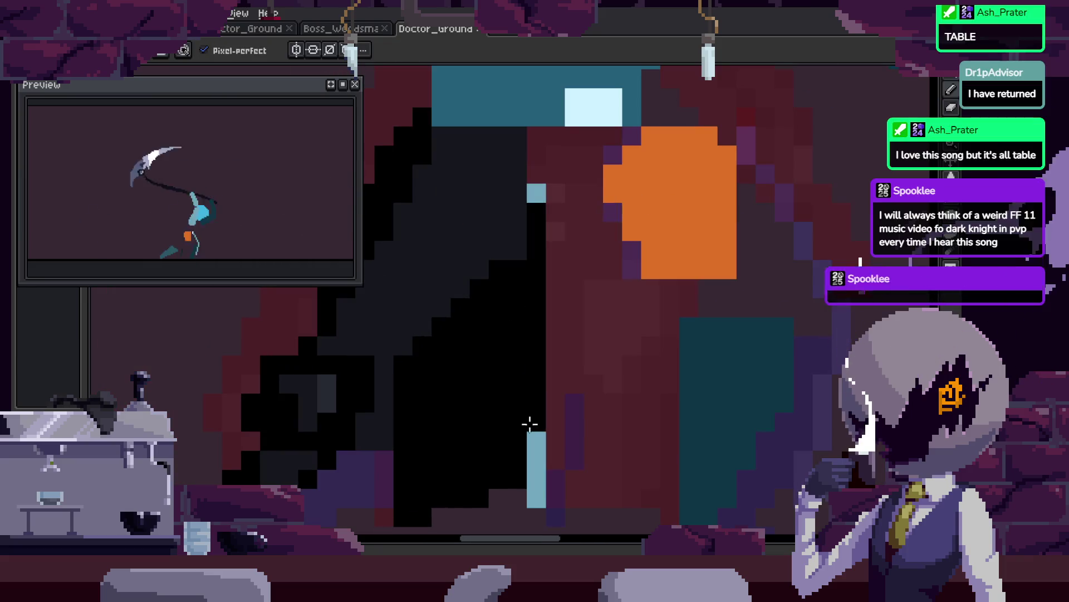
Paint black pixels over the shaft on the next frame and undo the stray light-blue column.
key("z")
scroll(583, 342, "down", 2)
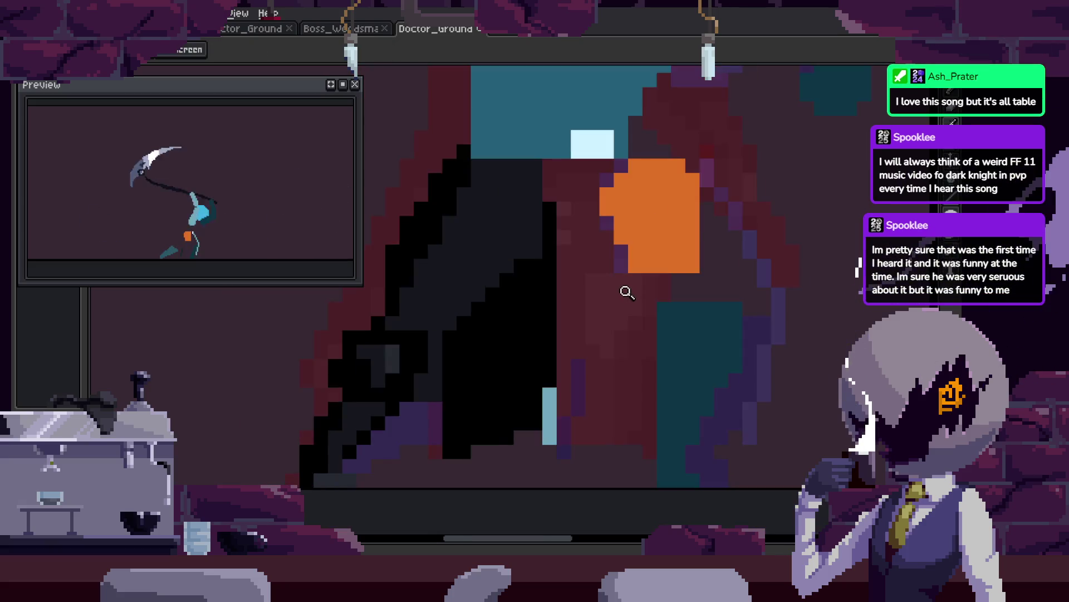
left_click(626, 291)
key("Right")
left_click_drag(557, 182, 560, 415)
key("h")
scroll(491, 353, "up", 1)
key("b")
mouse_move(511, 365)
left_mouse_down()
mouse_move(514, 332)
mouse_move(573, 346)
mouse_move(528, 351)
left_mouse_up()
key("ctrl+z")
Step through the following attack frames, zooming in and out to compare them.
key("Right")
key("Right")
key("Right")
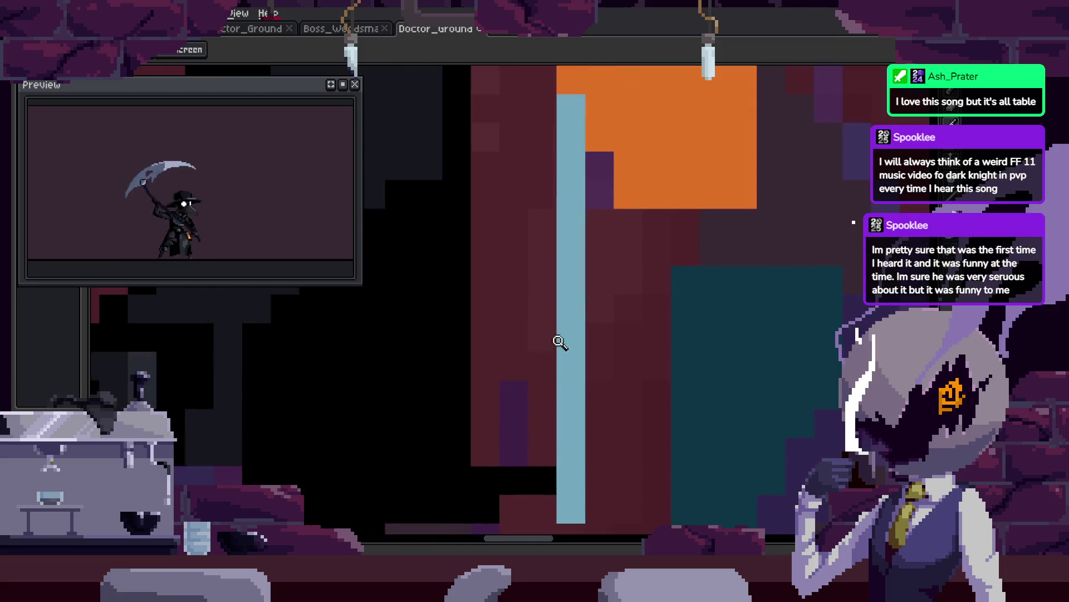
key("z")
scroll(501, 281, "down", 3)
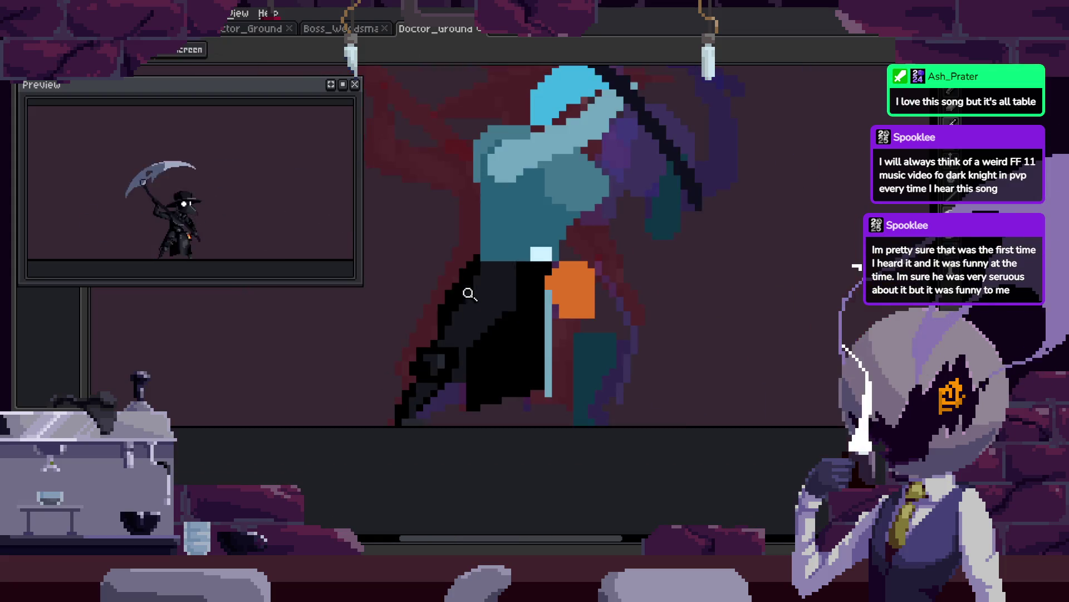
key("Right")
key("Right")
key("Right")
scroll(547, 336, "up", 2)
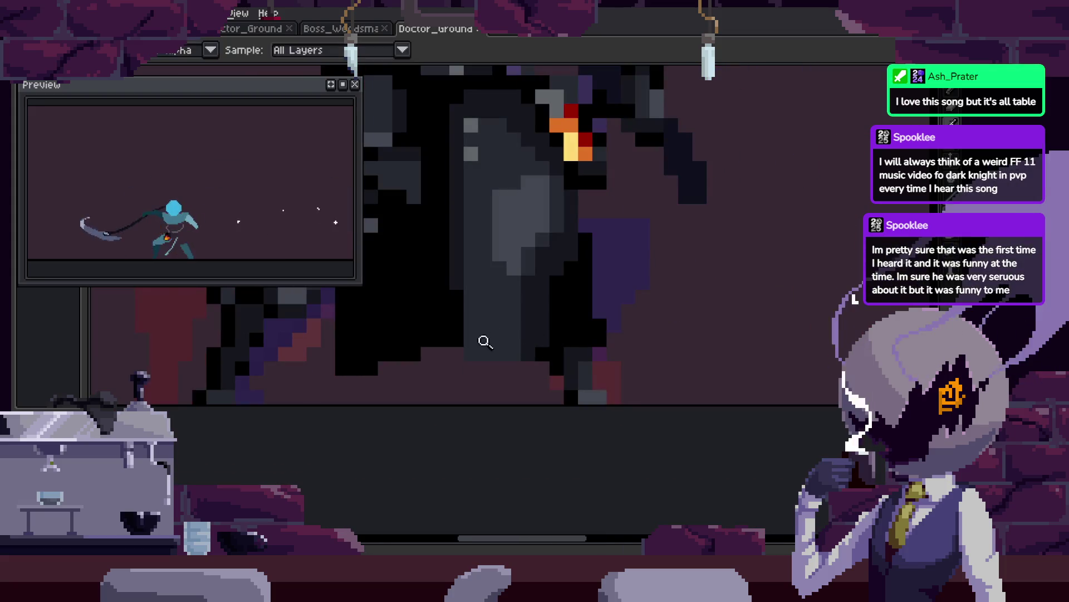
scroll(556, 337, "up", 2)
key("b")
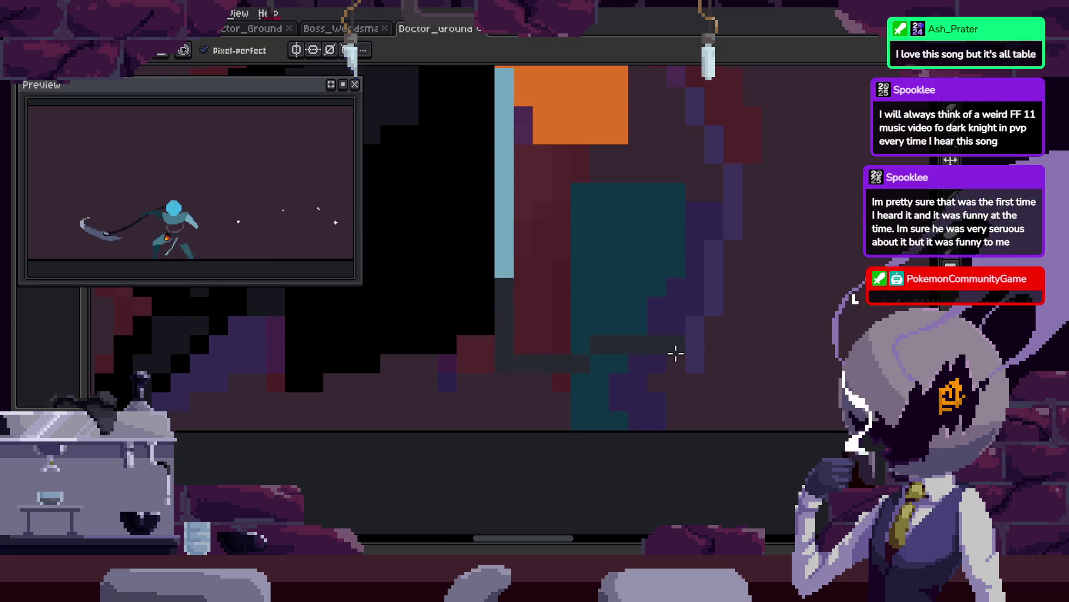
key("Right")
key("Right")
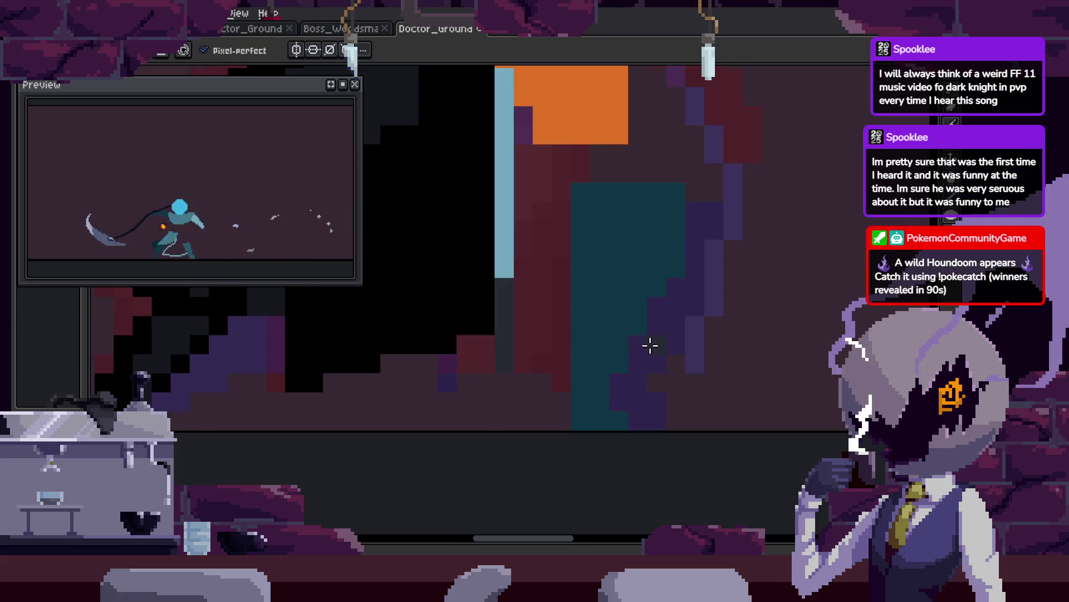
scroll(672, 272, "up", 2)
scroll(672, 260, "up", 3)
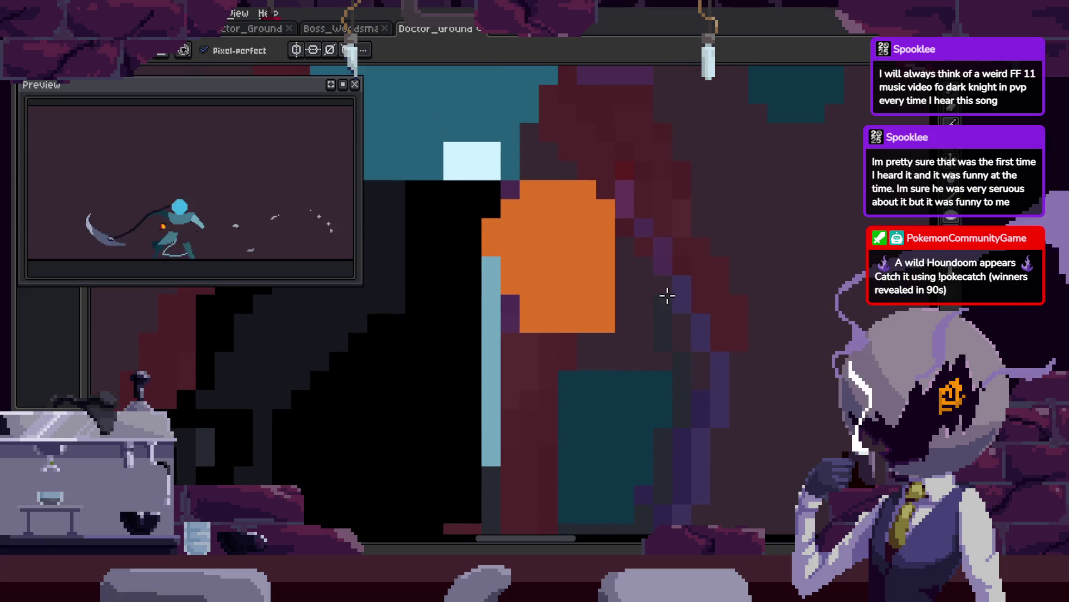
key("z")
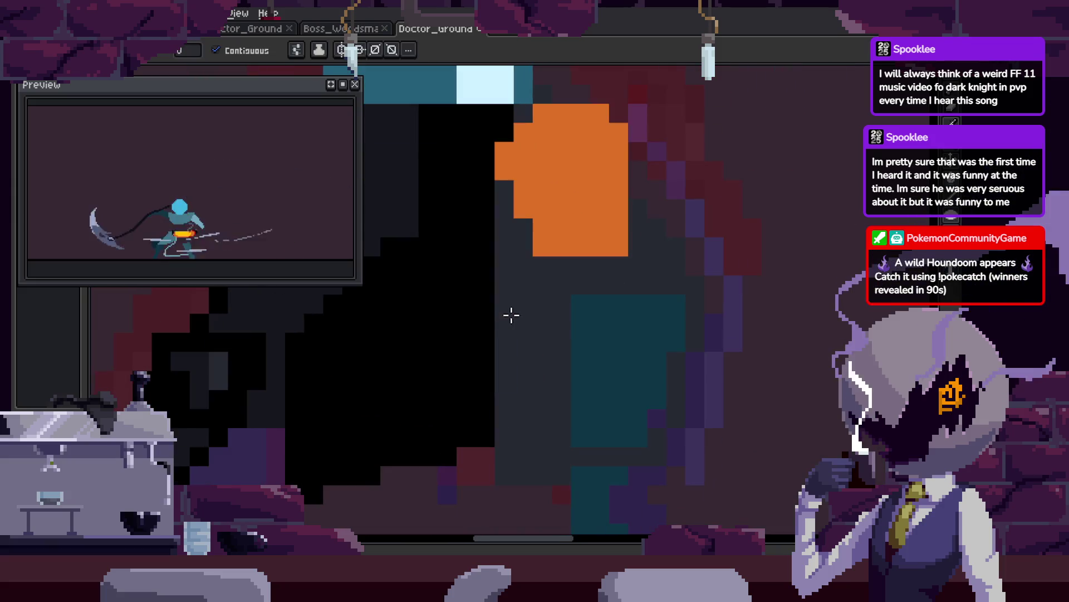
scroll(509, 312, "down", 3)
scroll(645, 334, "up", 1)
scroll(640, 346, "up", 2)
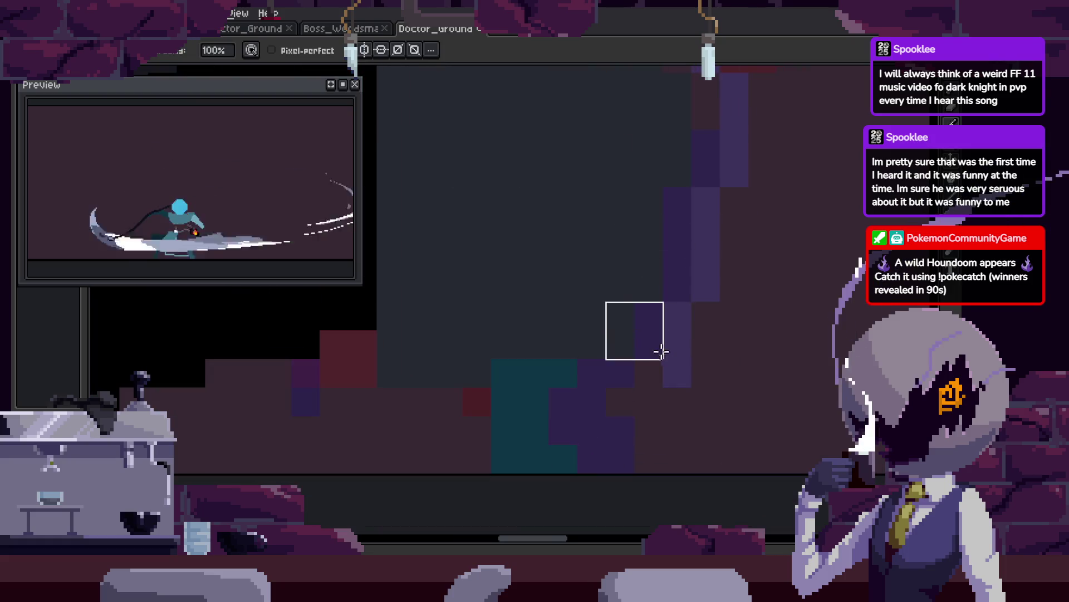
scroll(705, 254, "down", 3)
scroll(626, 322, "down", 1)
scroll(671, 329, "up", 1)
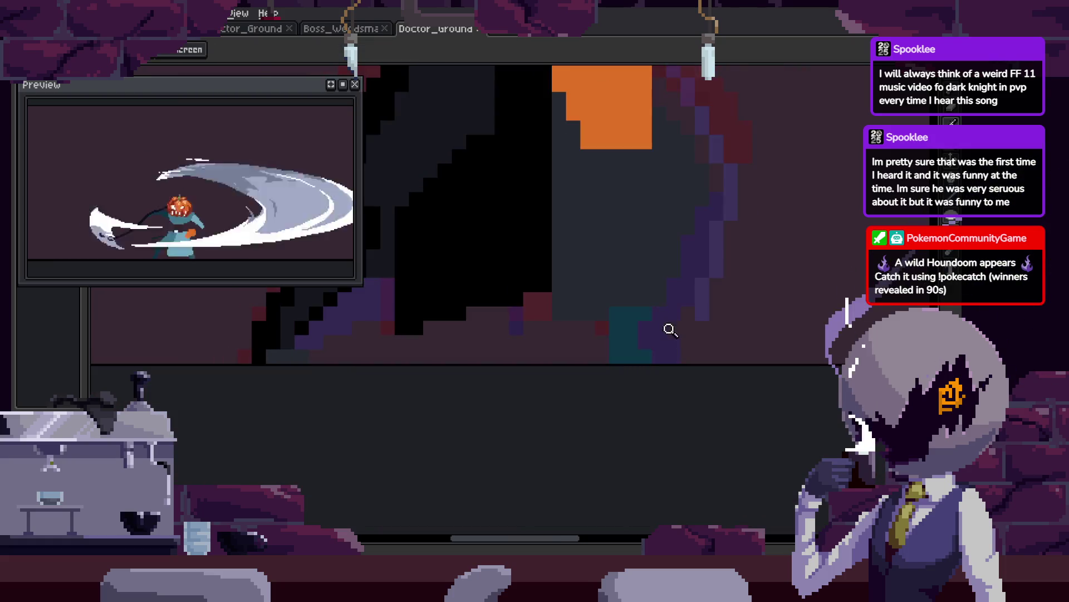
scroll(616, 358, "up", 2)
scroll(674, 293, "down", 2)
scroll(680, 256, "down", 2)
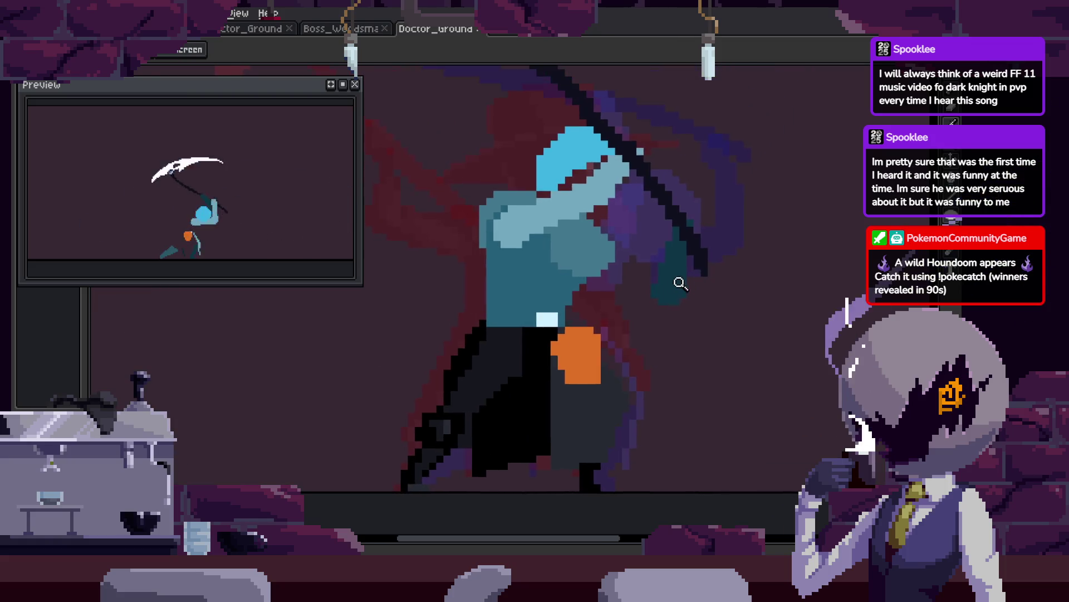
scroll(716, 274, "down", 1)
scroll(684, 282, "up", 1)
scroll(669, 270, "down", 1)
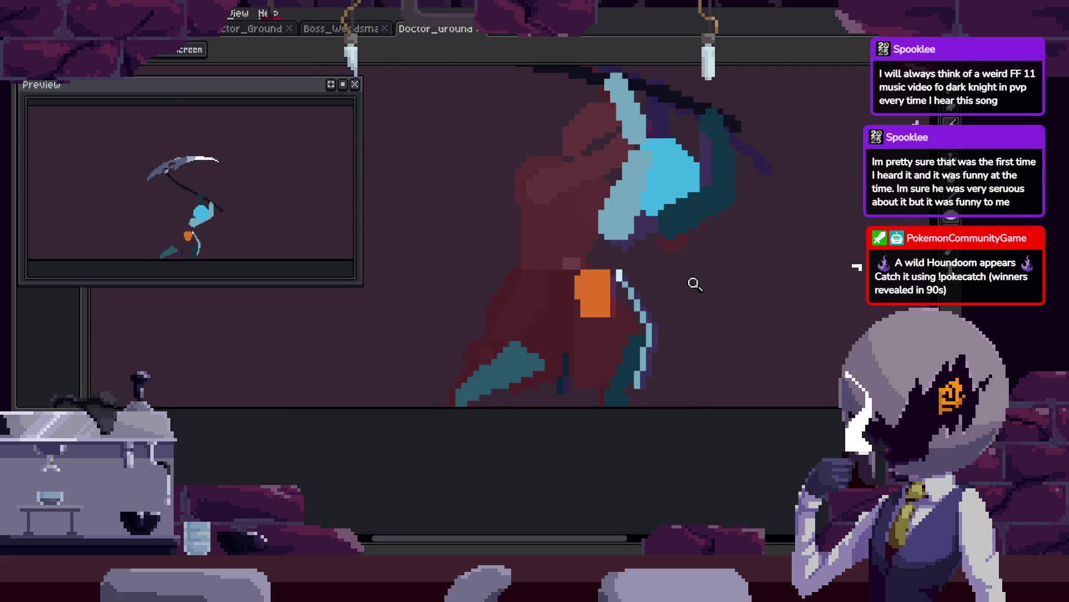
scroll(688, 293, "up", 2)
Show and hide the animation timeline twice to review the frame sequence.
key("Tab")
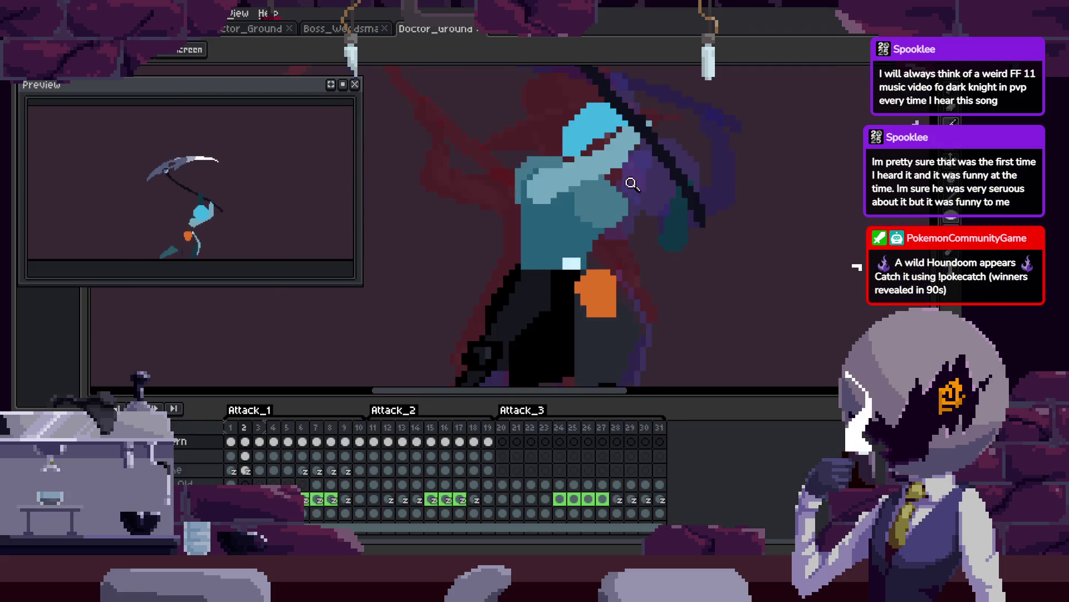
key("Tab")
scroll(636, 262, "down", 1)
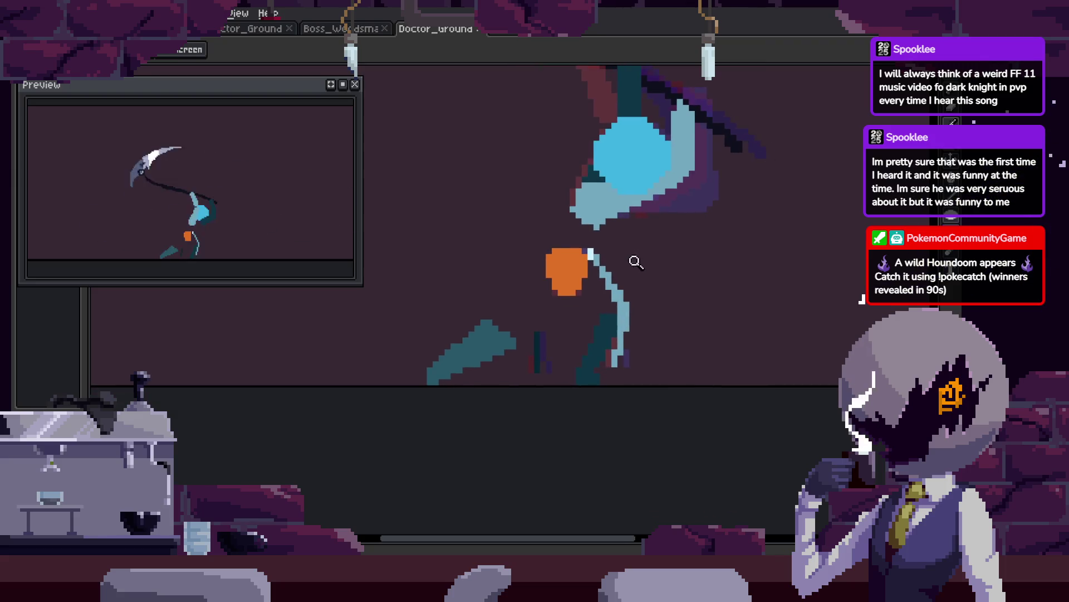
key("Tab")
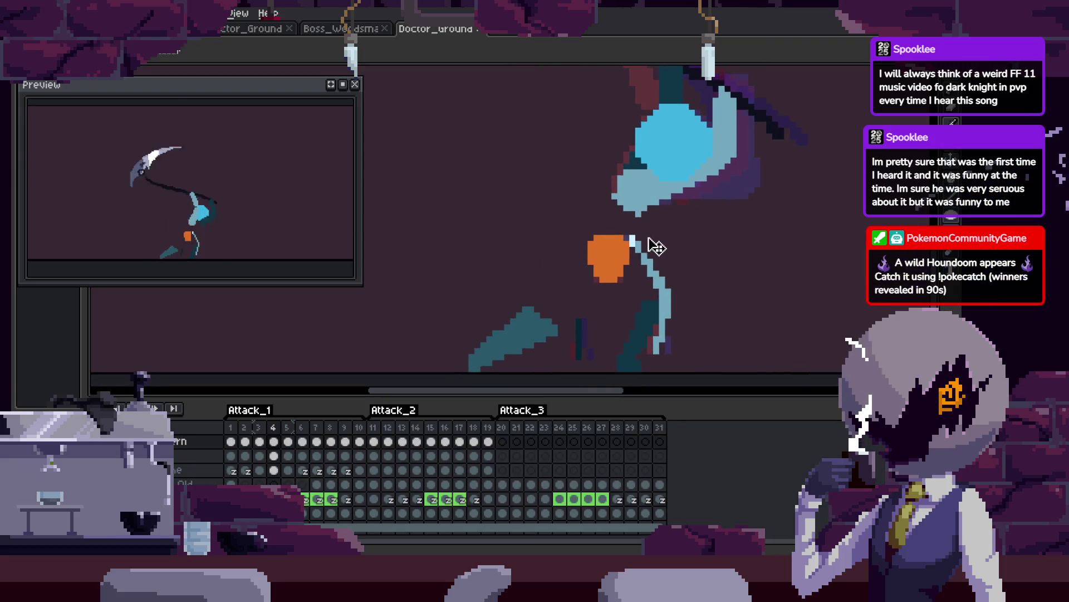
key("Tab")
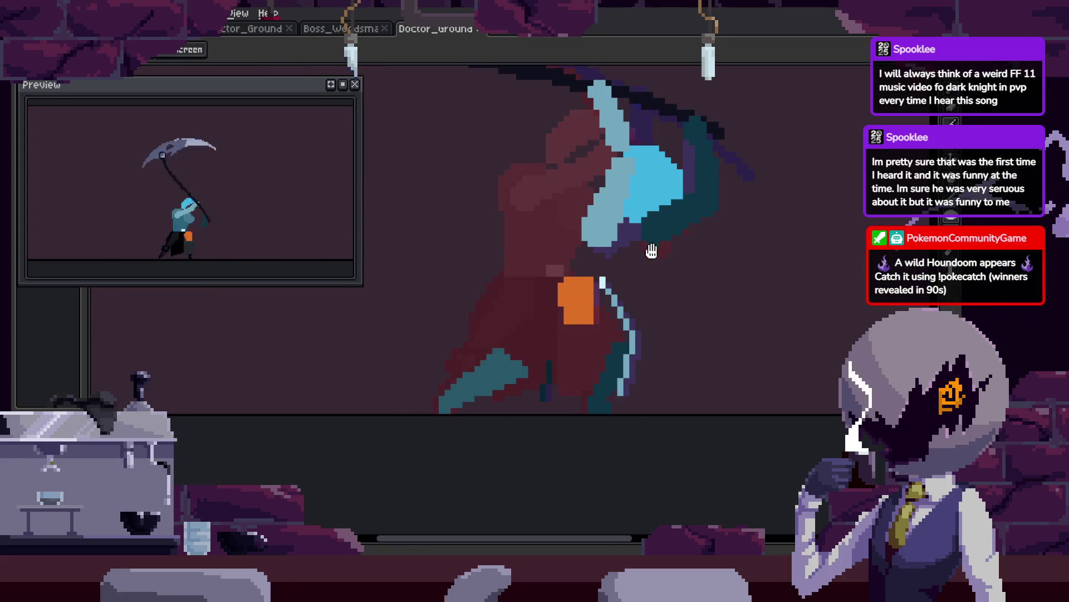
scroll(641, 268, "up", 1)
Zoom in close on the scythe blade and inspect its pixels.
key("z")
left_click(537, 262)
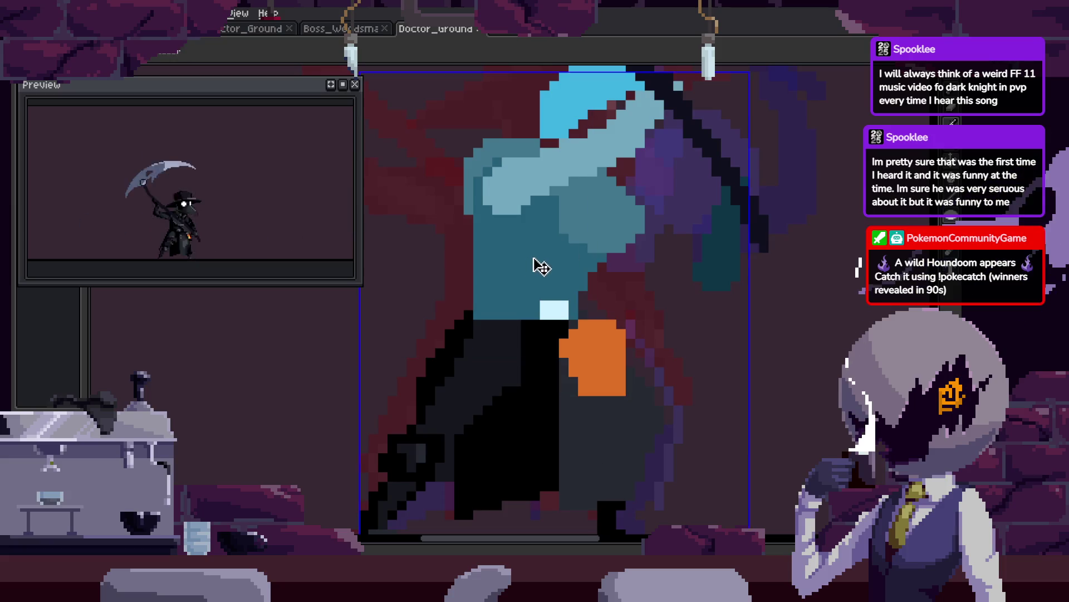
left_click(434, 206)
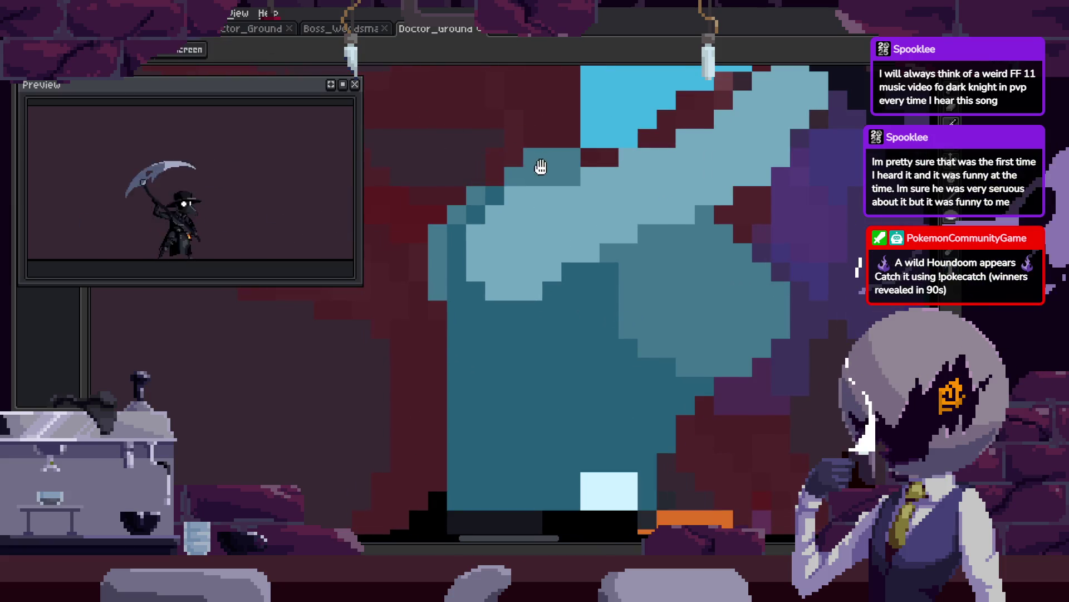
scroll(519, 212, "down", 3)
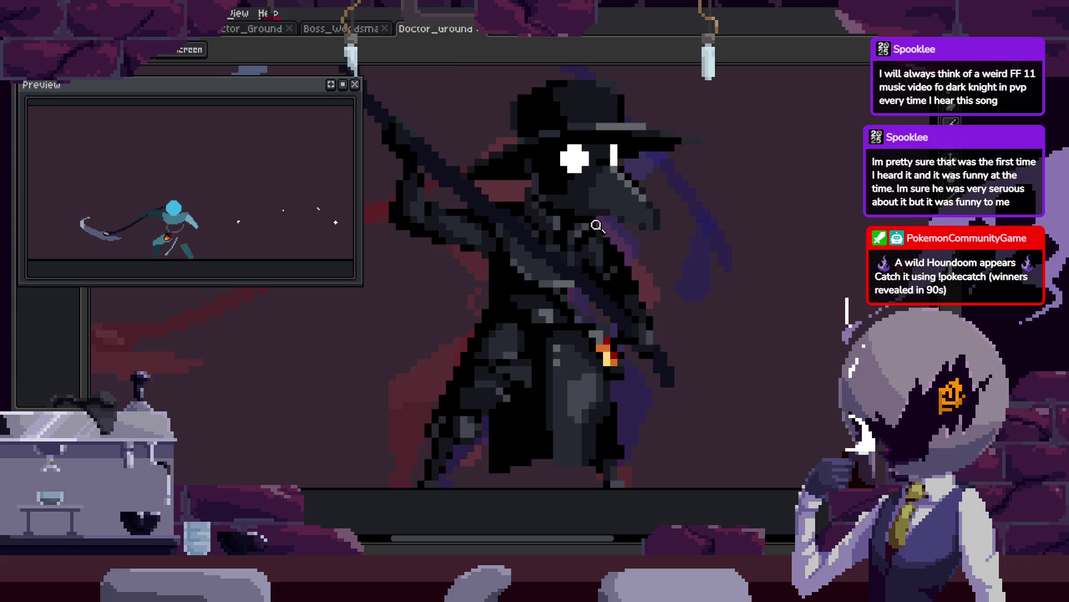
scroll(598, 244, "up", 3)
key("b")
scroll(590, 234, "up", 2)
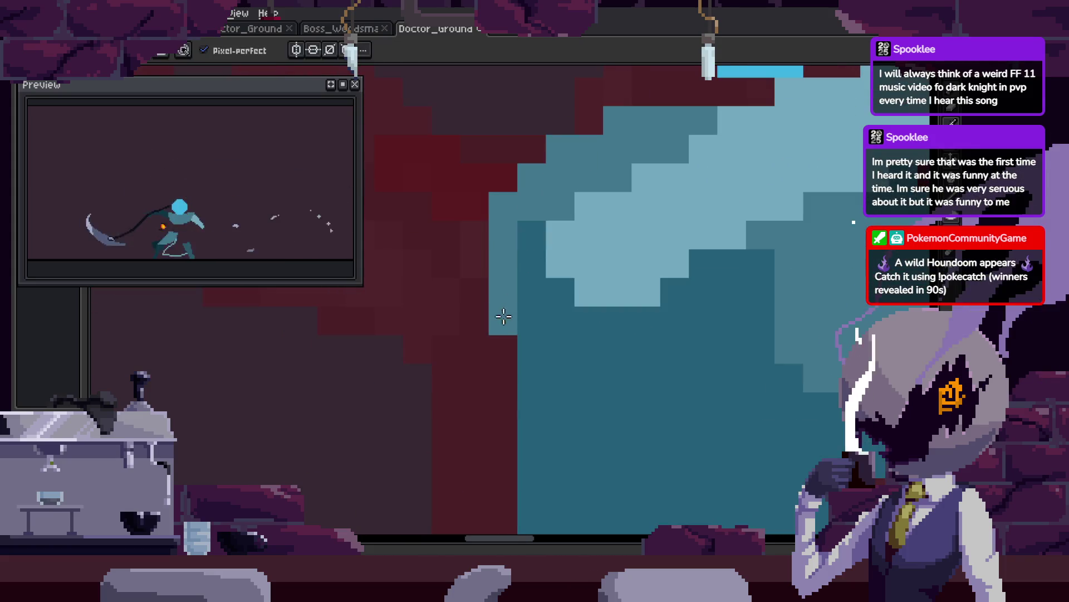
key("z")
scroll(615, 206, "down", 3)
scroll(595, 279, "up", 2)
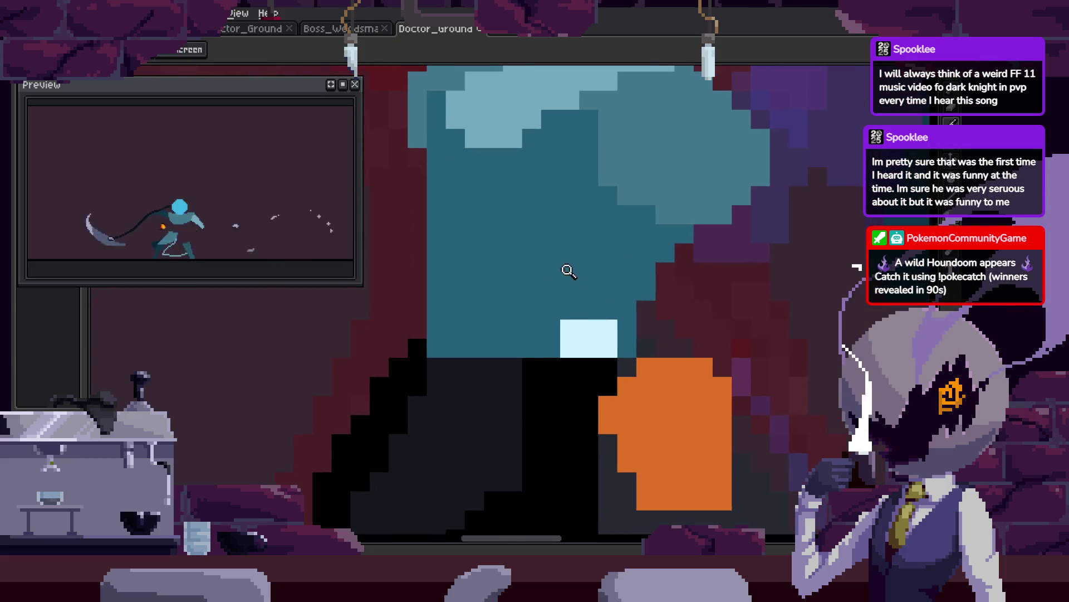
key("i")
scroll(512, 301, "up", 2)
key("b")
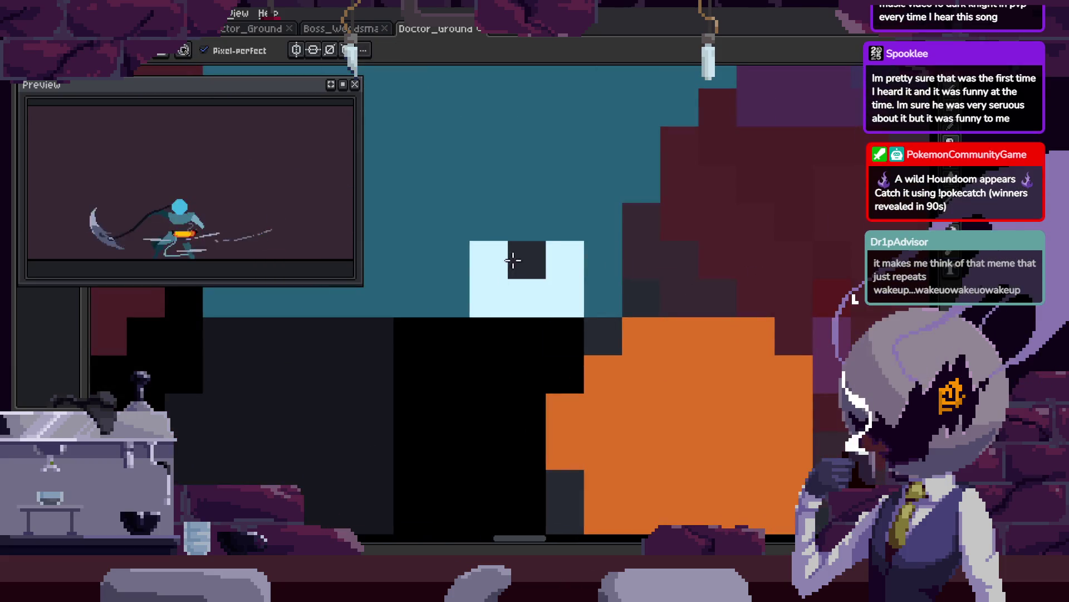
scroll(509, 282, "down", 3)
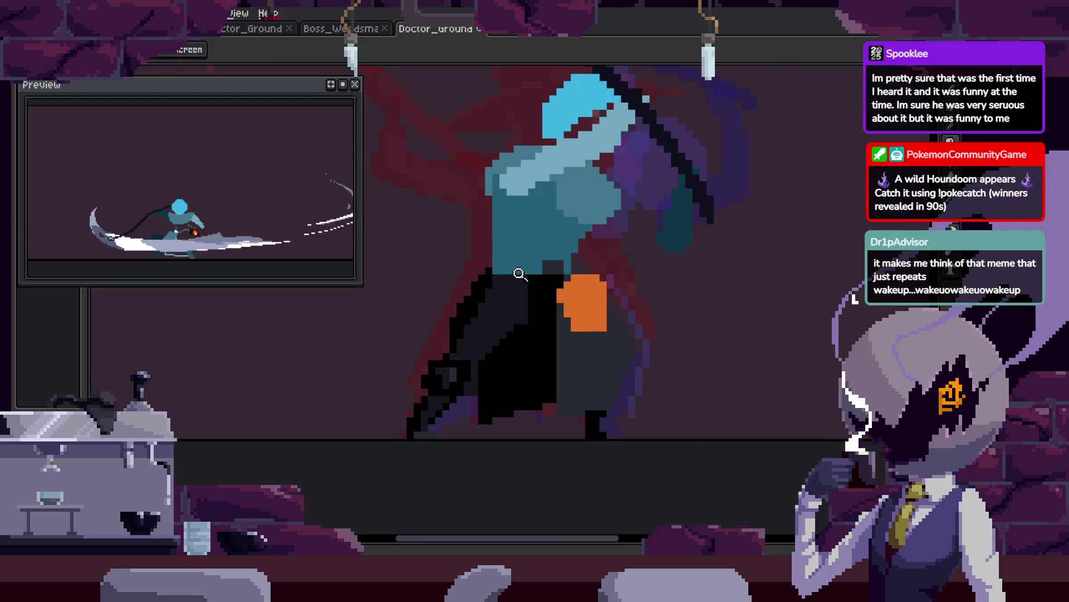
key("i")
key("z")
scroll(509, 265, "up", 3)
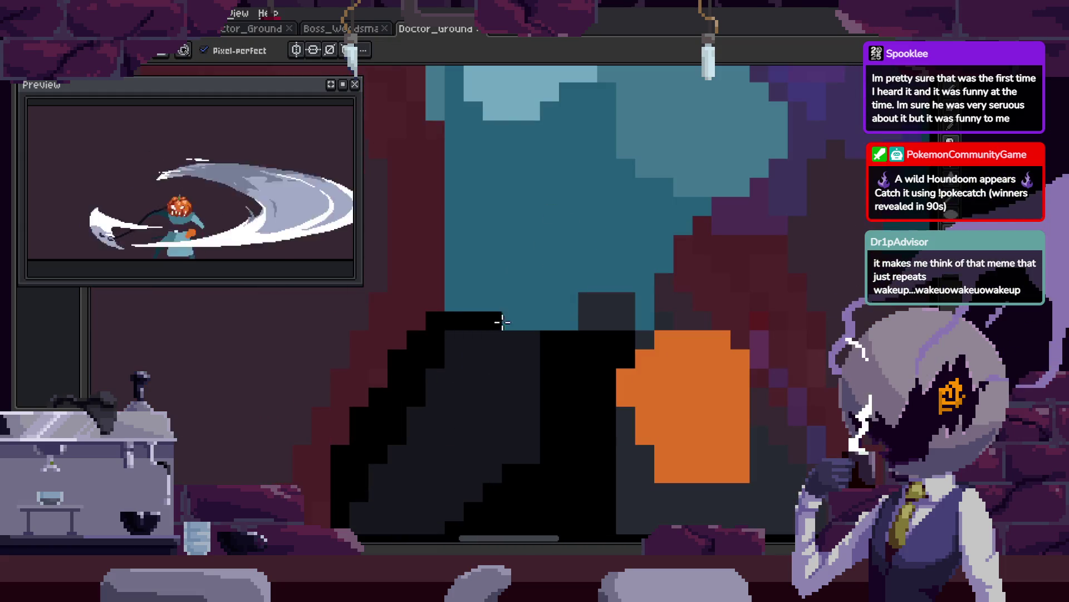
scroll(640, 327, "down", 3)
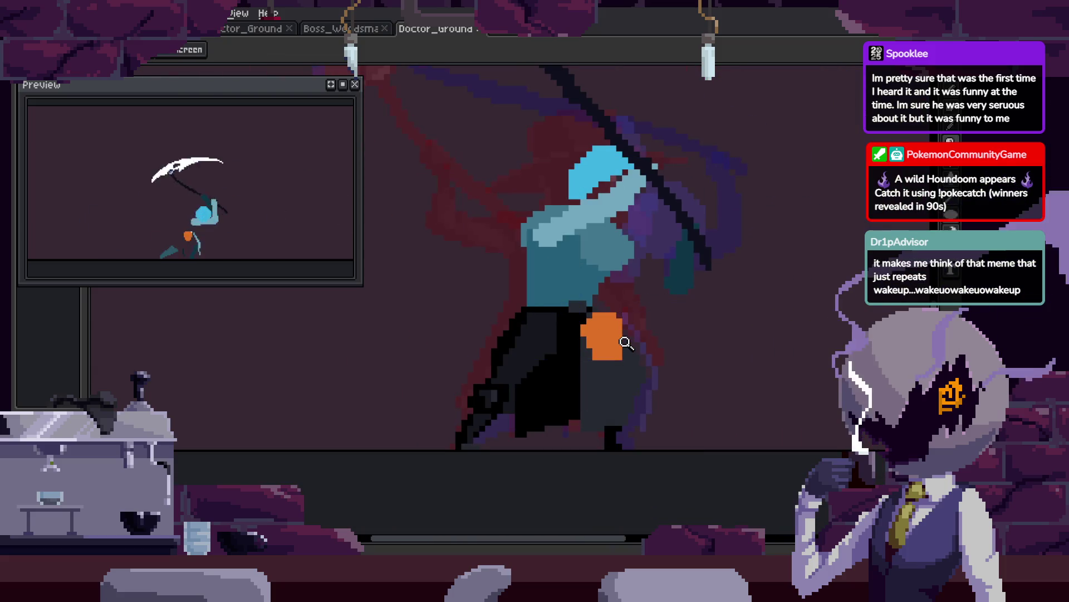
scroll(582, 256, "up", 2)
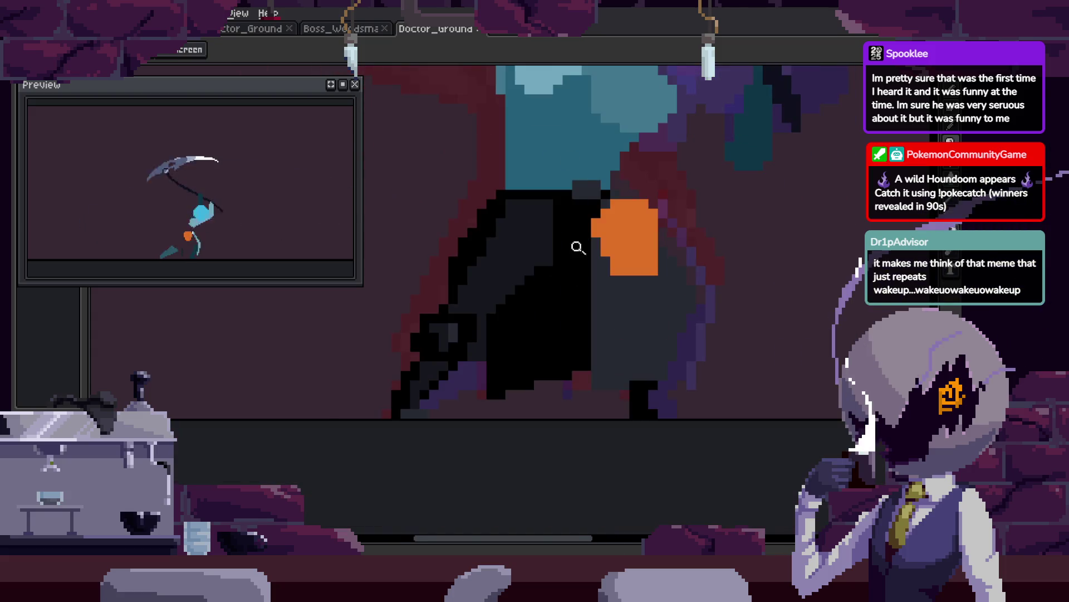
scroll(578, 247, "up", 1)
scroll(502, 318, "down", 1)
scroll(475, 343, "down", 1)
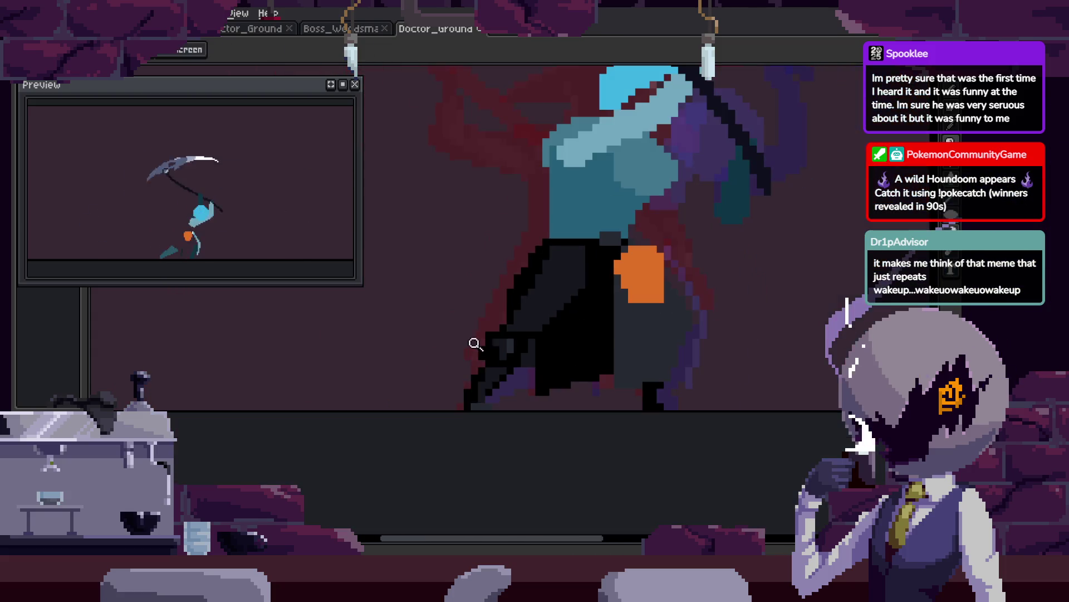
scroll(479, 357, "up", 3)
Recentre the zoomed view on the character's dark lower body.
key("b")
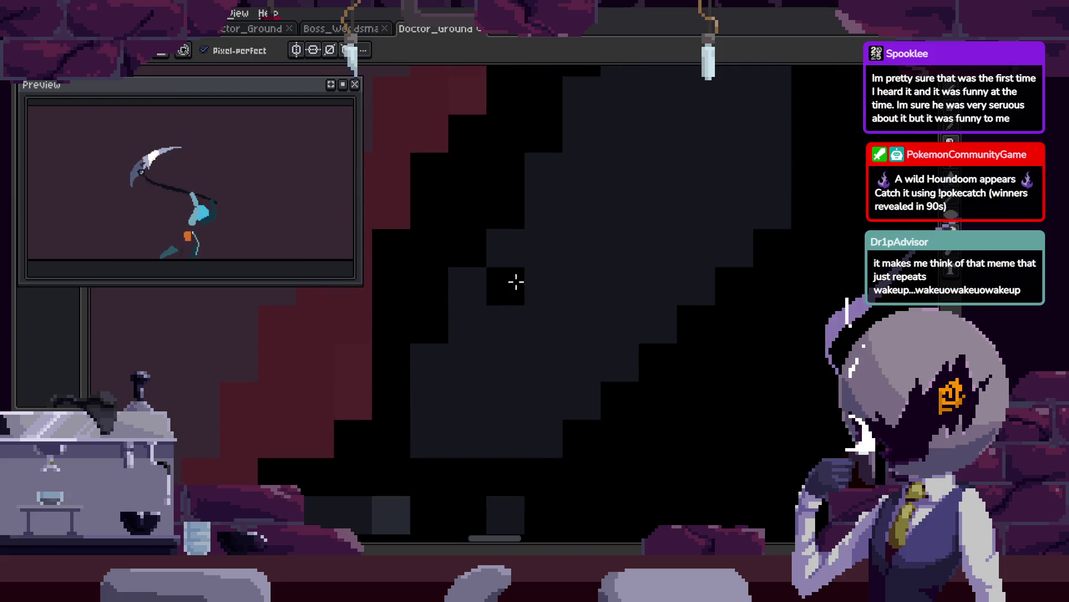
key("z")
scroll(564, 278, "down", 2)
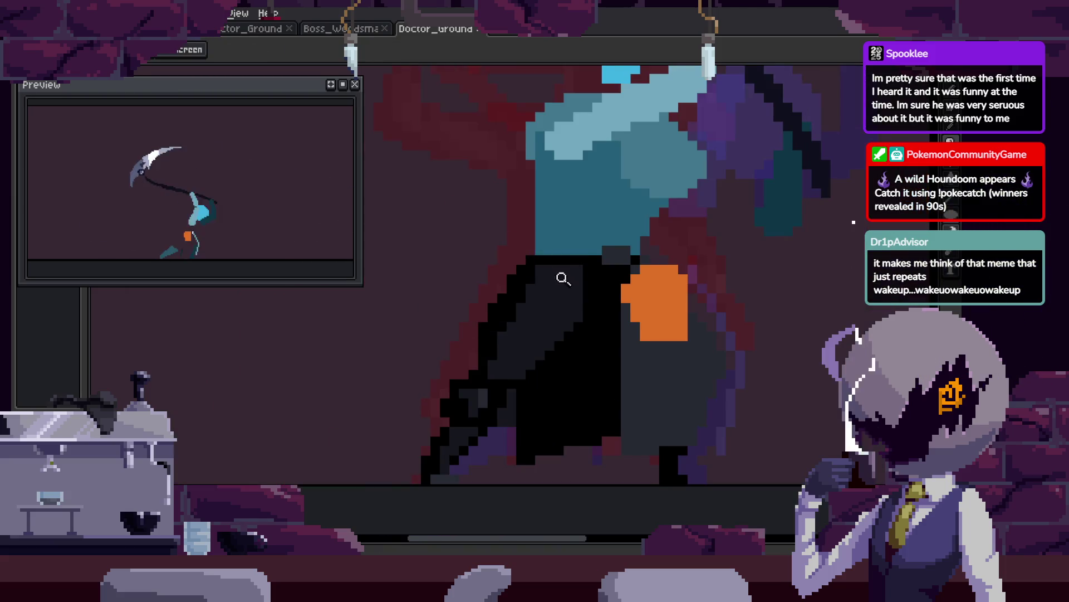
scroll(563, 279, "up", 2)
key("b")
key("z")
scroll(530, 332, "up", 1)
scroll(595, 316, "down", 2)
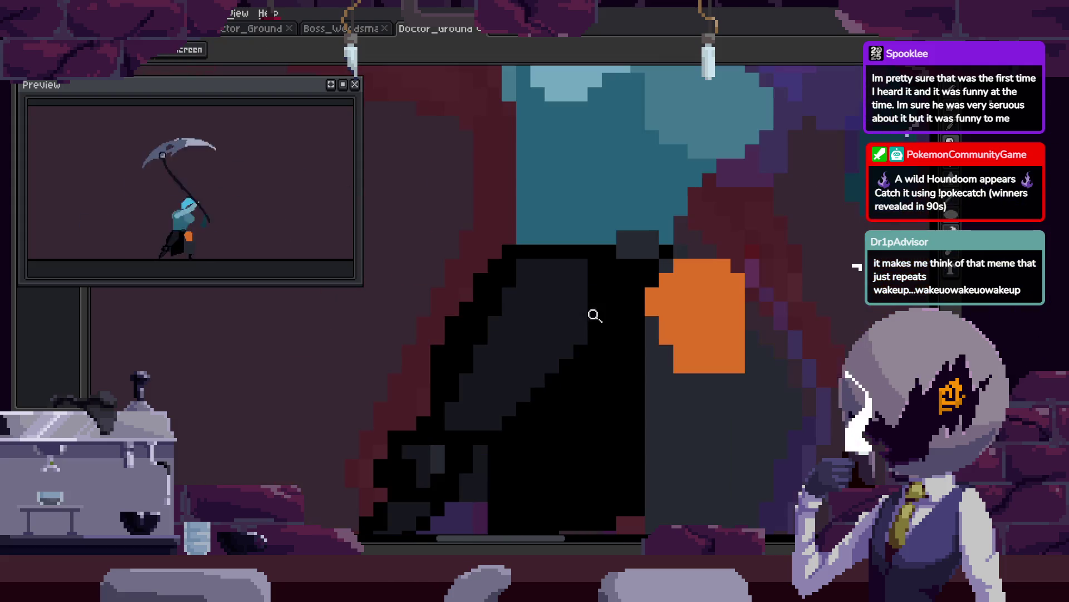
key("b")
key("i")
key("h")
scroll(527, 339, "down", 2)
left_click_drag(626, 317, 640, 298)
key("z")
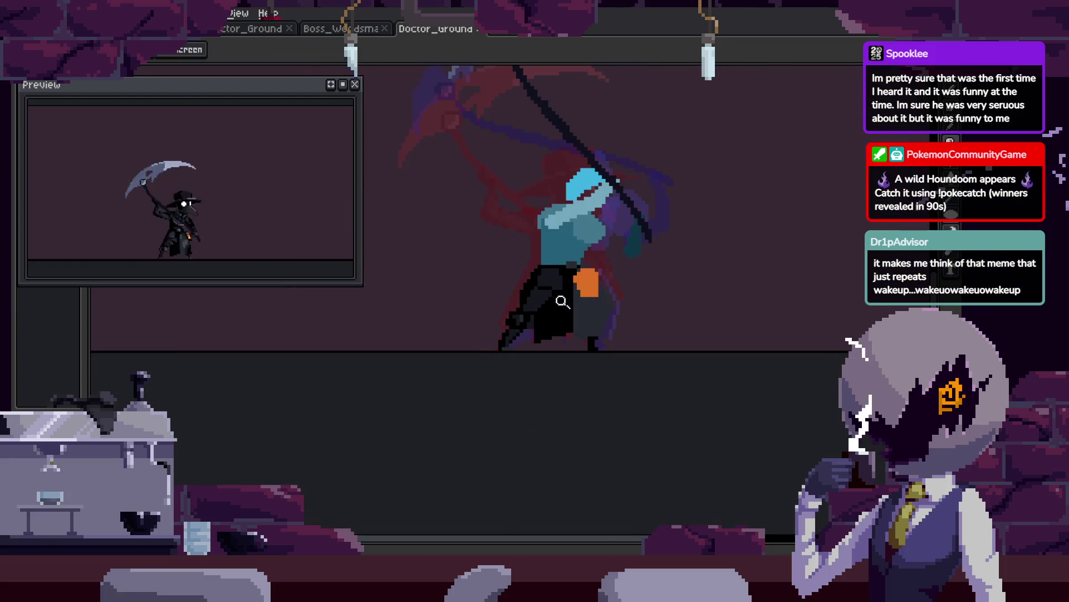
scroll(562, 302, "up", 4)
Sample grey with the Eyedropper and paint a short row plus one extra pixel grey.
key("i")
key("b")
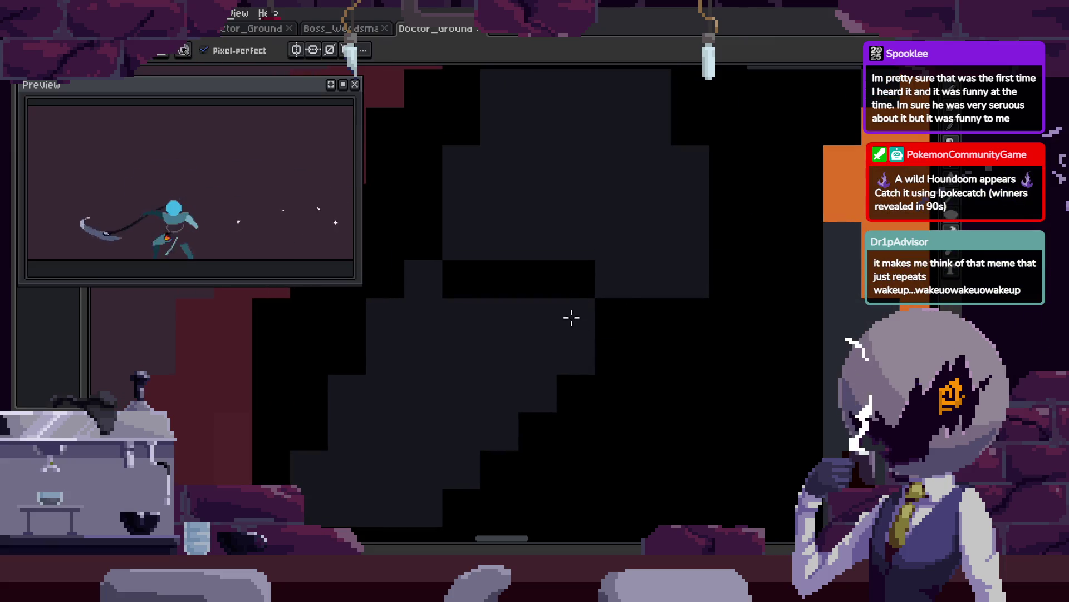
left_click_drag(572, 317, 604, 301)
left_click(576, 278)
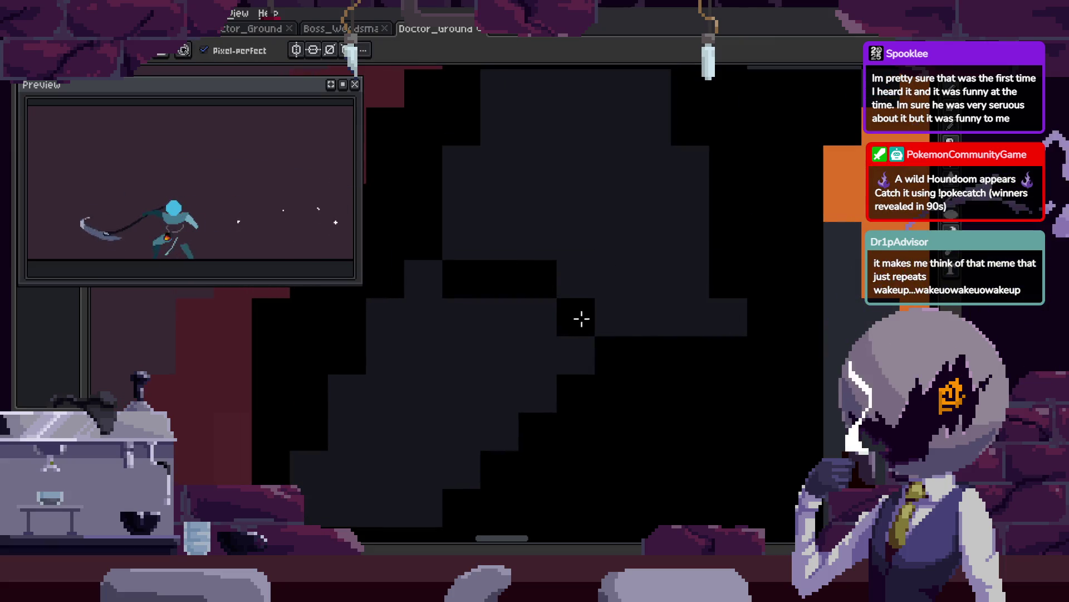
key("z")
scroll(592, 317, "down", 3)
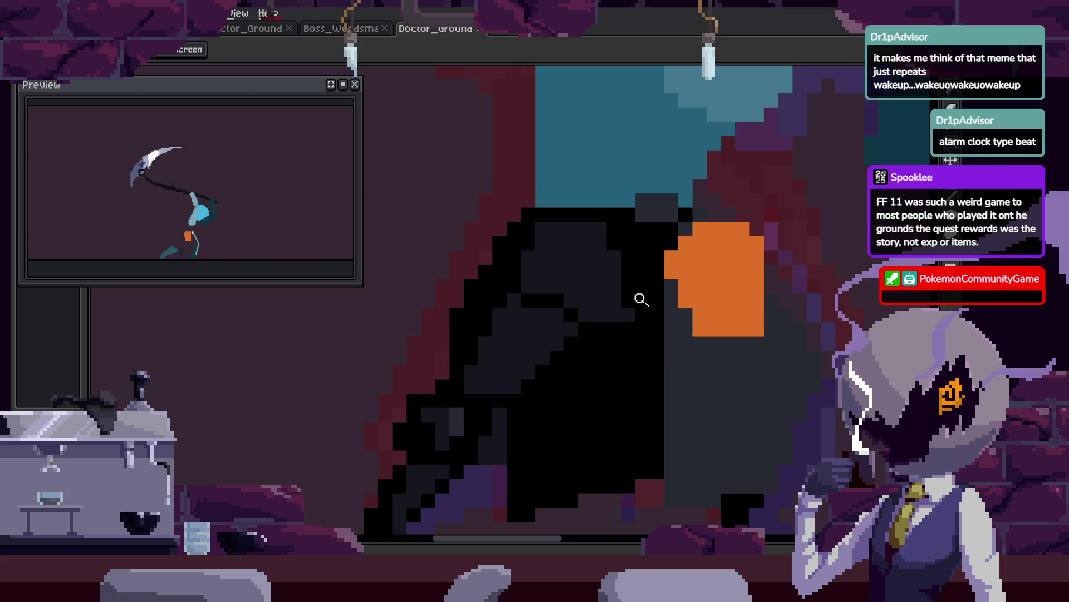
Nudge the close-up right and up, then save the animation with Ctrl+S.
left_click_drag(587, 253, 610, 239)
key("ctrl+s")
scroll(633, 255, "up", 2)
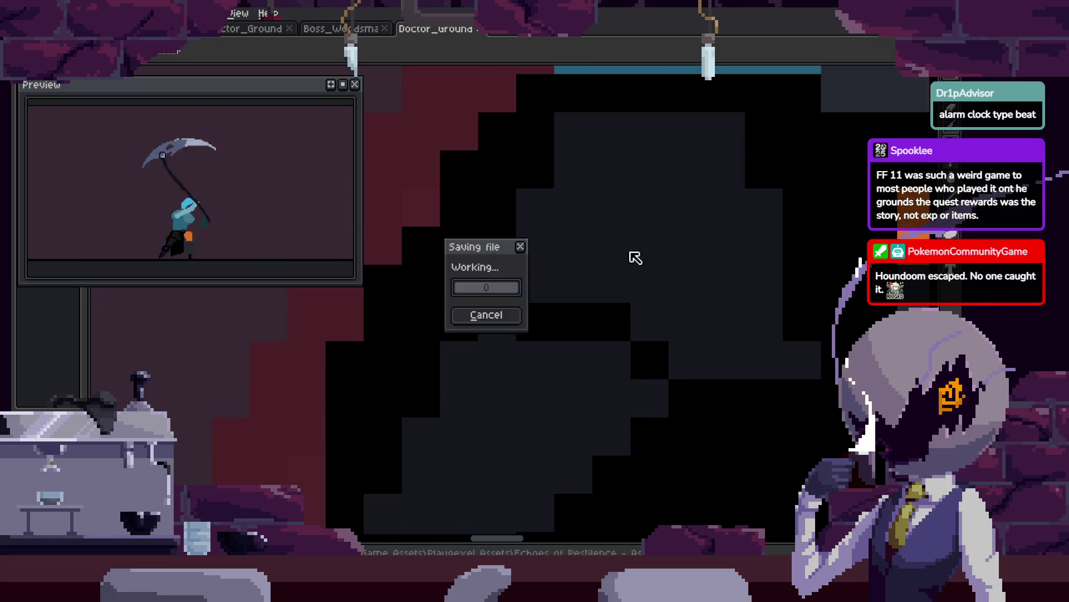
scroll(625, 229, "up", 1)
key("i")
key("b")
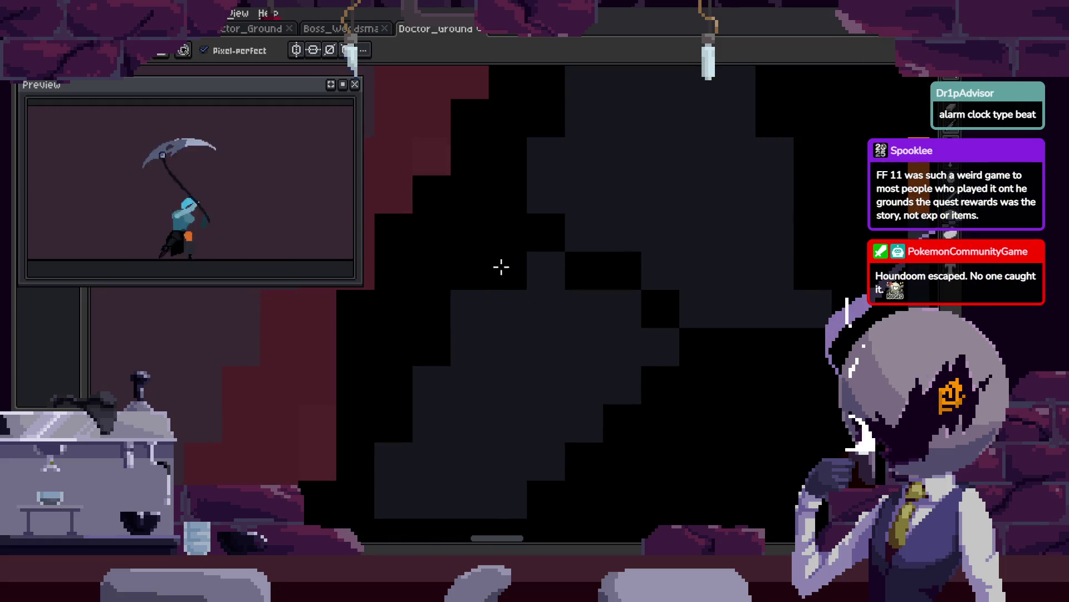
key("z")
scroll(544, 284, "down", 3)
scroll(657, 239, "up", 3)
Save the sprite a second time after re-inspecting the zoomed pixels.
key("b")
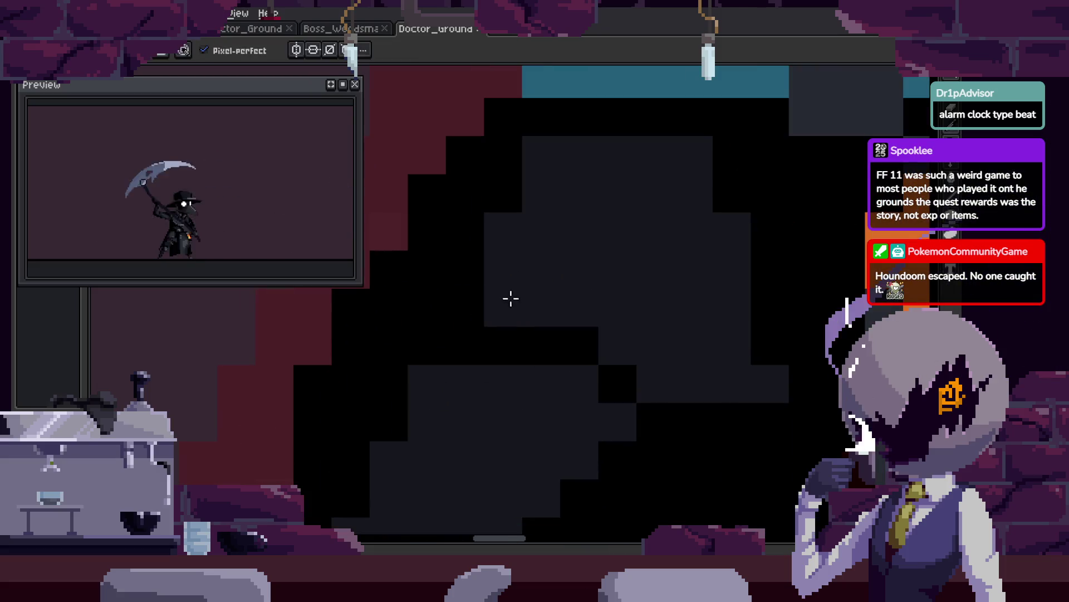
key("z")
scroll(613, 275, "down", 2)
key("ctrl+s")
scroll(616, 258, "up", 2)
key("i")
key("b")
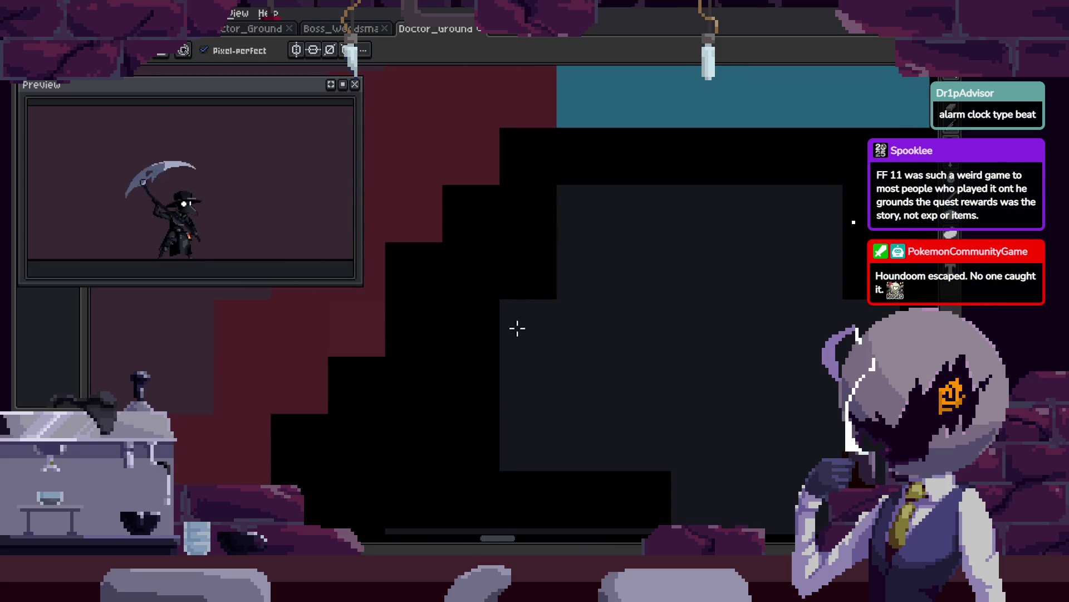
key("z")
scroll(537, 269, "down", 2)
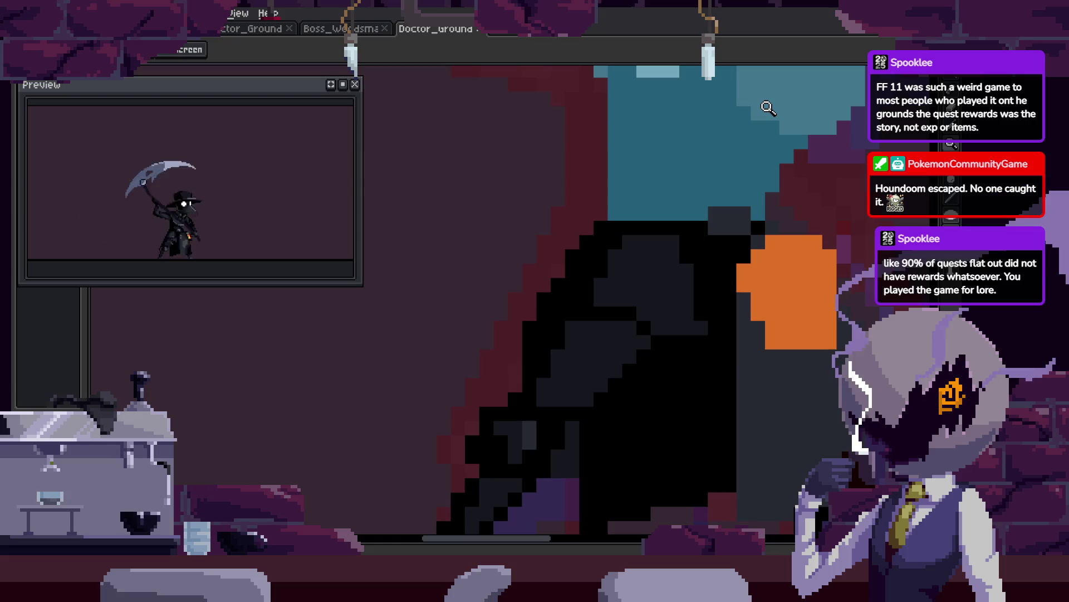
Show the timeline and step forward through the Attack_1 frames.
scroll(616, 290, "down", 3)
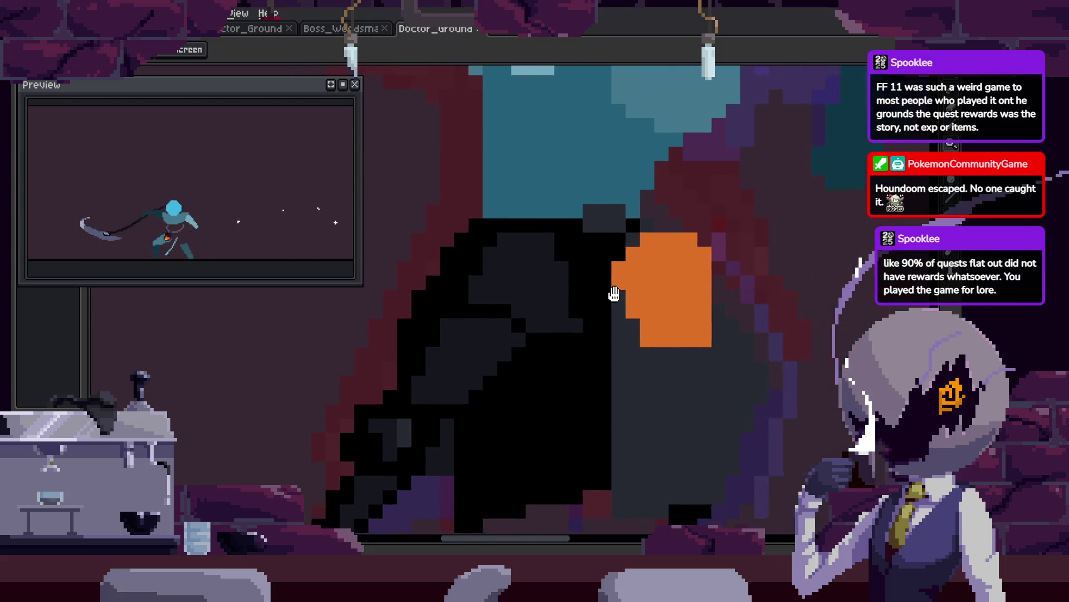
key("Tab")
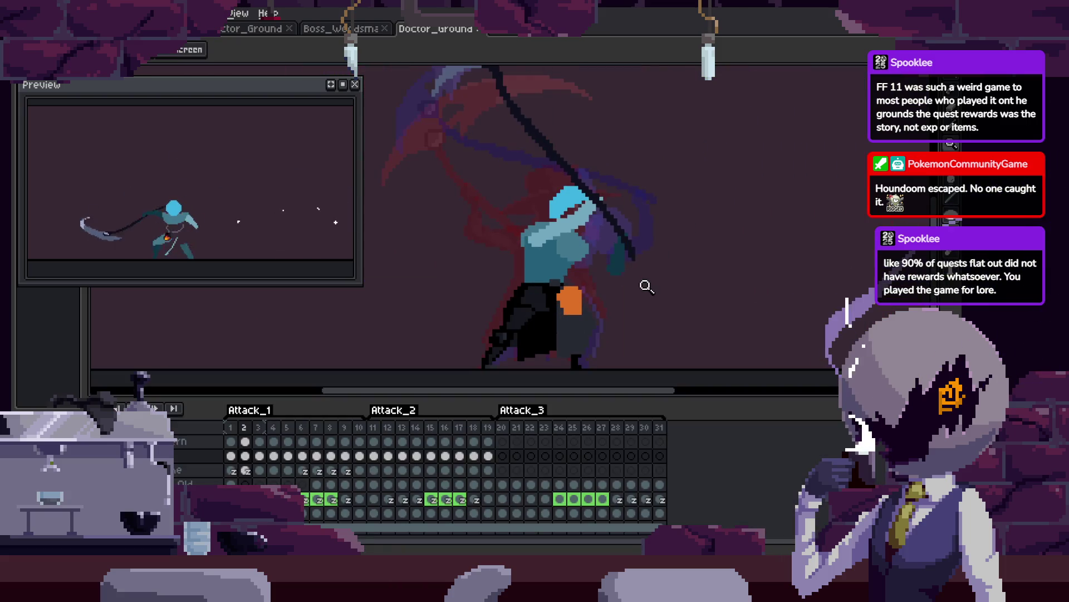
scroll(640, 223, "up", 1)
key("Right")
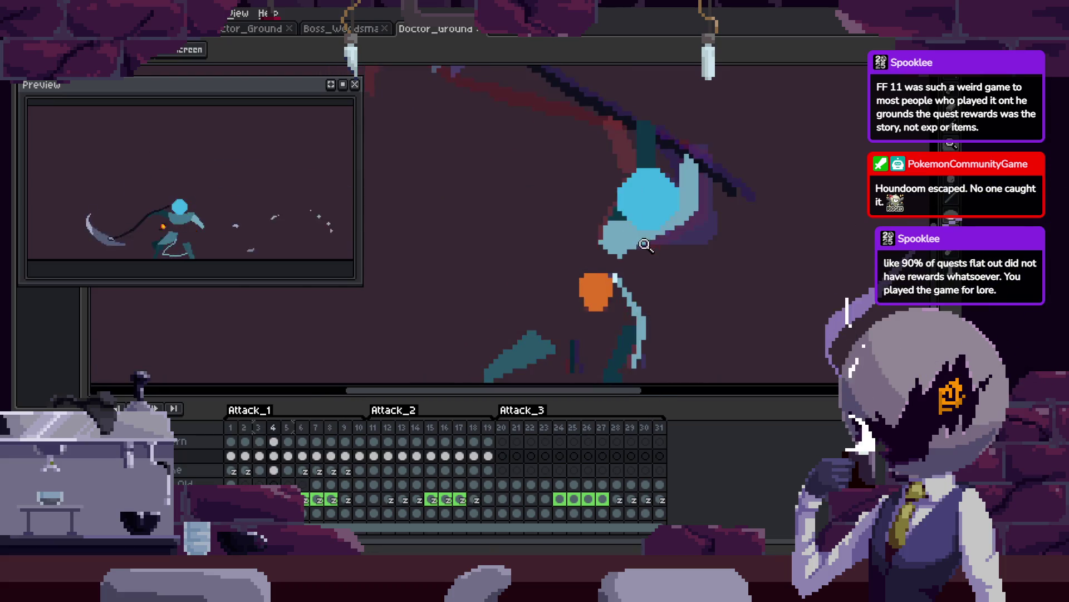
key("Right")
key("Right")
key("Right")
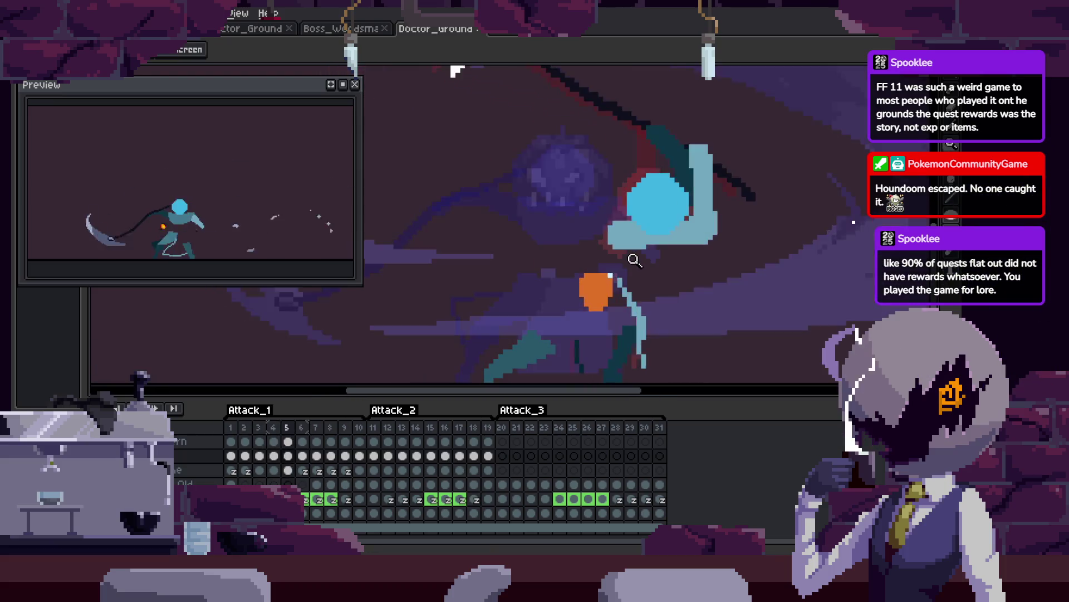
Hide the timeline, save the animation, and switch to the Boss_Woodsman sprite.
key("Tab")
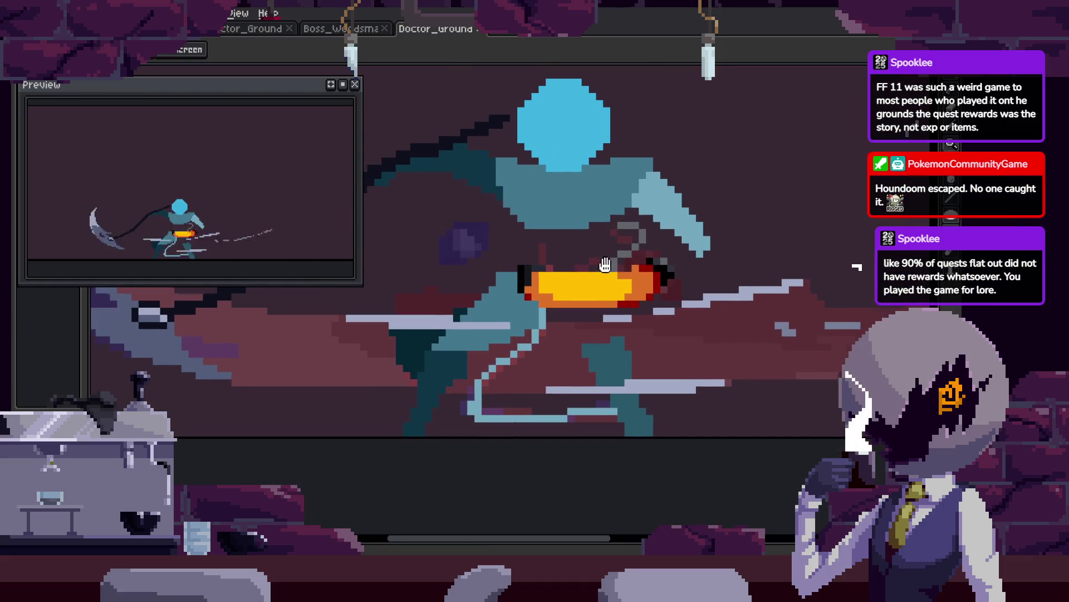
key("ctrl+s")
key("b")
left_click(354, 29)
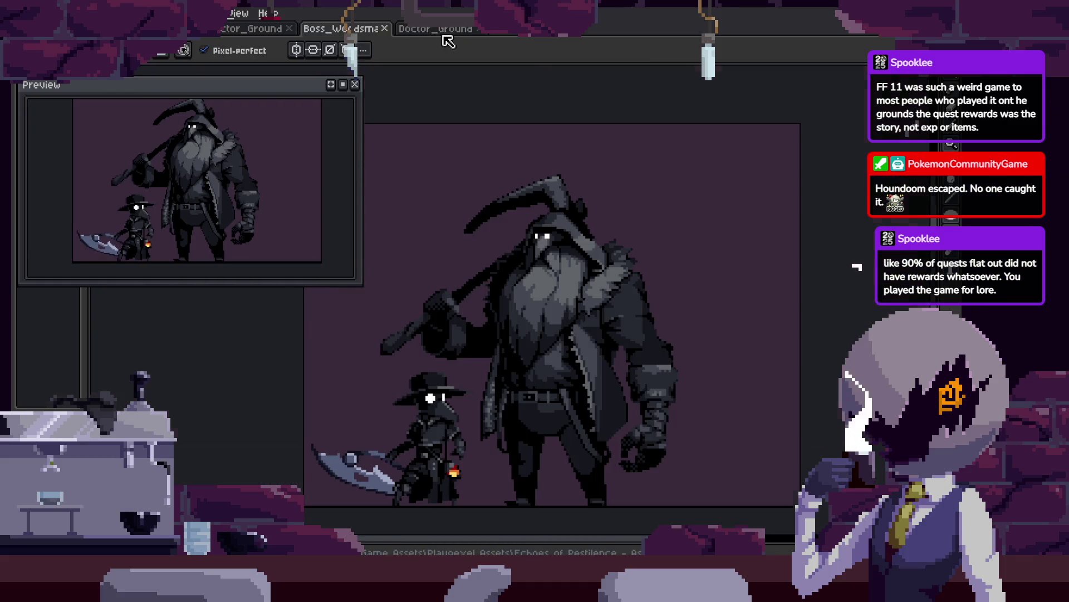
Cycle from Doctor_Ground through the first sprite tab to the tentacled shadow creature sprite.
left_click(446, 30)
left_click(253, 29)
key("Return")
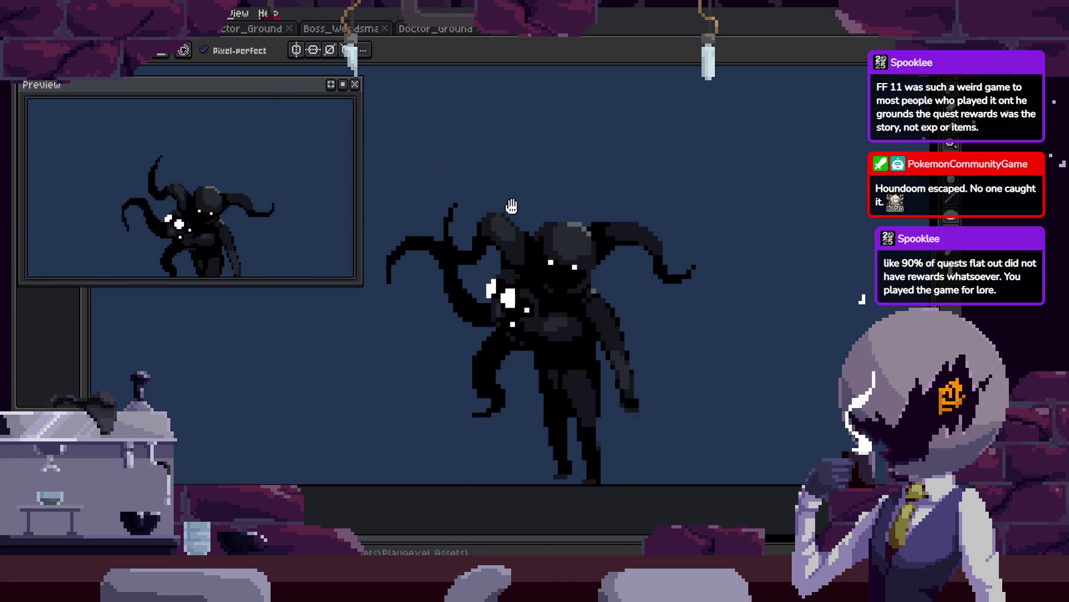
key("z")
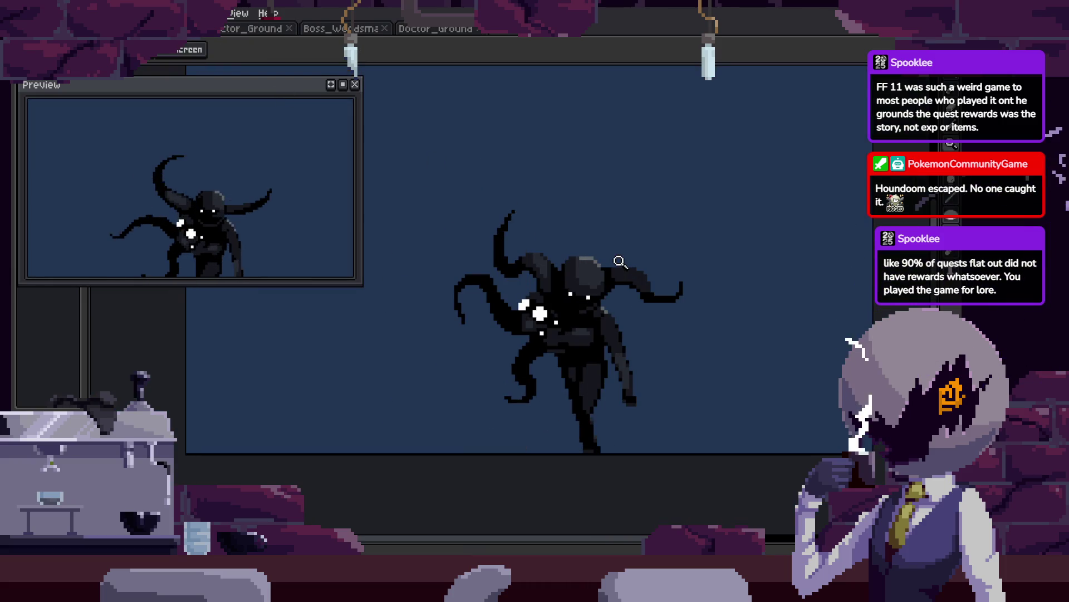